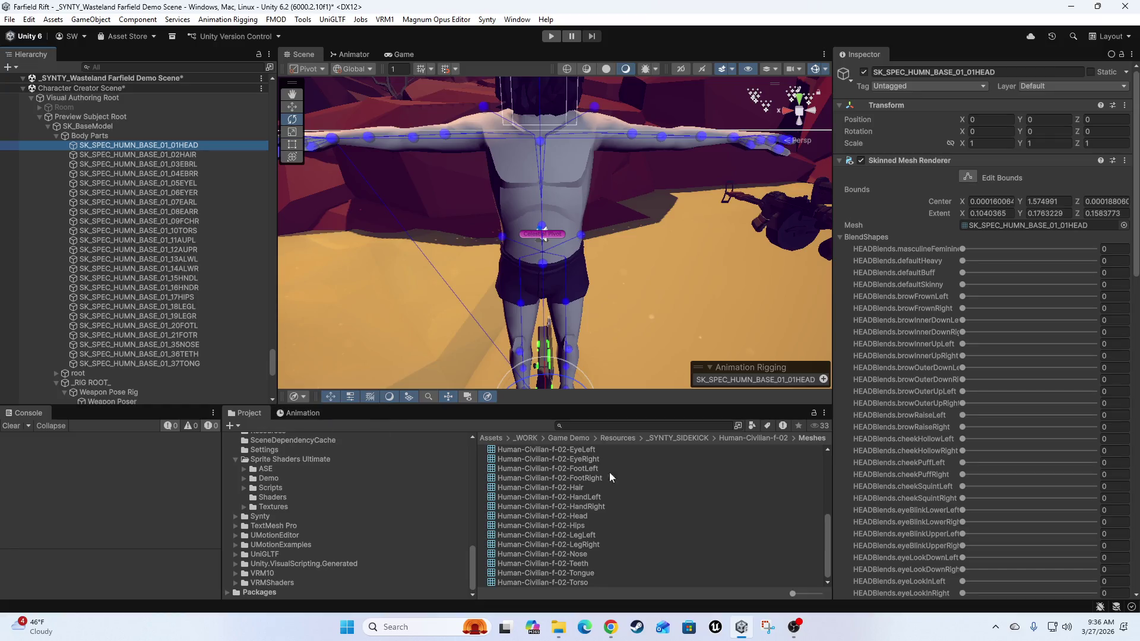
- Frame the character's head in the Scene view and orbit around it
scroll(603, 528, up, 5)
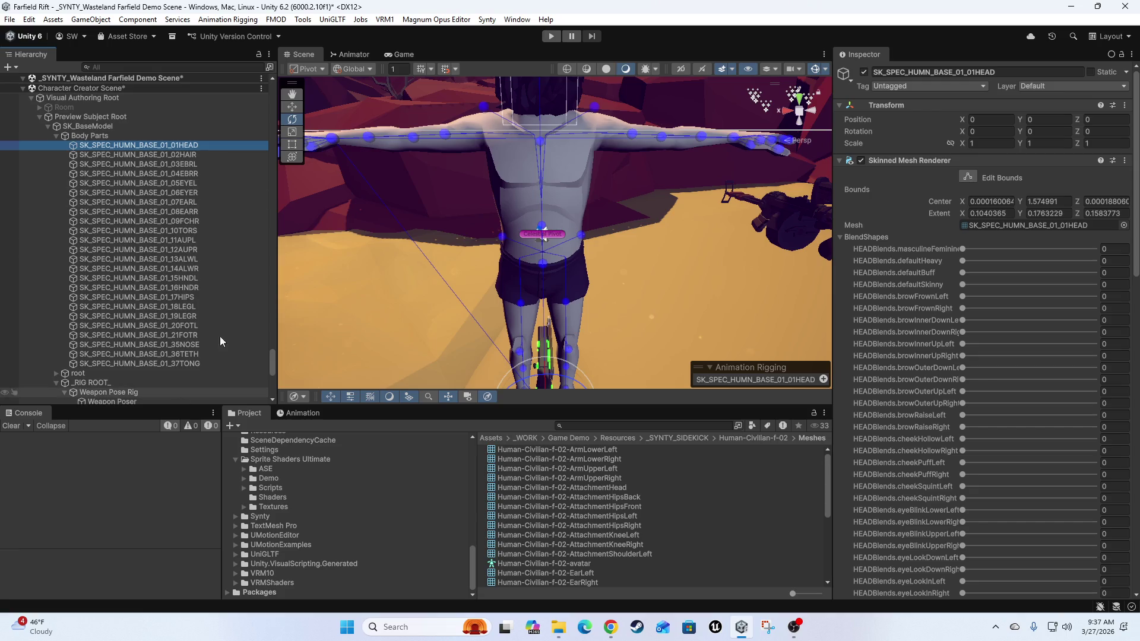
key(f)
mouse_move(718, 226)
mouse_down()
mouse_move(724, 252)
mouse_move(583, 284)
mouse_move(669, 197)
mouse_move(676, 238)
mouse_move(623, 249)
mouse_move(646, 237)
mouse_move(639, 252)
mouse_move(651, 215)
mouse_move(645, 276)
mouse_up()
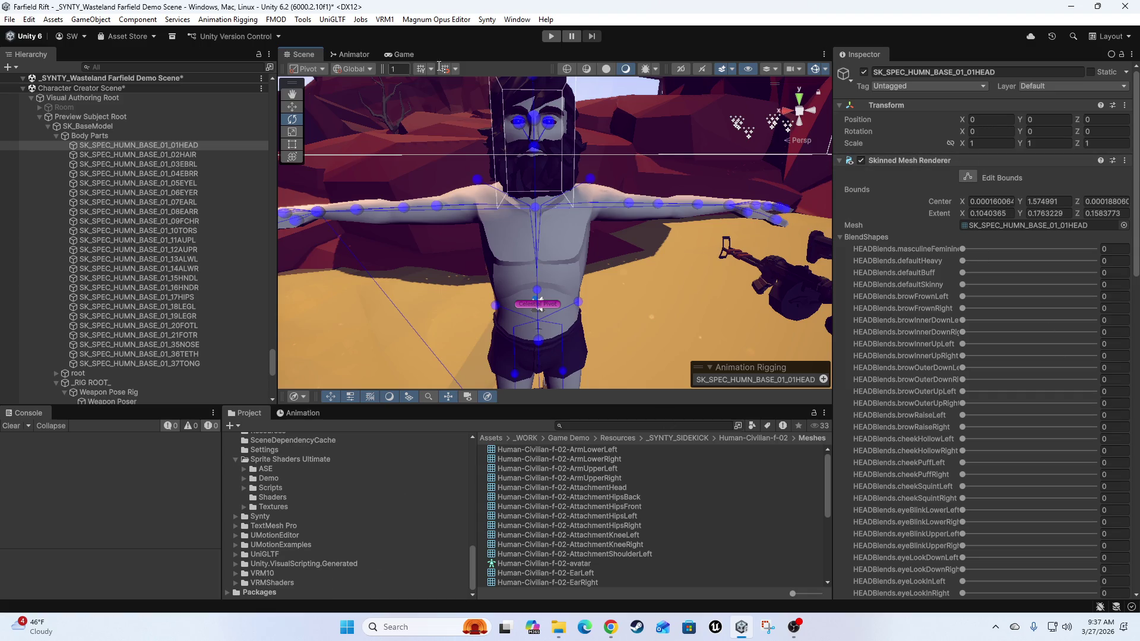
scroll(688, 286, down, 5)
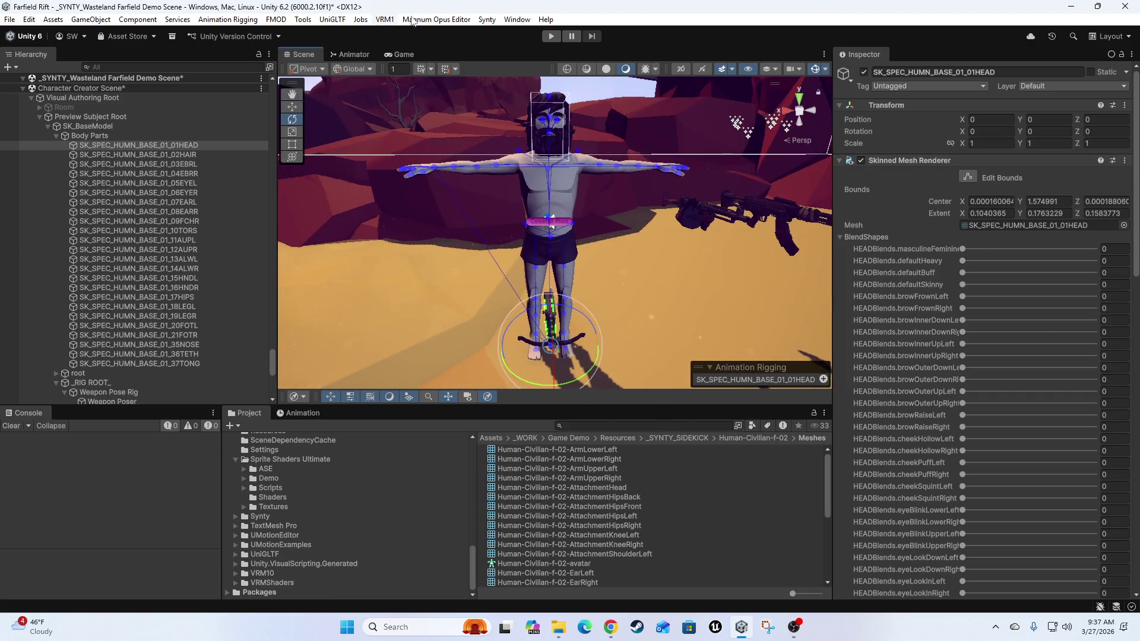
- Create a ragdoll on SK_BaseModel with the BzSoft Ragdoll Helper, then frame the character
click(516, 19)
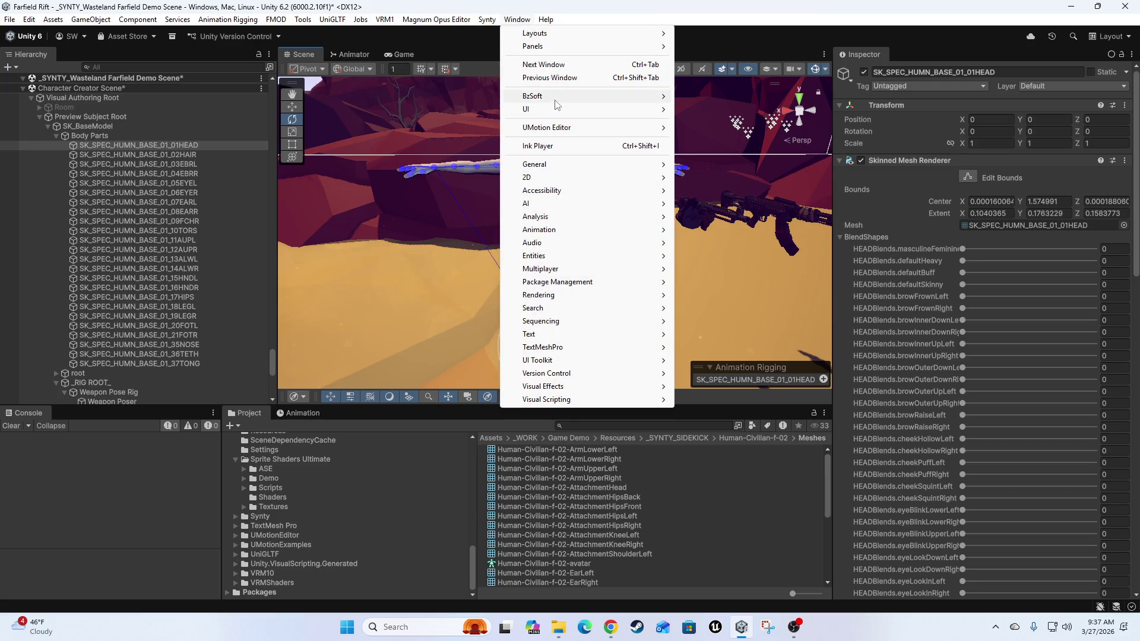
mouse_move(551, 102)
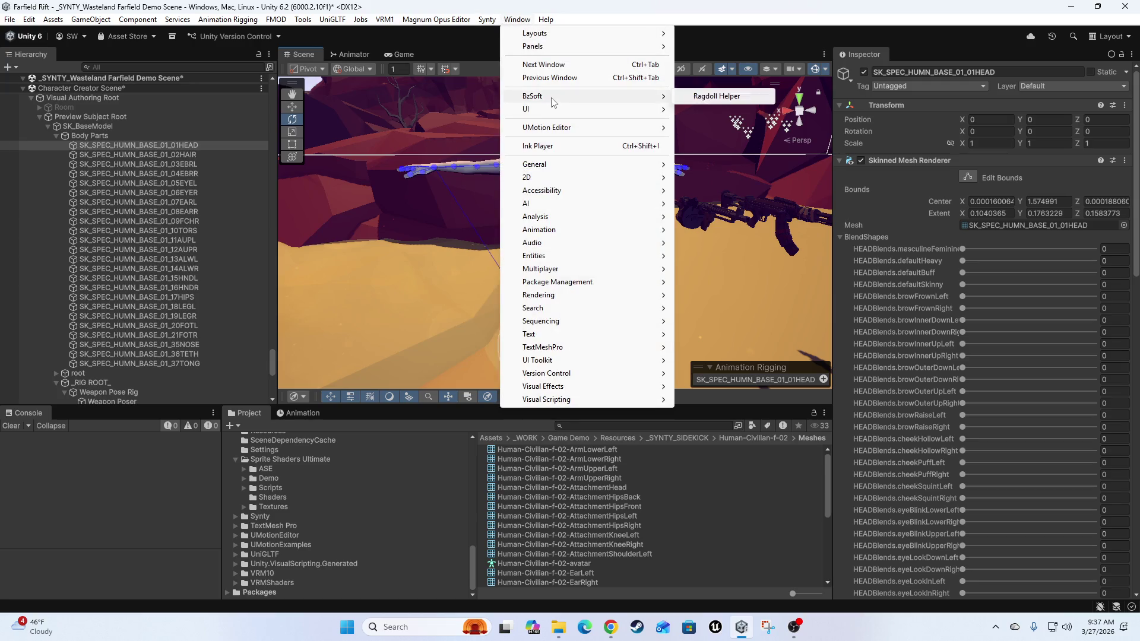
click(706, 98)
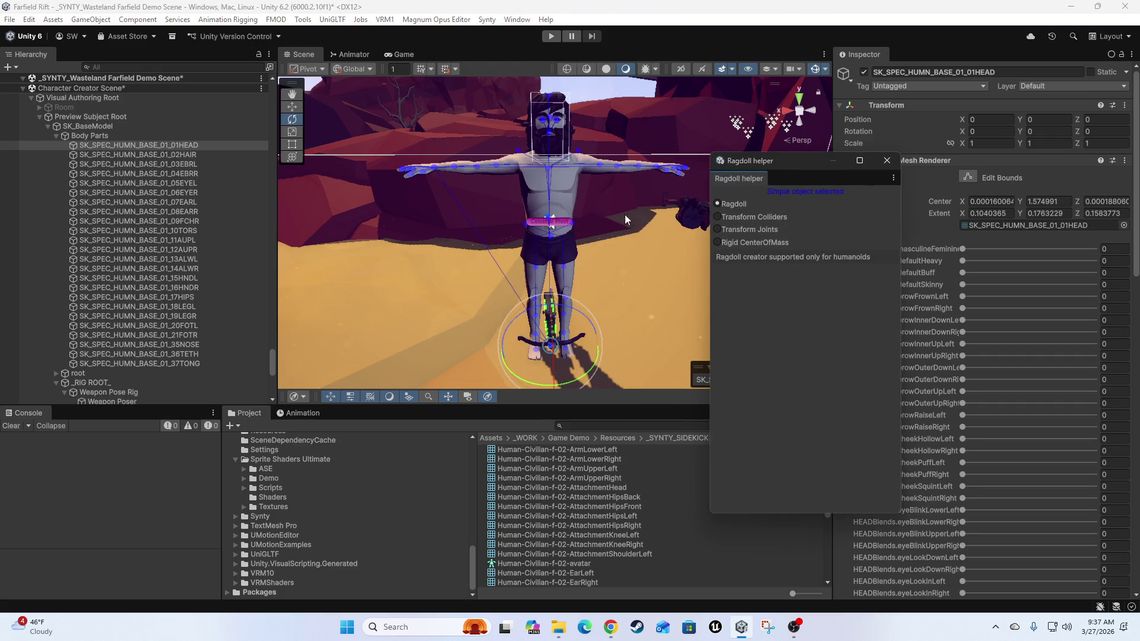
click(84, 127)
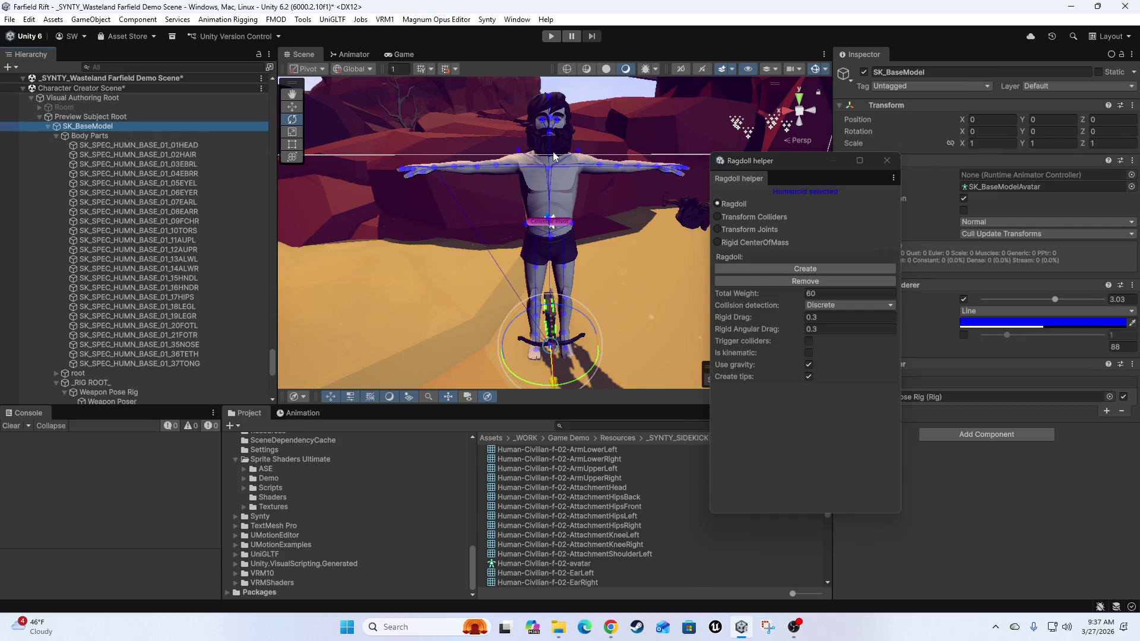
click(800, 268)
mouse_move(597, 301)
mouse_down()
mouse_move(546, 279)
mouse_move(573, 264)
mouse_up()
key(f)
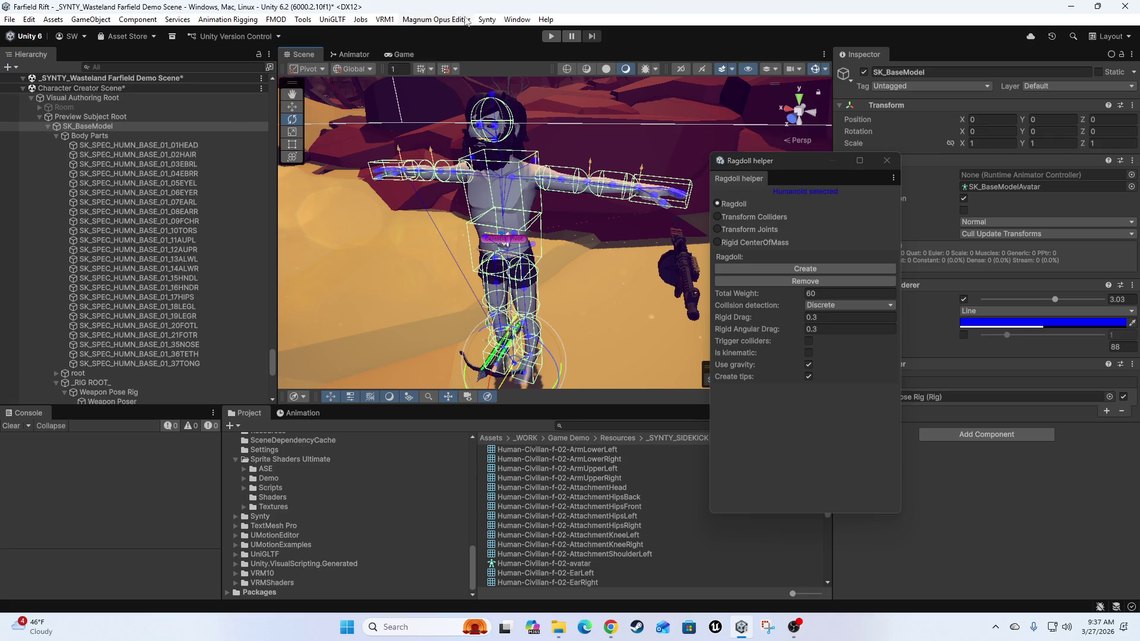
click(493, 22)
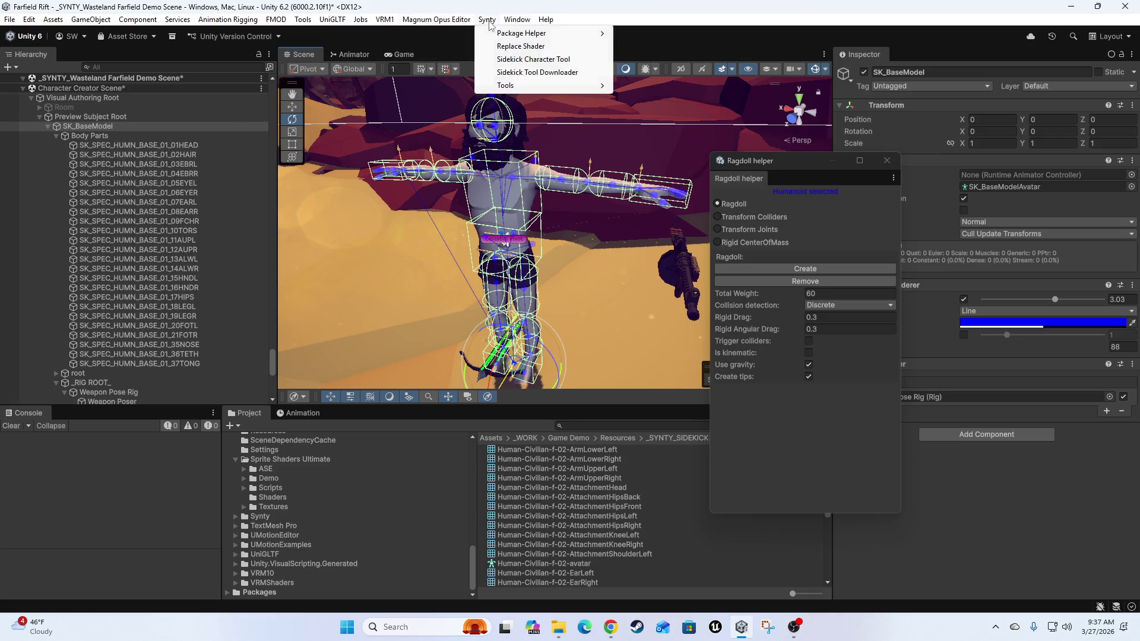
click(514, 62)
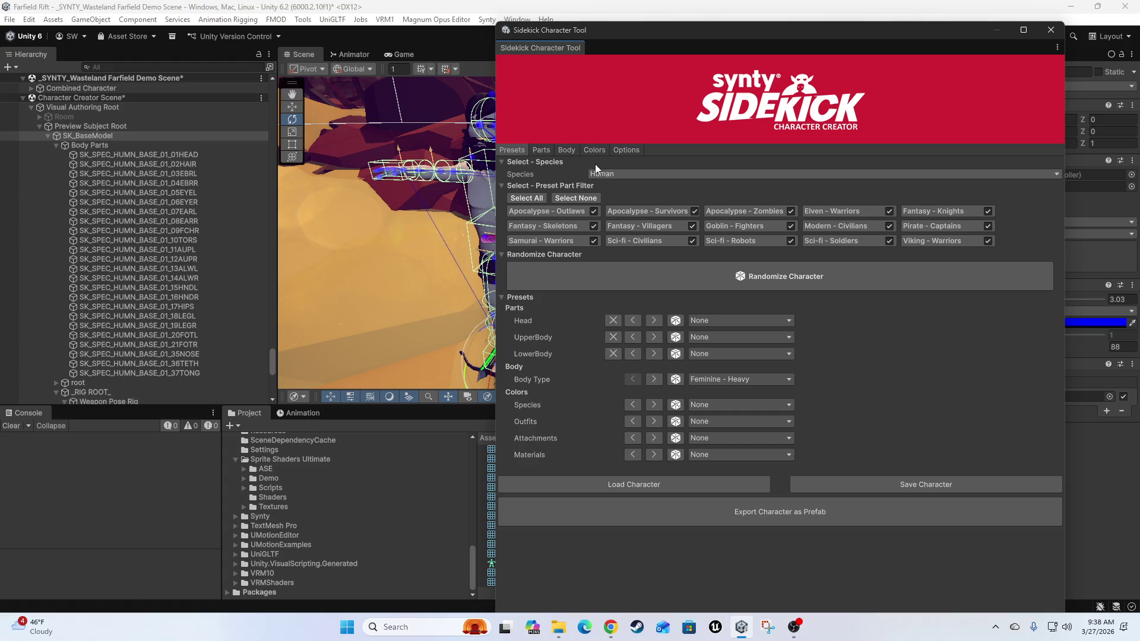
click(653, 174)
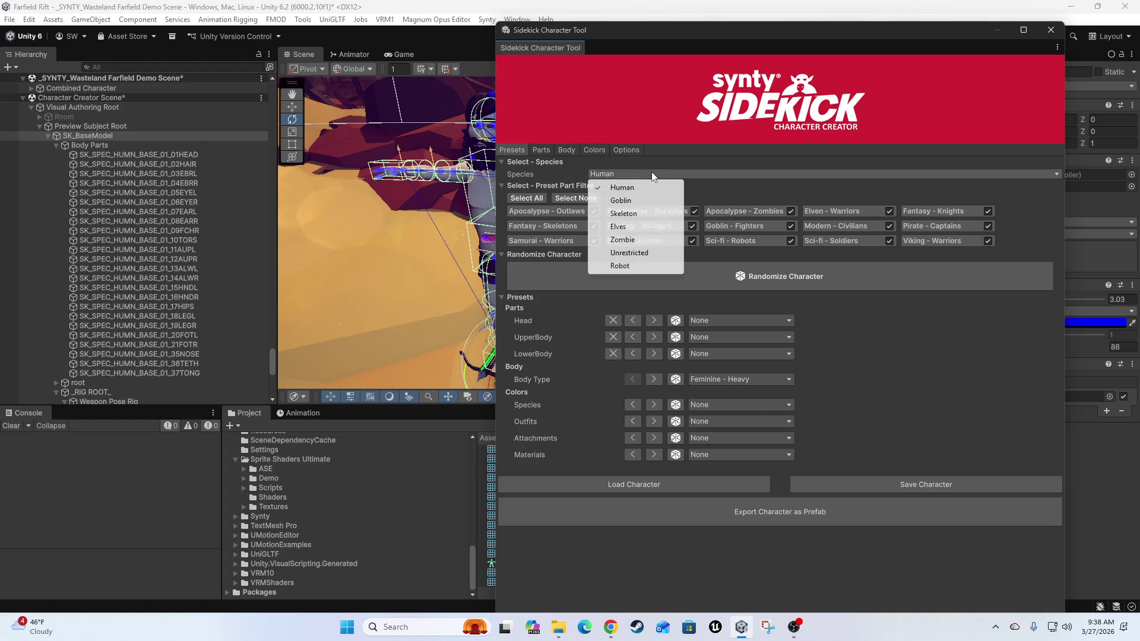
click(523, 177)
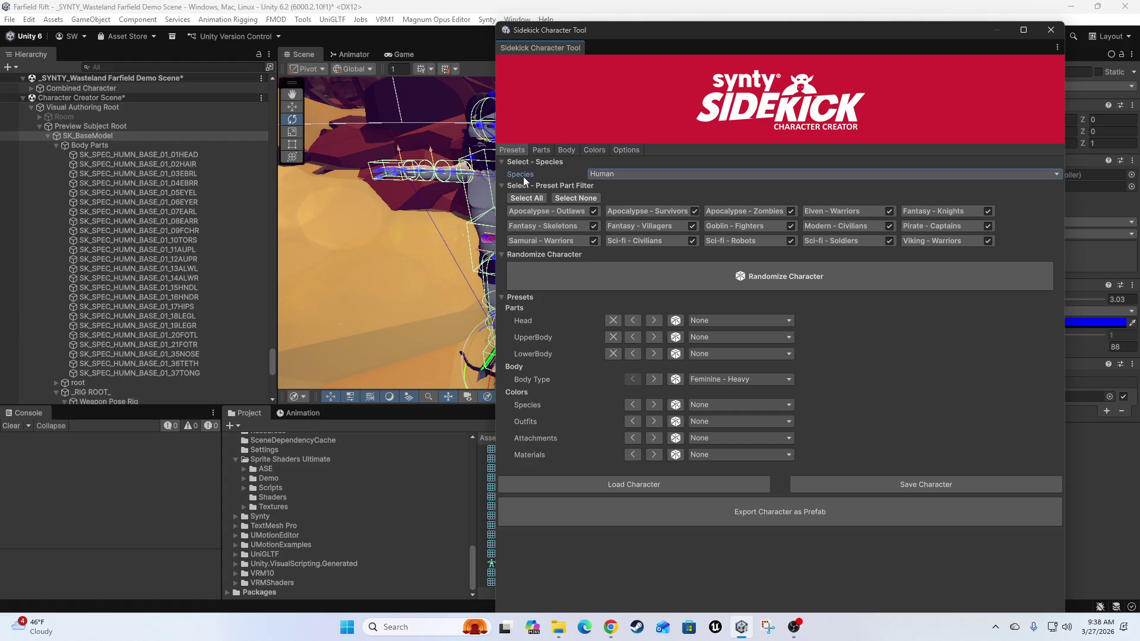
click(568, 152)
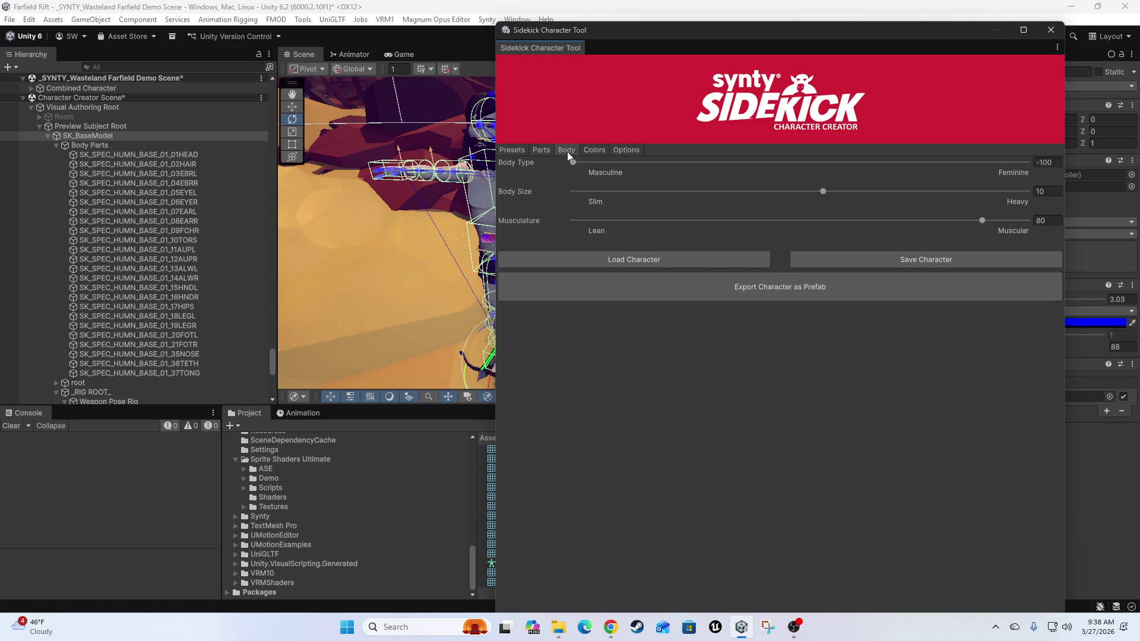
click(541, 150)
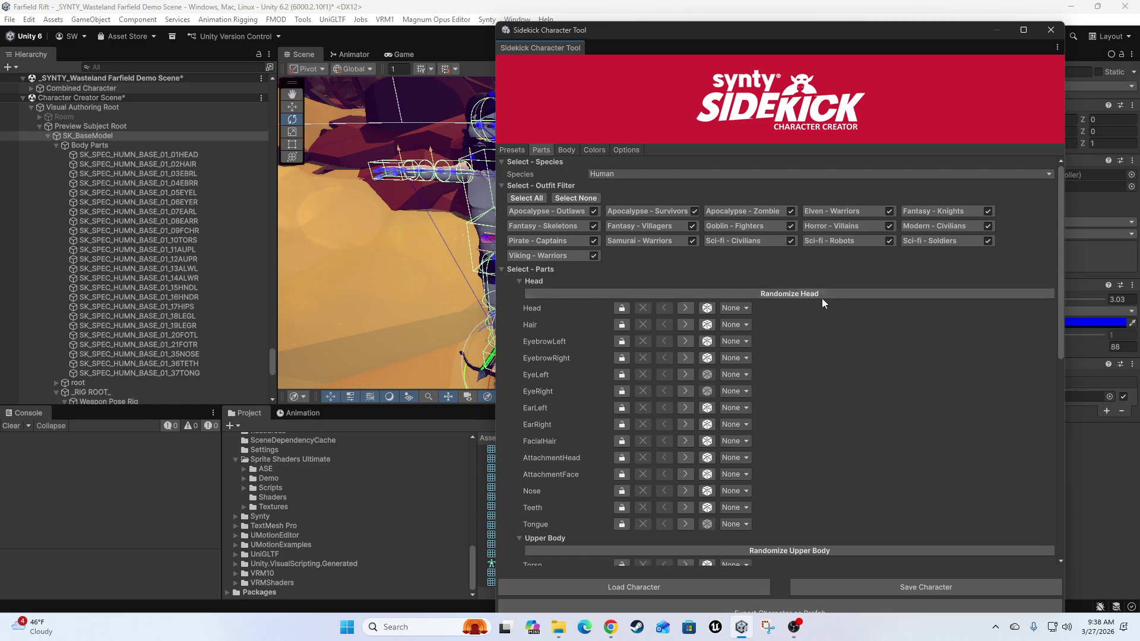
scroll(922, 404, down, 3)
scroll(923, 403, up, 3)
mouse_move(659, 29)
mouse_down()
mouse_move(911, 33)
mouse_move(685, 34)
mouse_up()
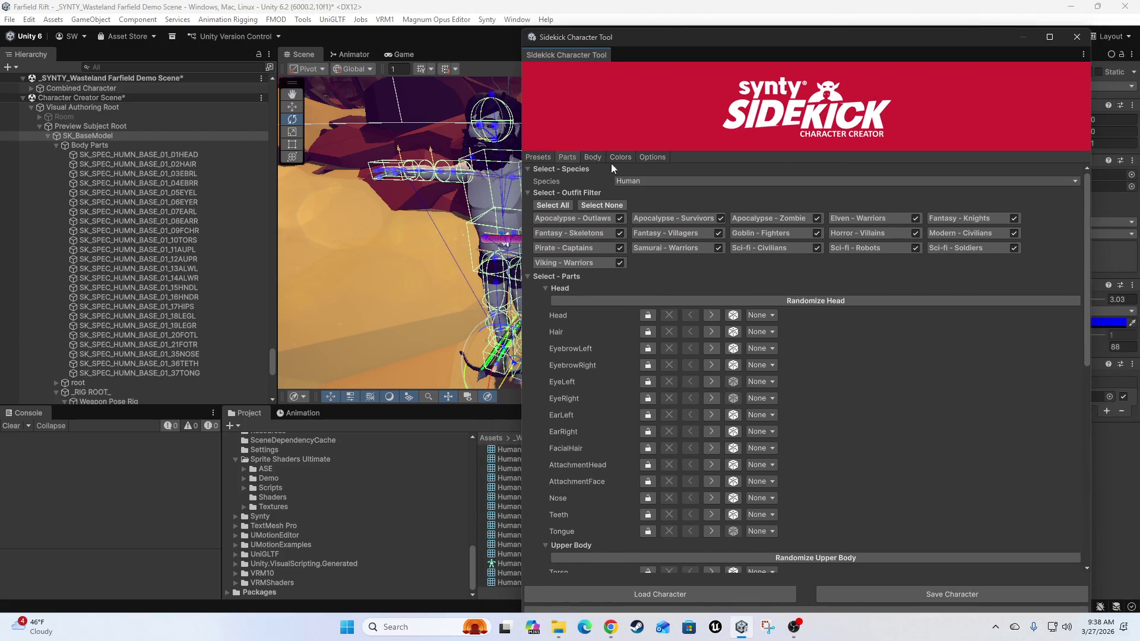
click(653, 155)
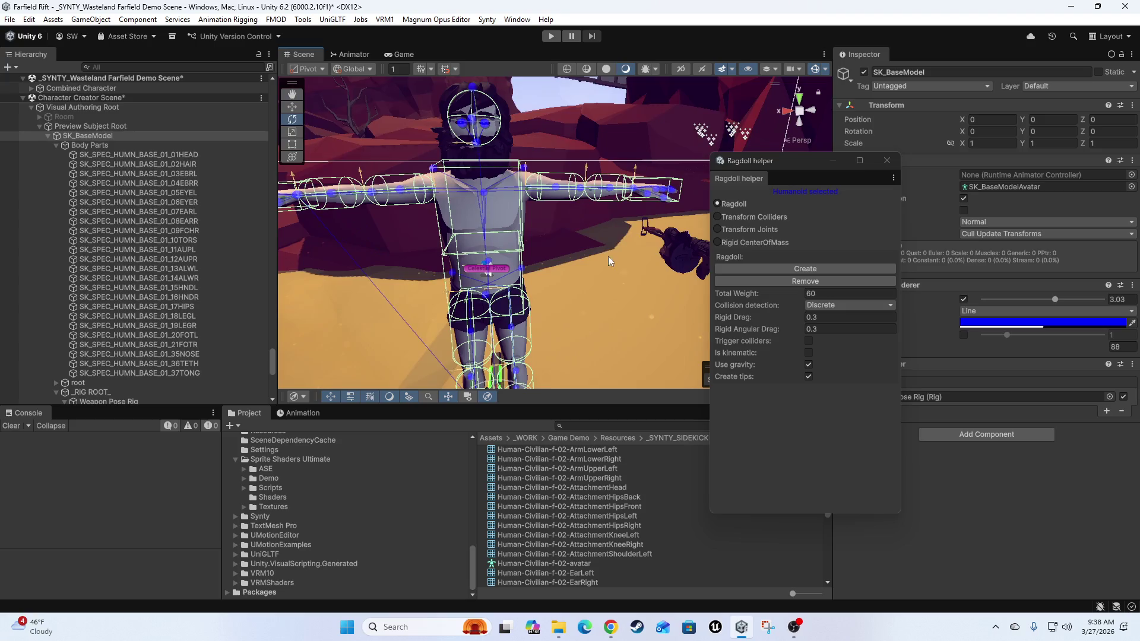
- Close the Ragdoll helper window and orbit the view around the T-posed character
click(887, 161)
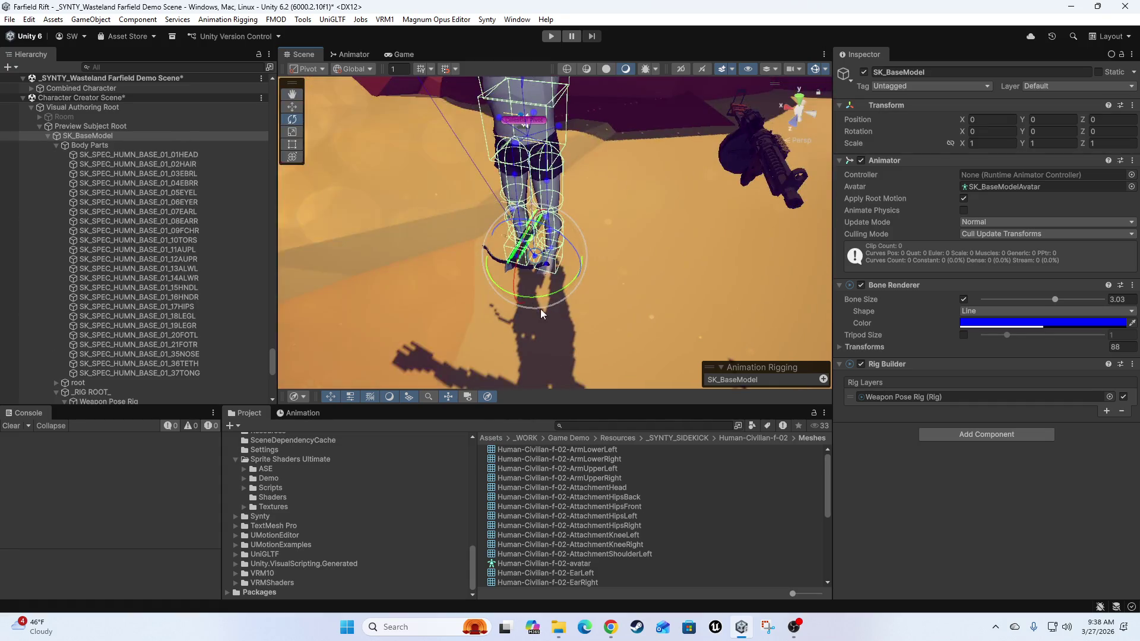
drag(541, 313, 575, 256)
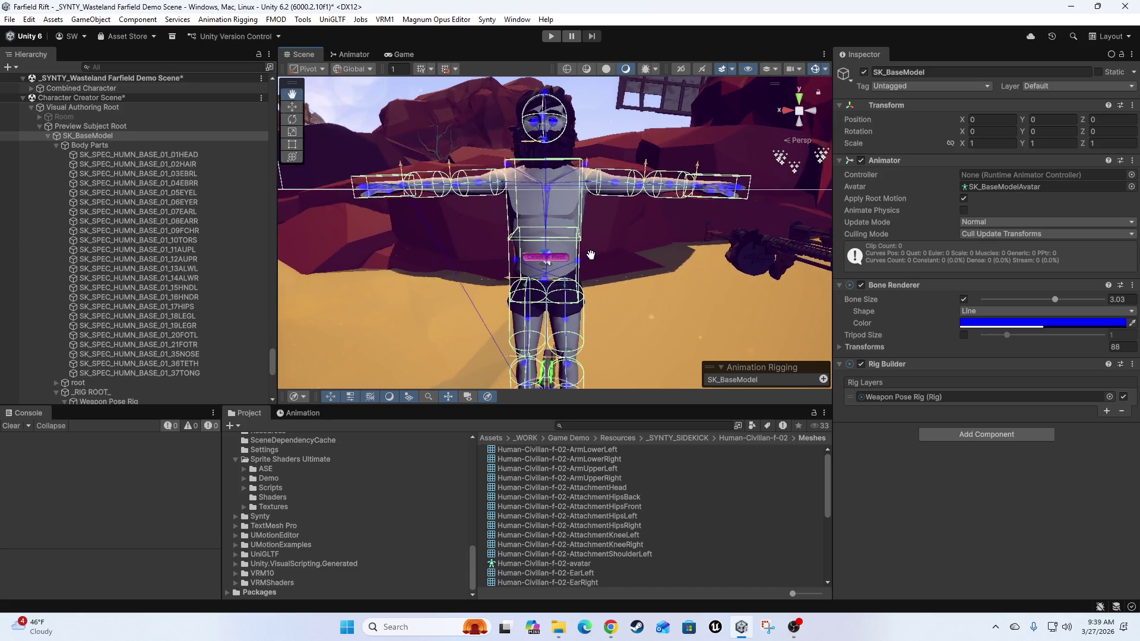
key(e)
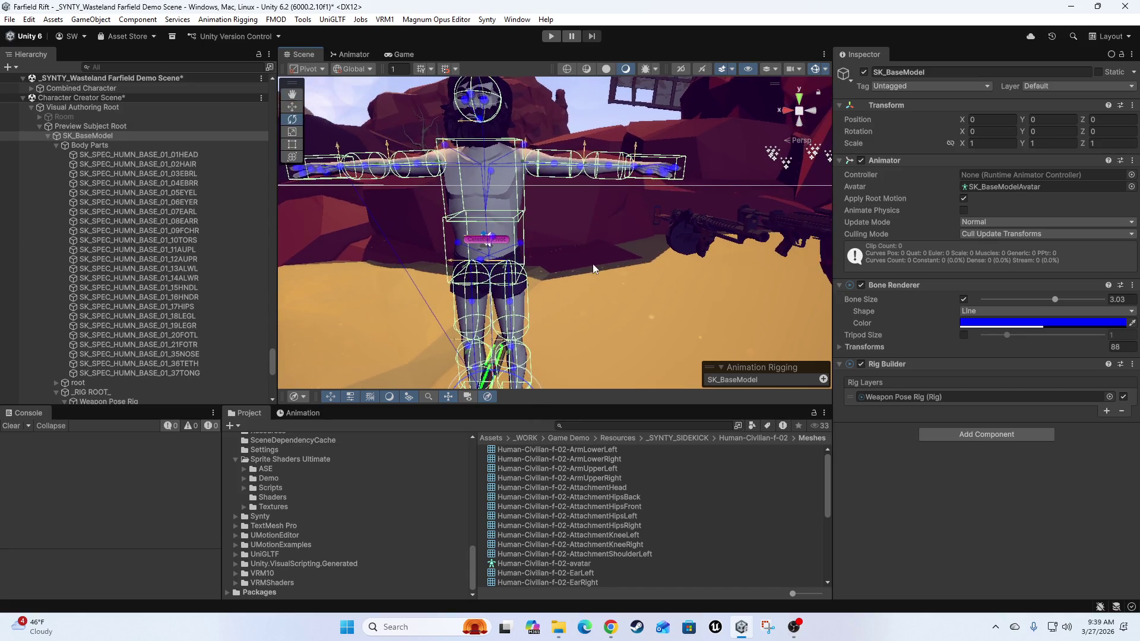
drag(592, 269, 638, 302)
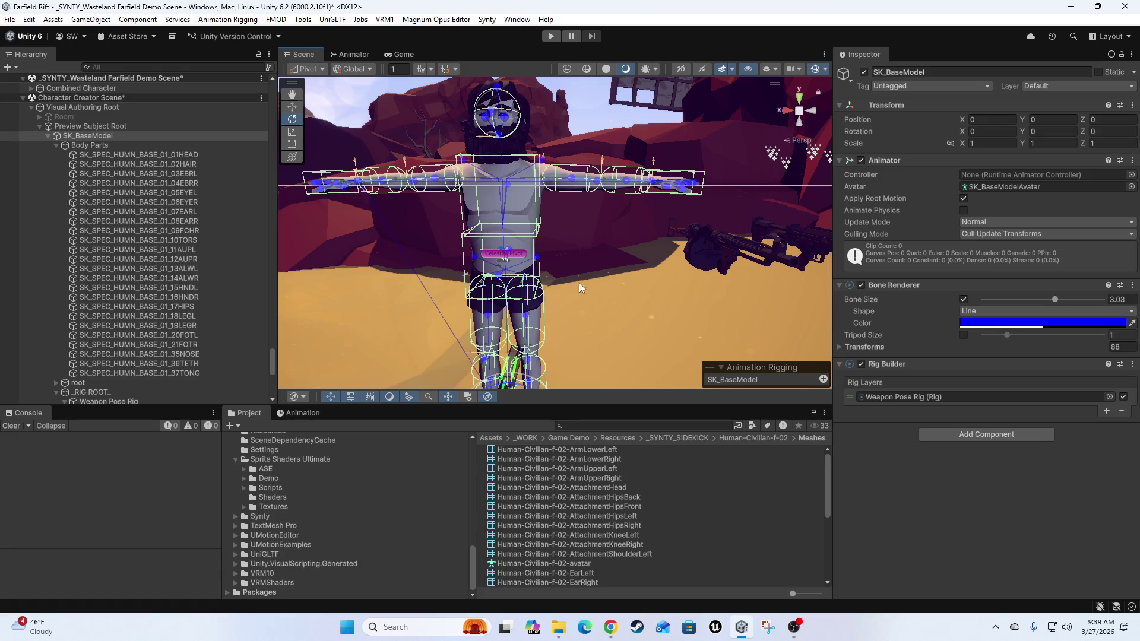
- Orbit and pan the Scene view around the ragdolled character and its weapons
mouse_move(581, 288)
mouse_down()
mouse_move(593, 285)
mouse_move(586, 274)
mouse_move(721, 268)
mouse_move(564, 285)
mouse_move(677, 250)
mouse_move(601, 302)
mouse_move(499, 295)
mouse_move(572, 298)
mouse_move(520, 311)
mouse_move(572, 297)
mouse_up()
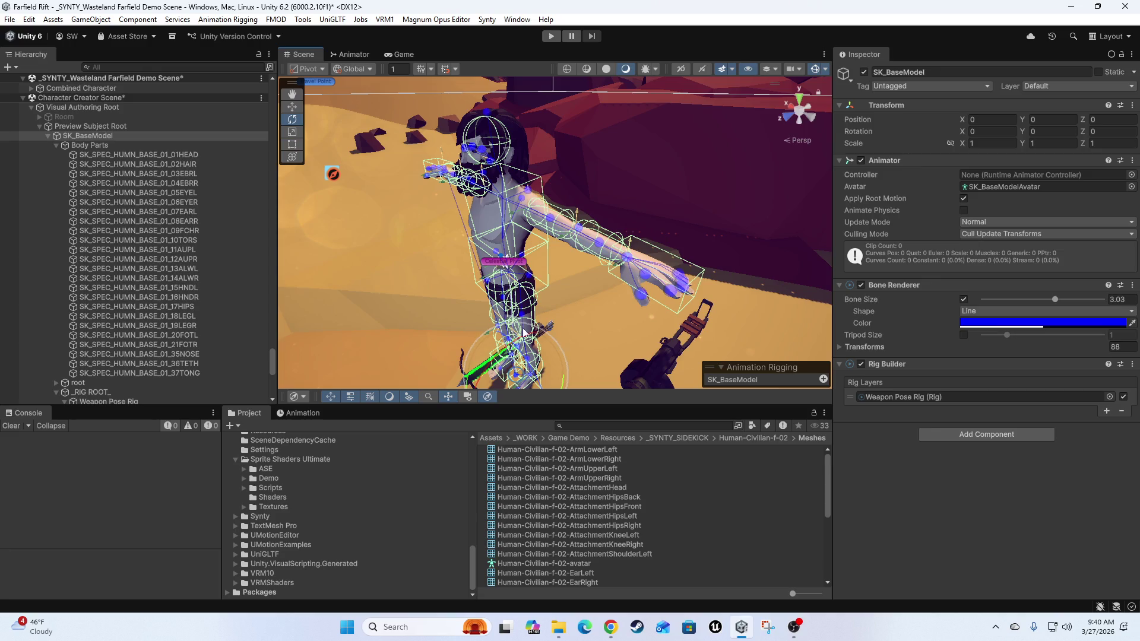
mouse_move(613, 305)
mouse_down()
mouse_move(757, 233)
mouse_move(697, 262)
mouse_move(608, 268)
mouse_move(611, 309)
mouse_move(474, 269)
mouse_move(526, 268)
mouse_move(450, 251)
mouse_up()
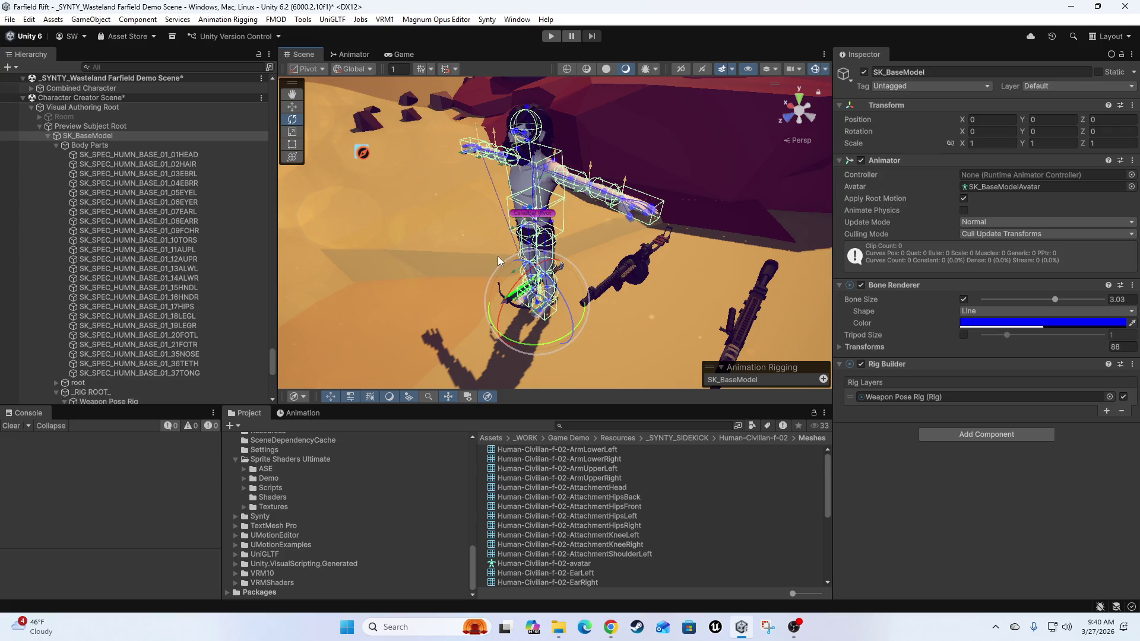
mouse_move(557, 173)
mouse_down()
mouse_move(439, 258)
mouse_move(536, 249)
mouse_move(687, 326)
mouse_move(451, 267)
mouse_up()
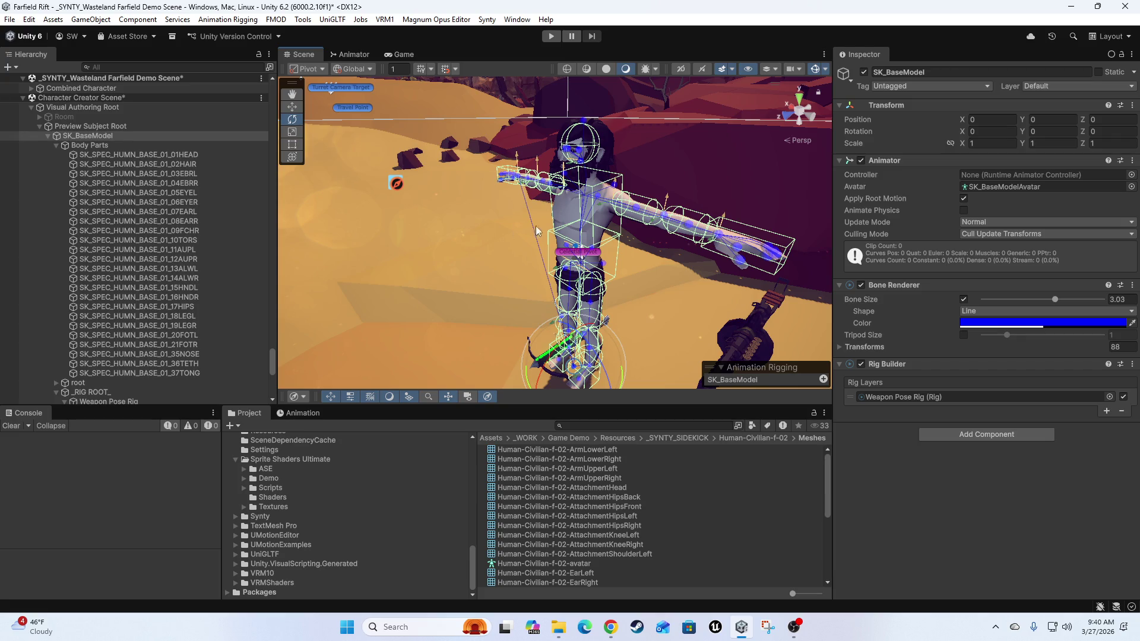
mouse_move(565, 199)
mouse_down()
mouse_move(699, 303)
mouse_move(522, 303)
mouse_move(593, 310)
mouse_up()
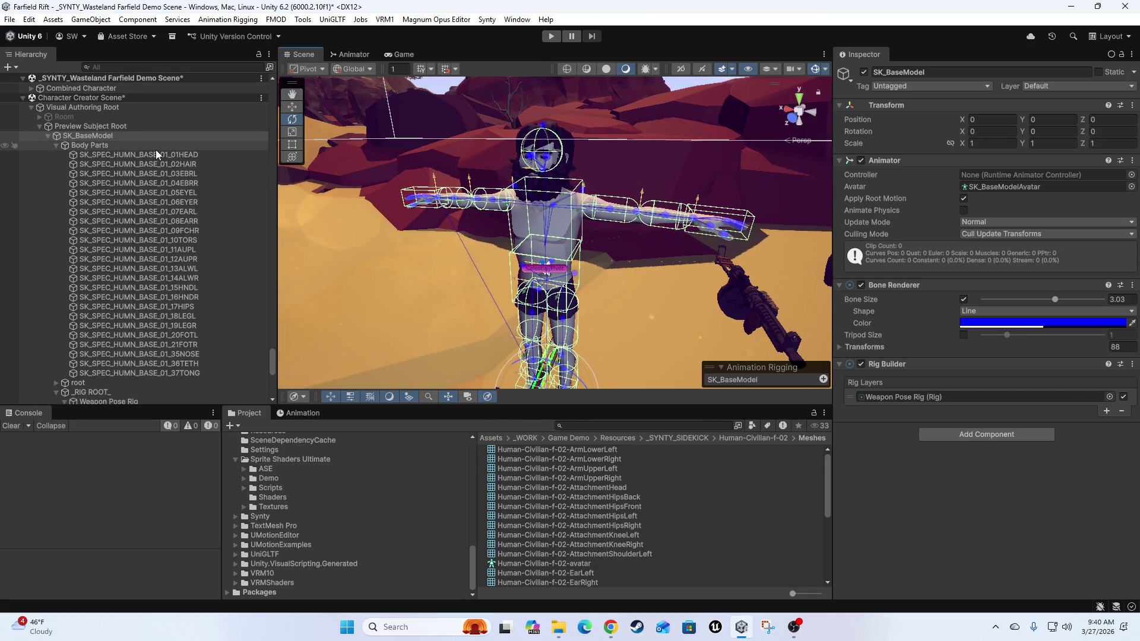
- Select SK_SPEC_HUMN_BASE_01_01HEAD, collapse its blend shapes and materials, then move closer to the torso
click(114, 155)
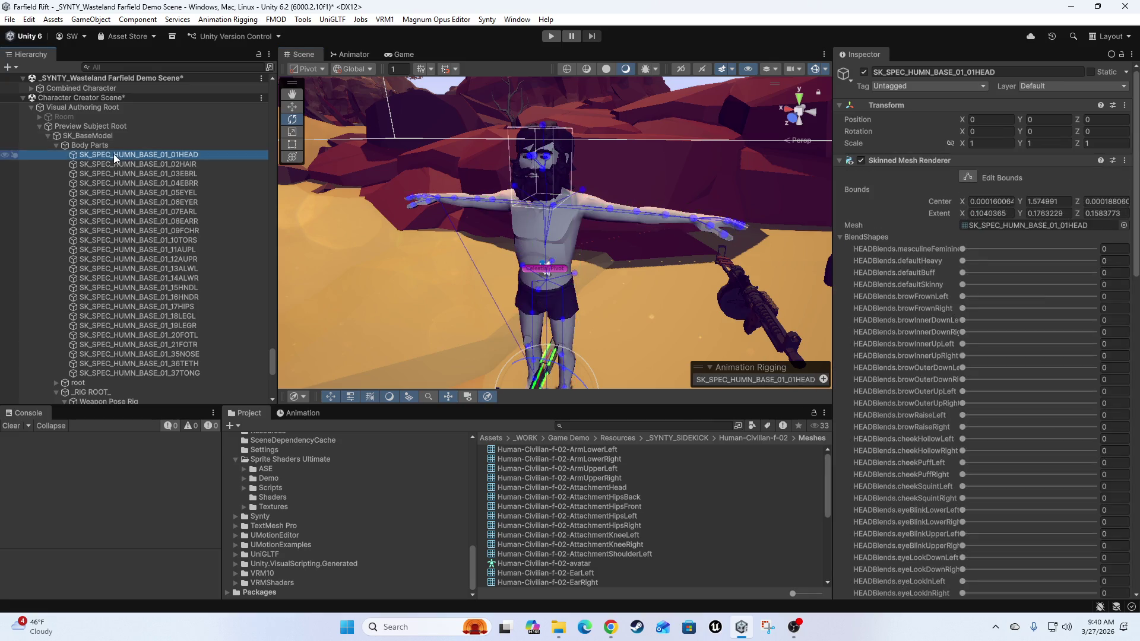
click(839, 237)
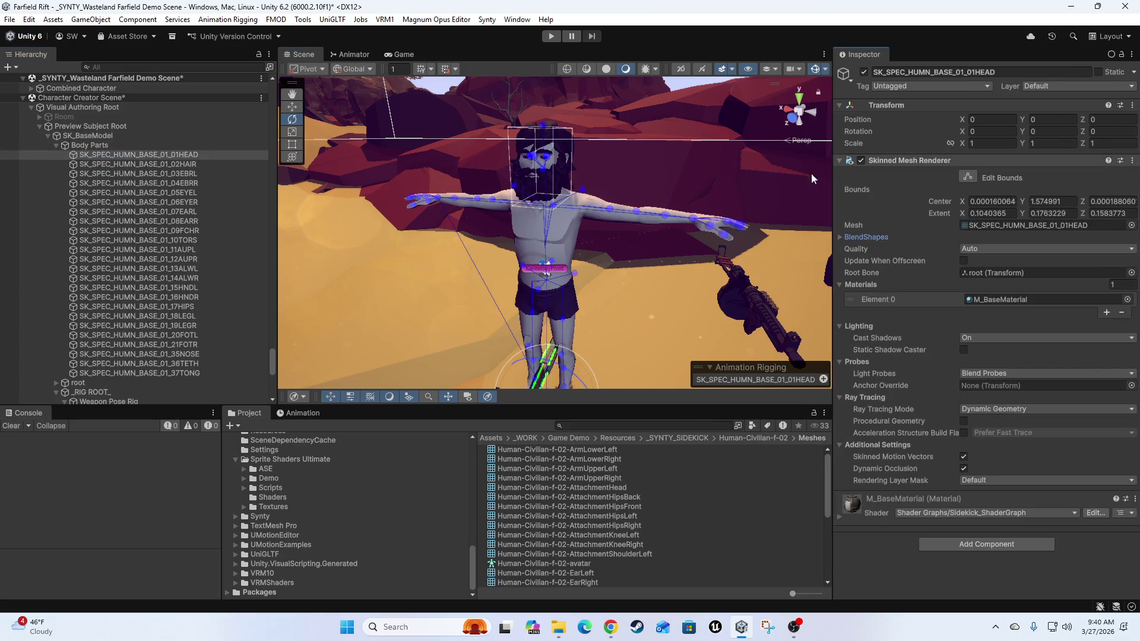
click(837, 285)
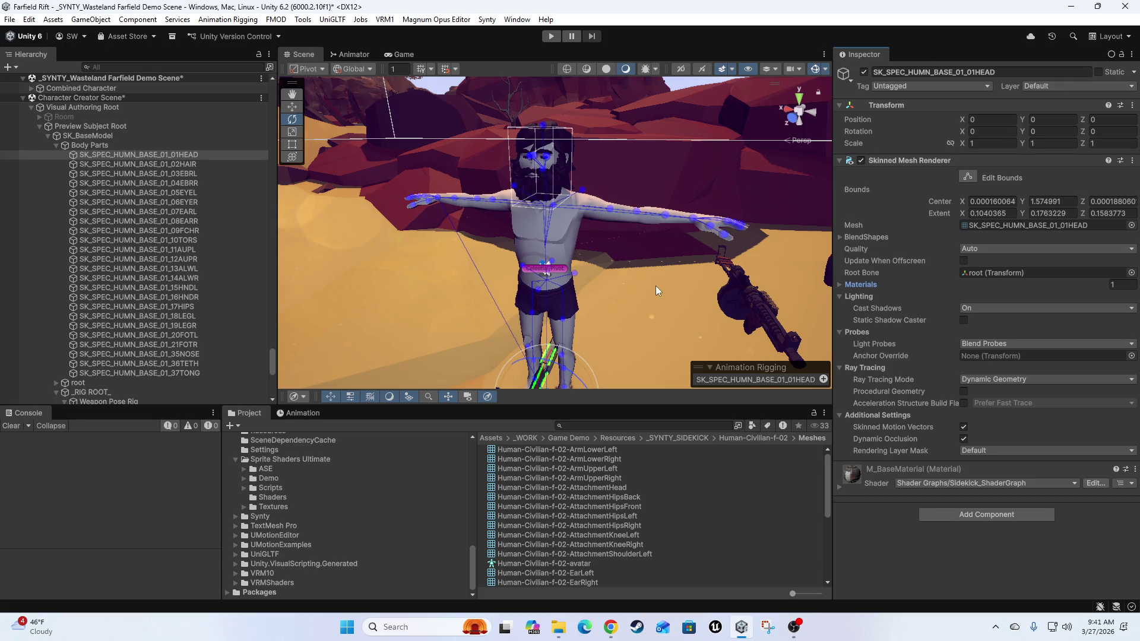
mouse_move(682, 236)
mouse_down()
mouse_move(557, 287)
mouse_move(621, 290)
mouse_move(628, 274)
mouse_move(611, 290)
mouse_move(622, 301)
mouse_move(660, 284)
mouse_move(600, 288)
mouse_move(578, 332)
mouse_move(642, 277)
mouse_move(639, 290)
mouse_move(646, 259)
mouse_move(660, 262)
mouse_move(652, 258)
mouse_up()
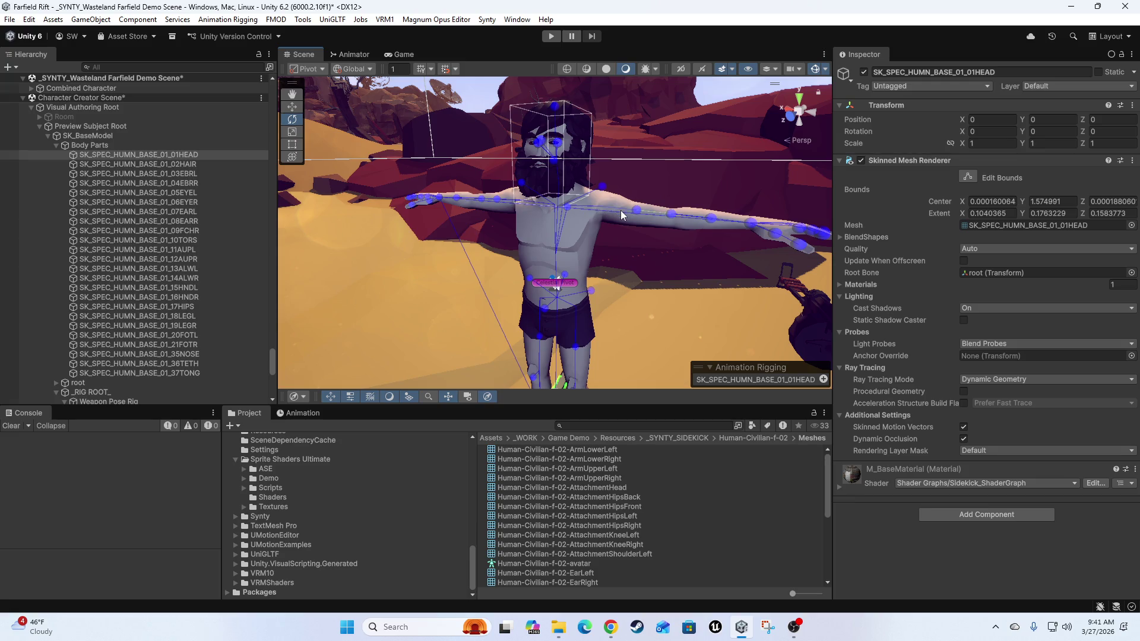
mouse_move(616, 208)
mouse_down()
mouse_move(601, 284)
mouse_move(651, 313)
mouse_move(655, 286)
mouse_move(634, 303)
mouse_move(622, 294)
mouse_move(629, 313)
mouse_move(625, 298)
mouse_up()
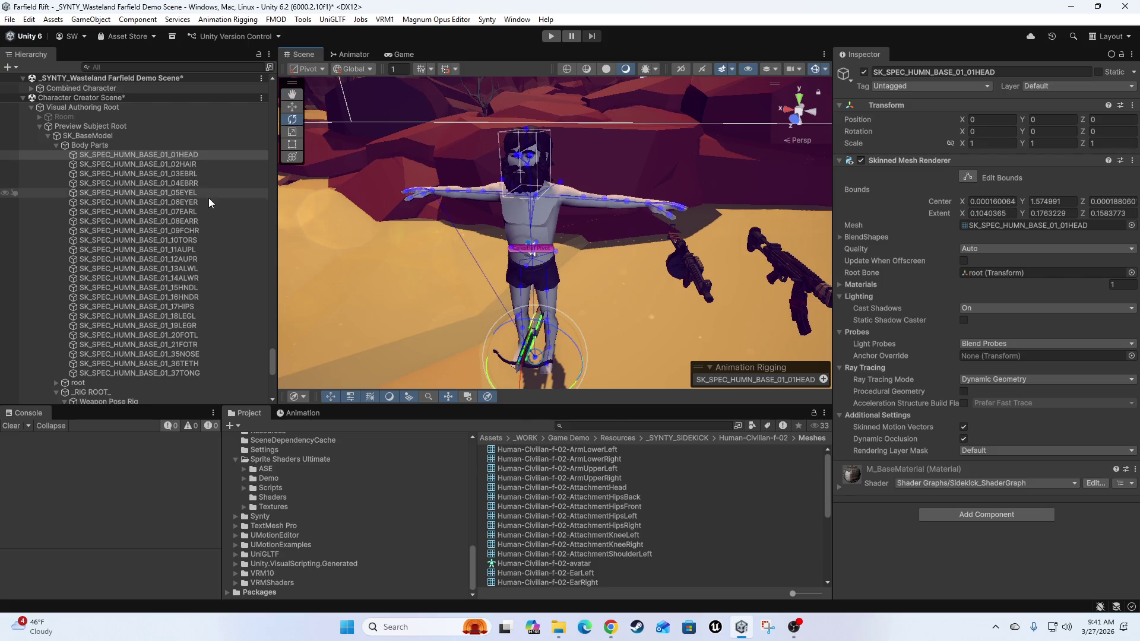
- Collapse Body Parts and Verity Soraya, then select Weapon Poser to show its empty Multi-Parent Constraint
click(56, 145)
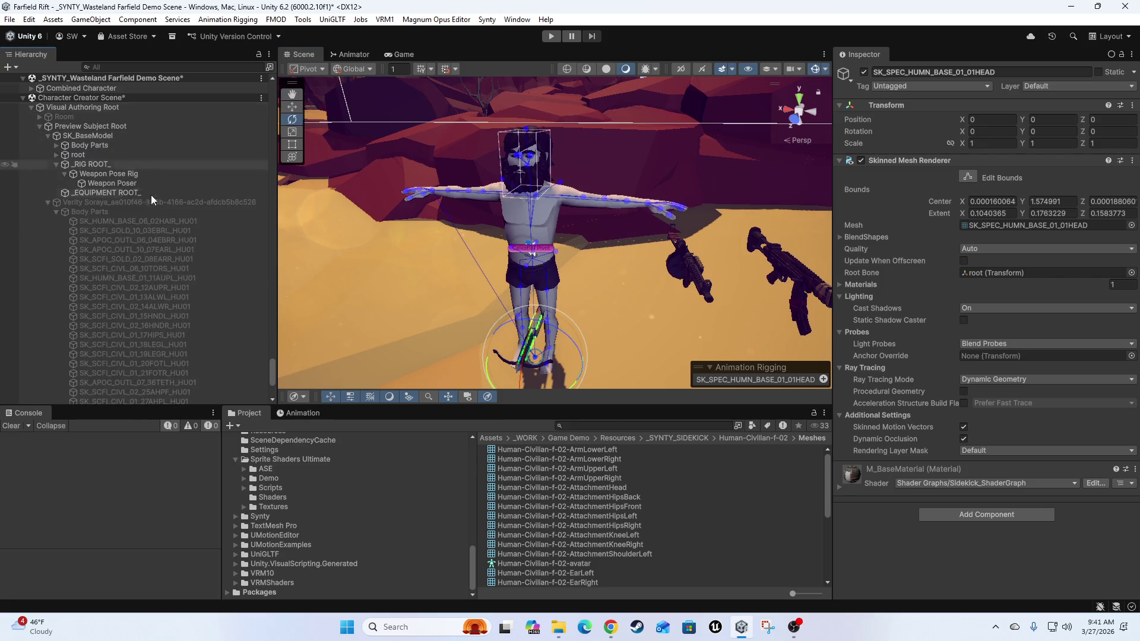
click(48, 202)
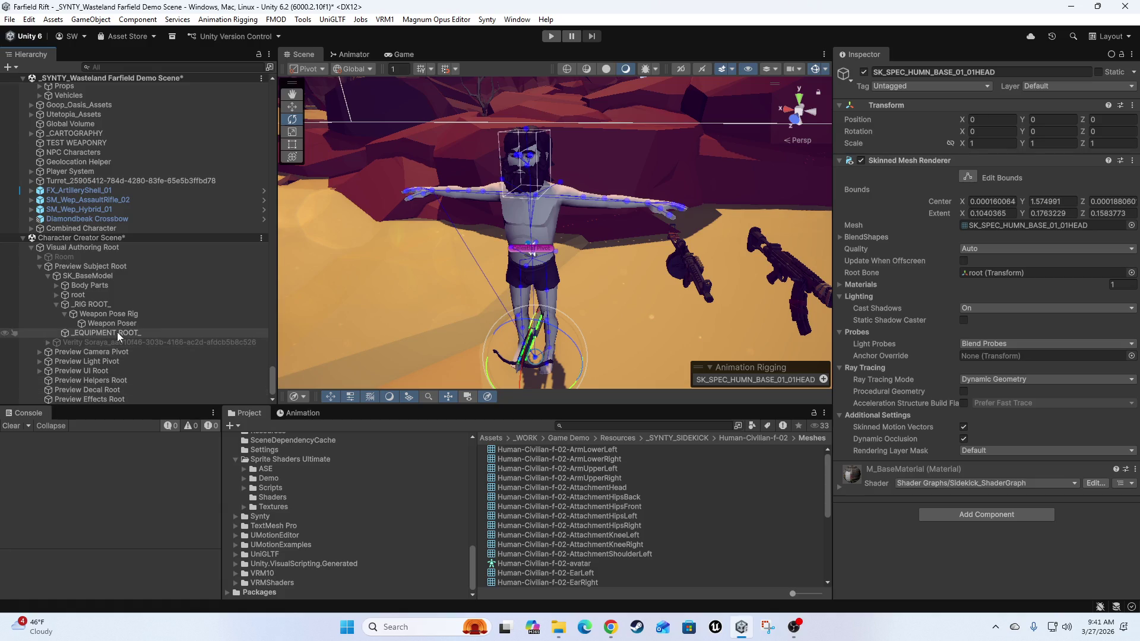
click(90, 326)
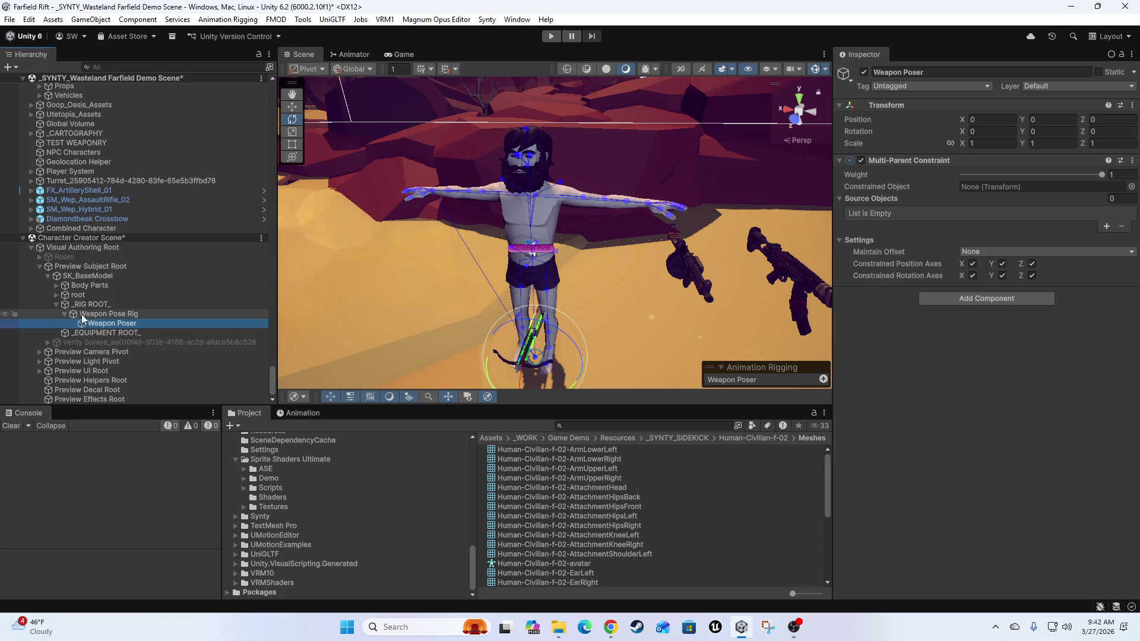
click(117, 317)
click(95, 305)
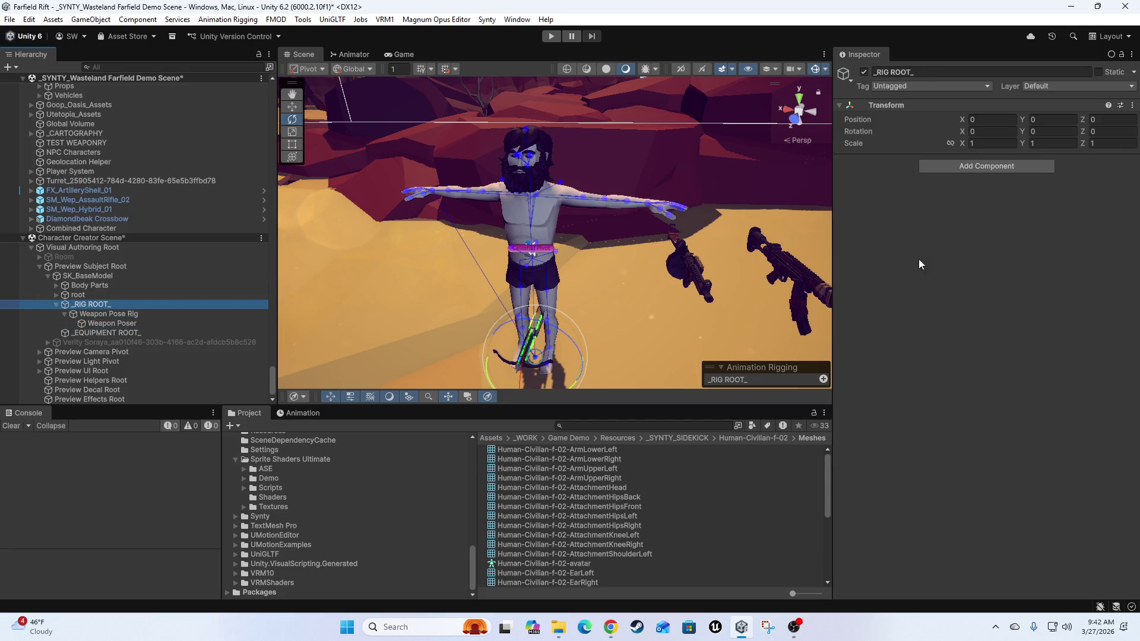
mouse_move(704, 248)
mouse_down()
mouse_move(657, 234)
mouse_move(469, 287)
mouse_move(648, 271)
mouse_move(688, 287)
mouse_move(379, 289)
mouse_up()
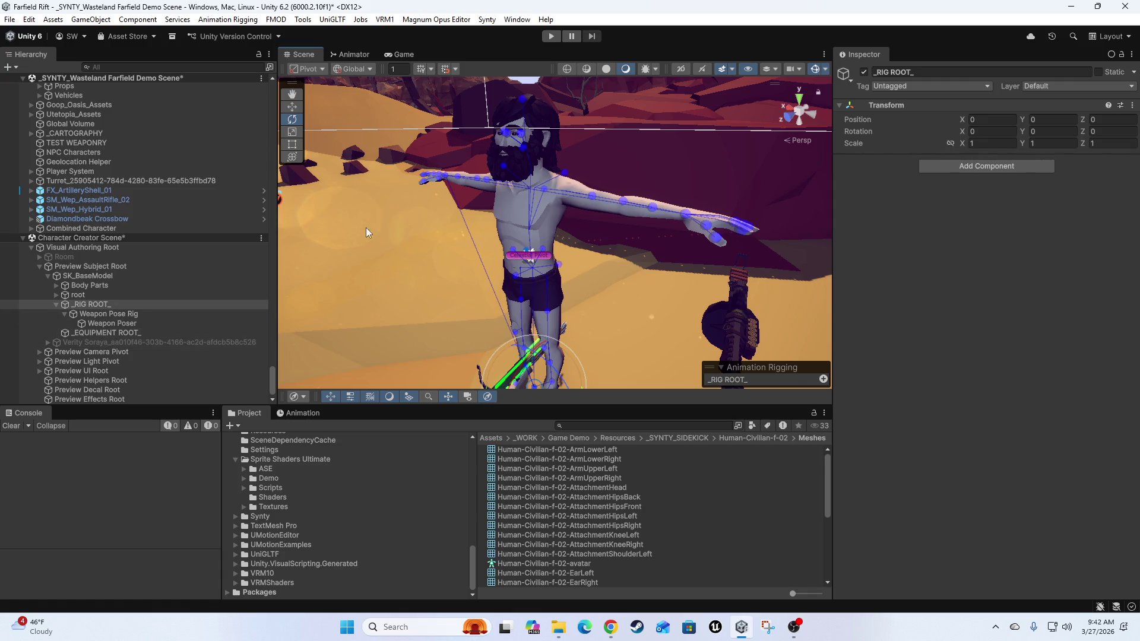
drag(365, 227, 390, 268)
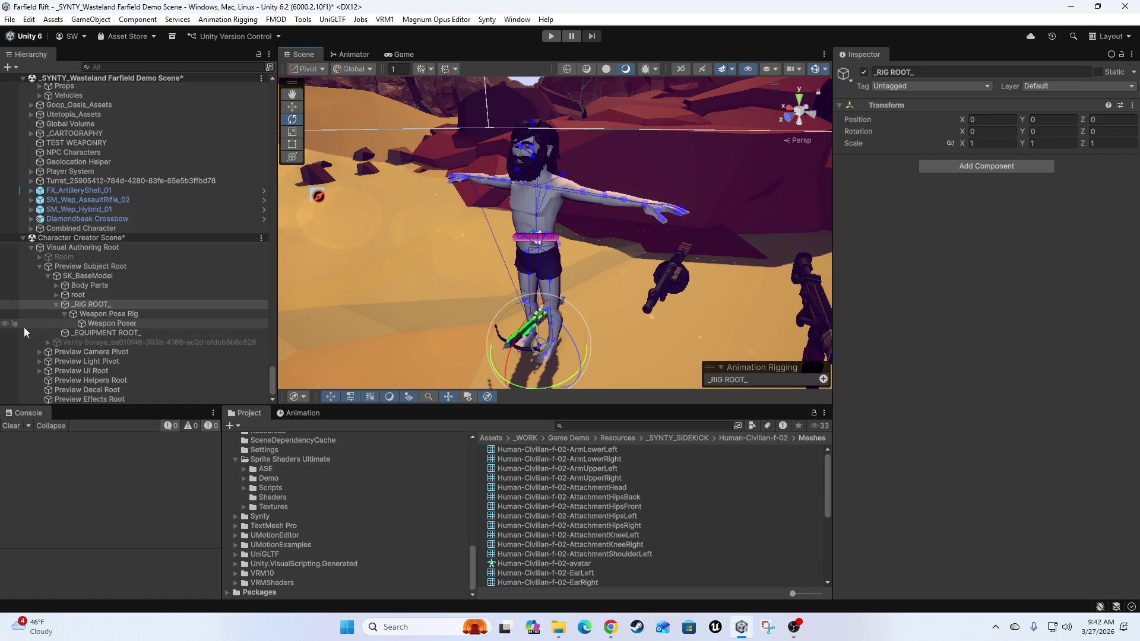
click(106, 315)
click(109, 322)
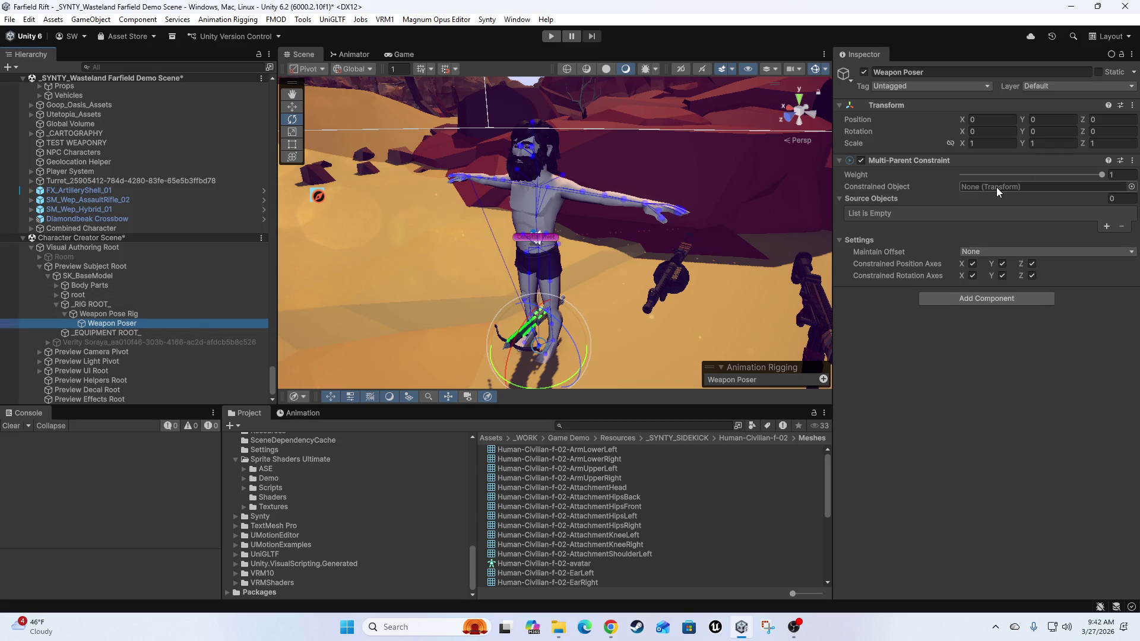
- Add Weapon Poser as a source object of the Multi-Parent Constraint
click(1105, 228)
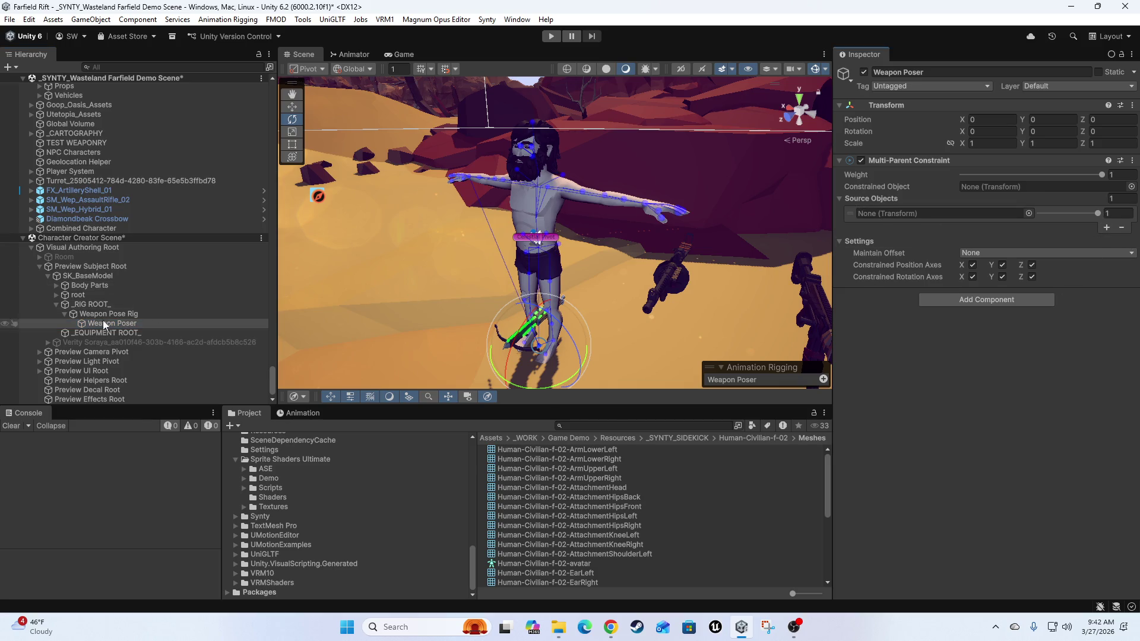
mouse_move(97, 324)
mouse_down()
mouse_move(600, 315)
mouse_move(885, 204)
mouse_move(888, 218)
mouse_up()
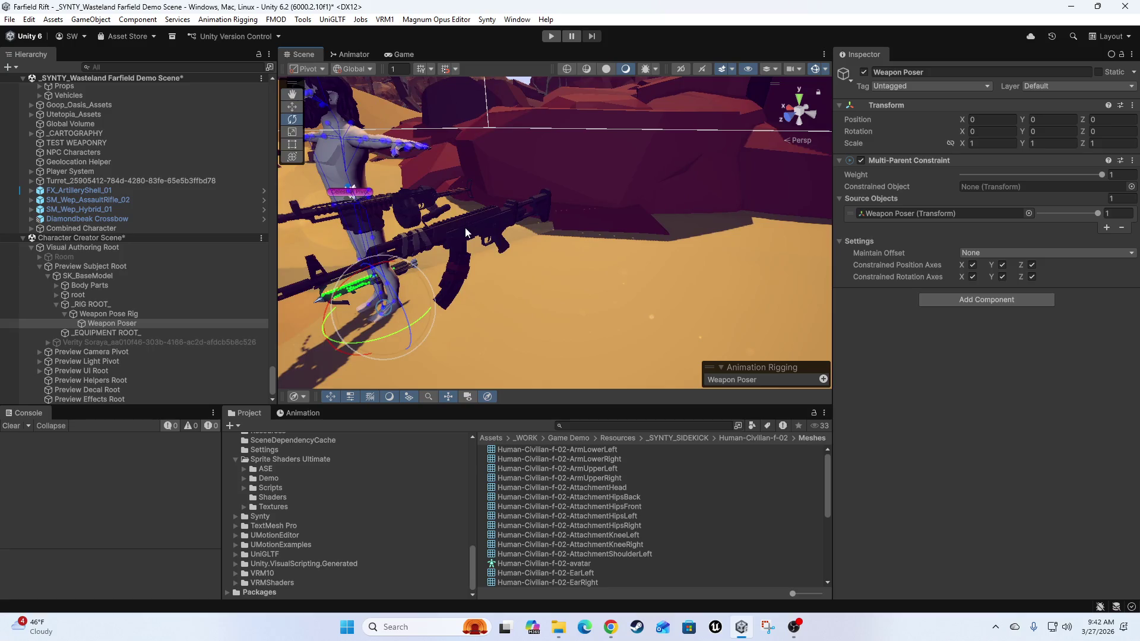
click(464, 226)
drag(468, 301, 630, 291)
- Select SM_Wep_AssaultRifle_02 and expand it to show its Handle, Magazine, Slide and Trigger parts
click(70, 202)
key(Right)
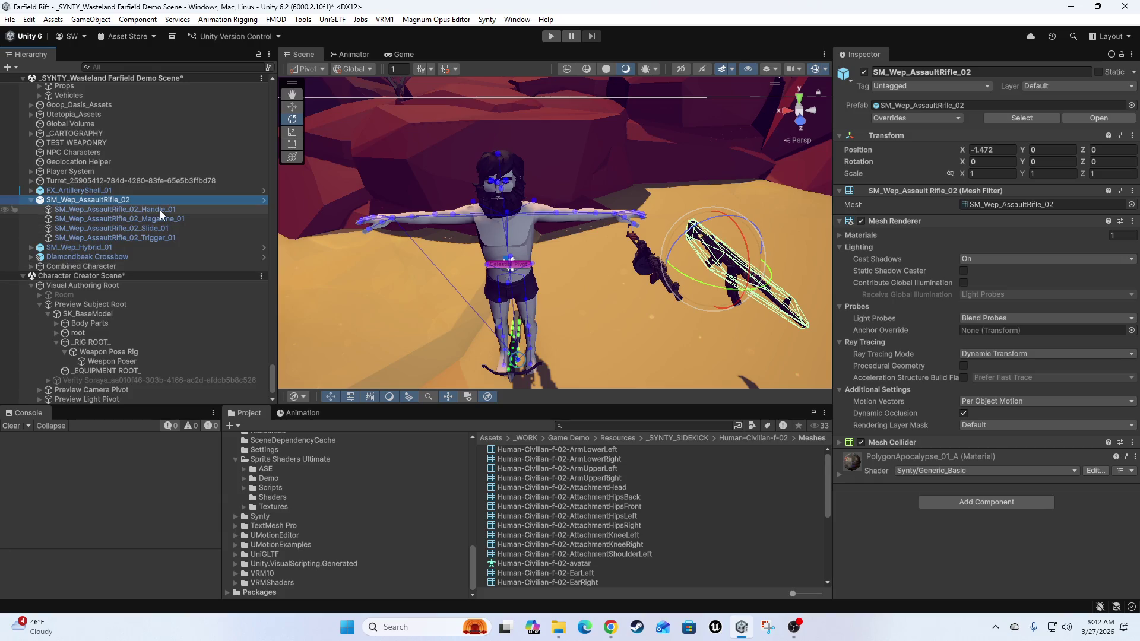
right_click(62, 198)
click(795, 628)
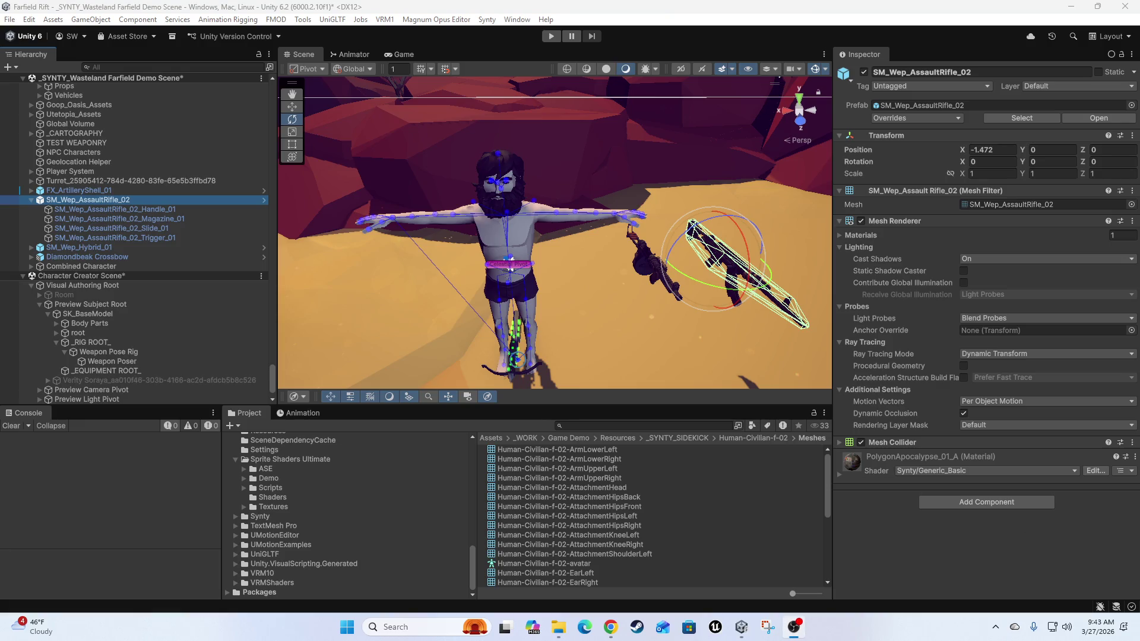
- Create an empty GameObject under SM_Wep_AssaultRifle_02 at 0, 0, 0 and frame it
right_click(60, 201)
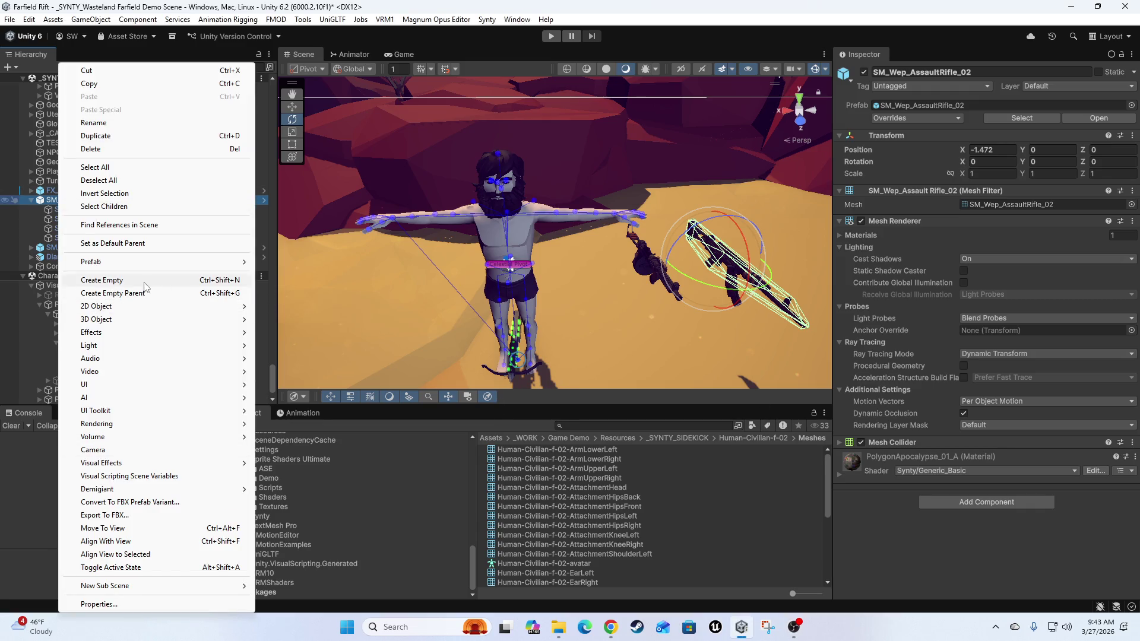
click(109, 283)
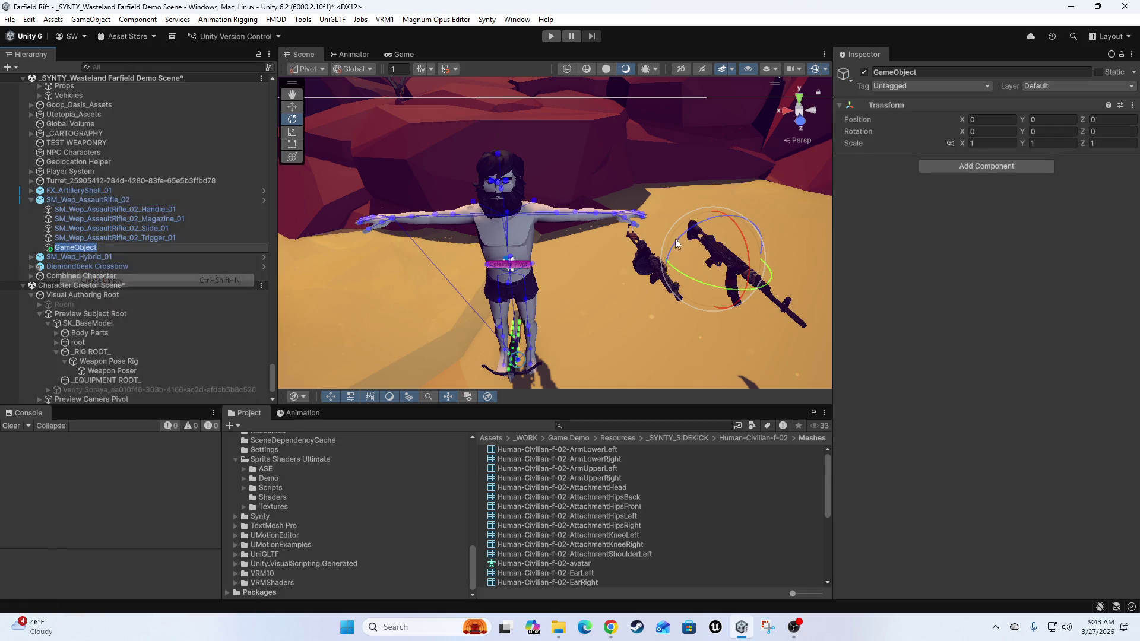
scroll(616, 297, up, 5)
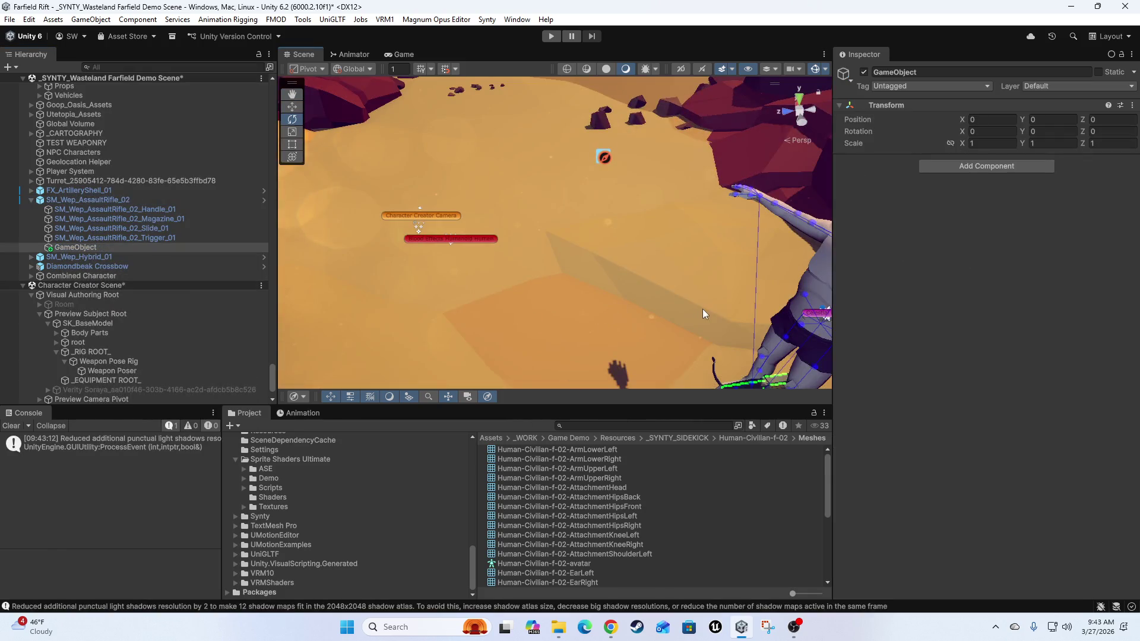
key(f)
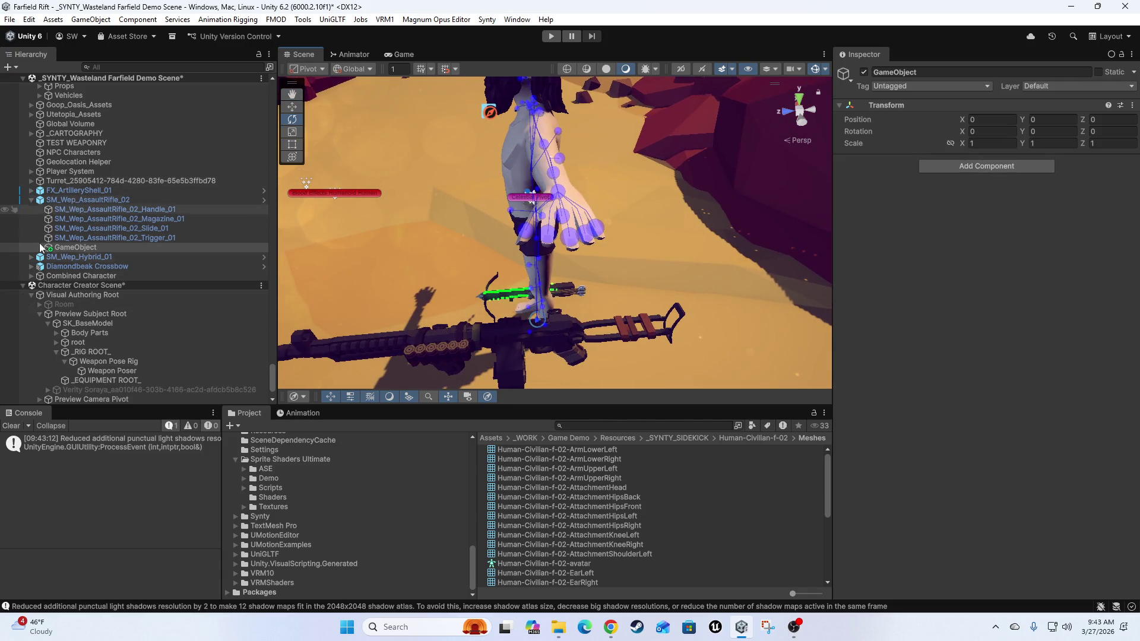
click(31, 276)
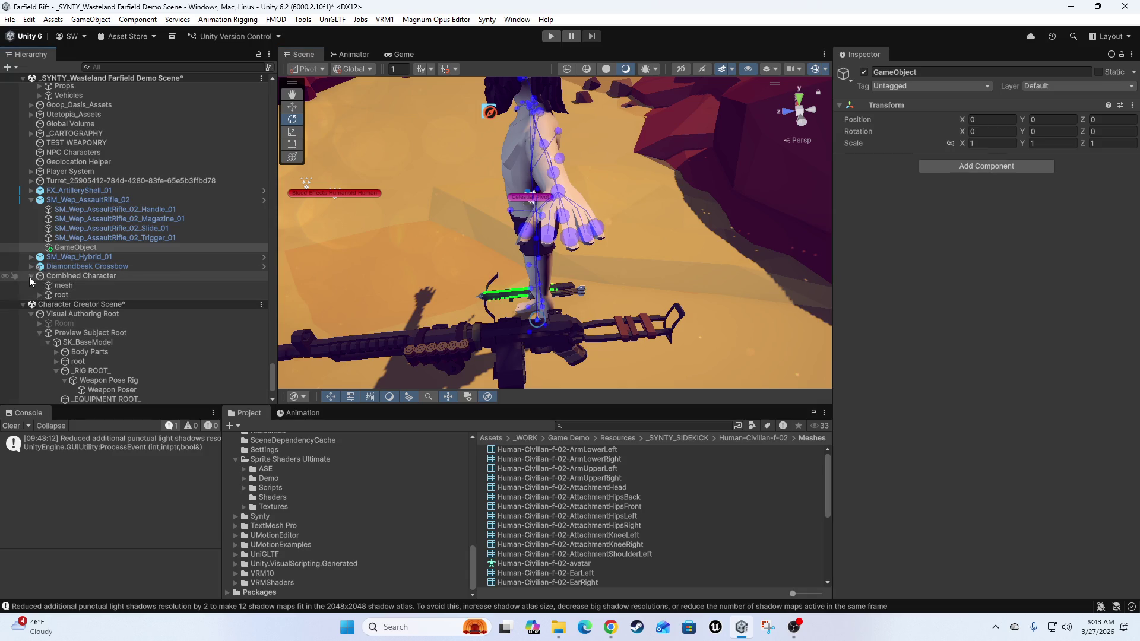
click(31, 276)
scroll(95, 344, down, 2)
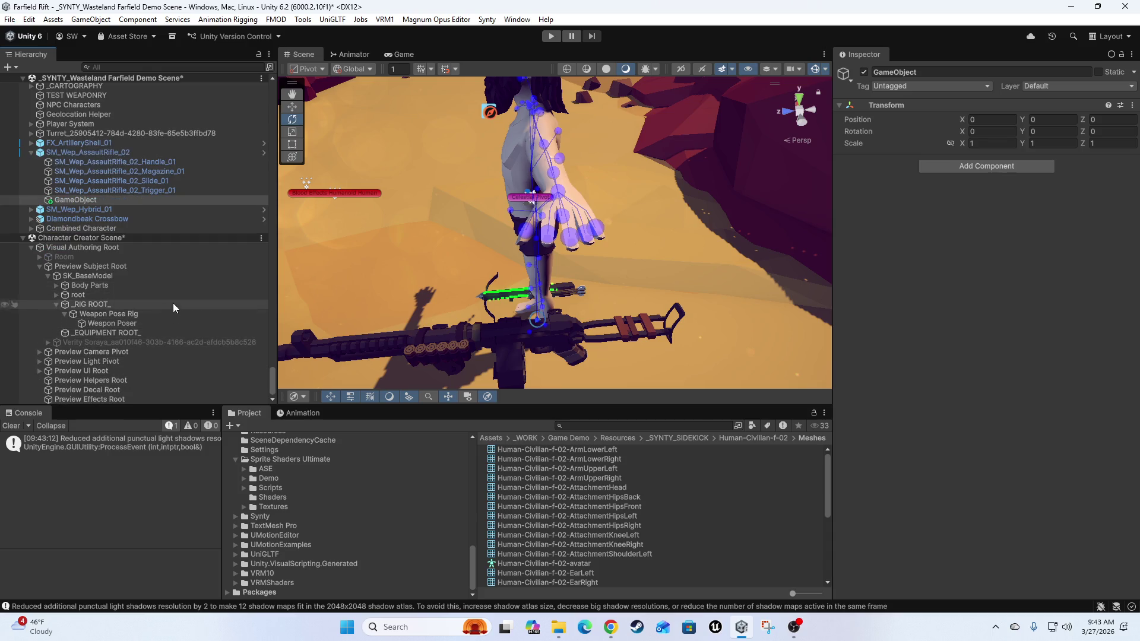
- Move SM_Wep_AssaultRifle_02 under _EQUIPMENT ROOT_ and set its X position to 0
click(73, 275)
drag(69, 151, 77, 335)
scroll(442, 300, down, 5)
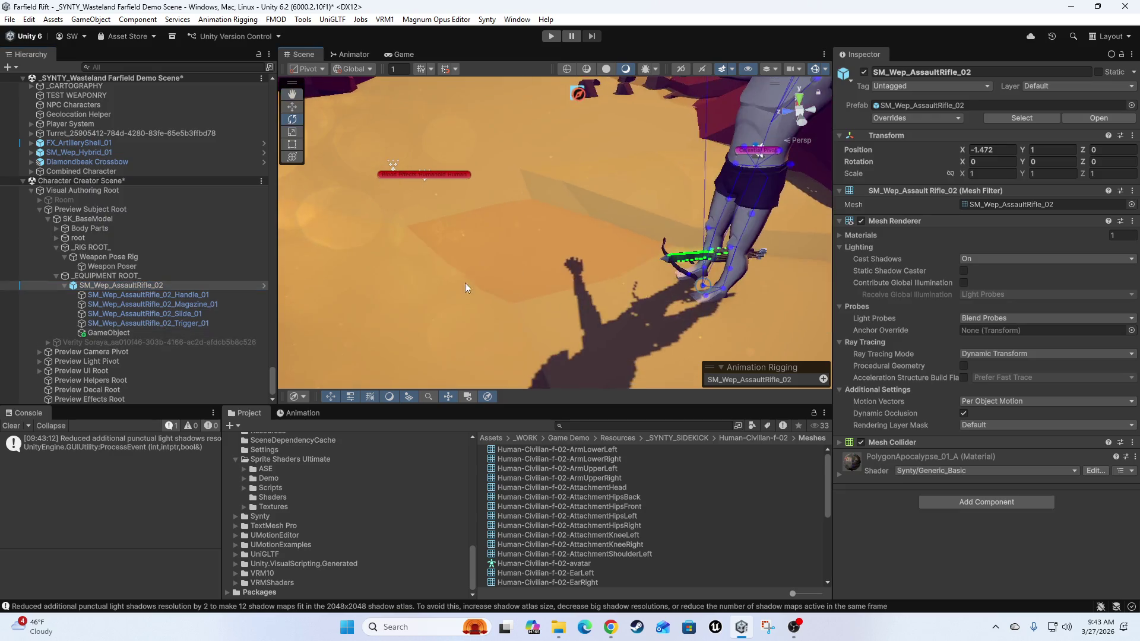
click(985, 150)
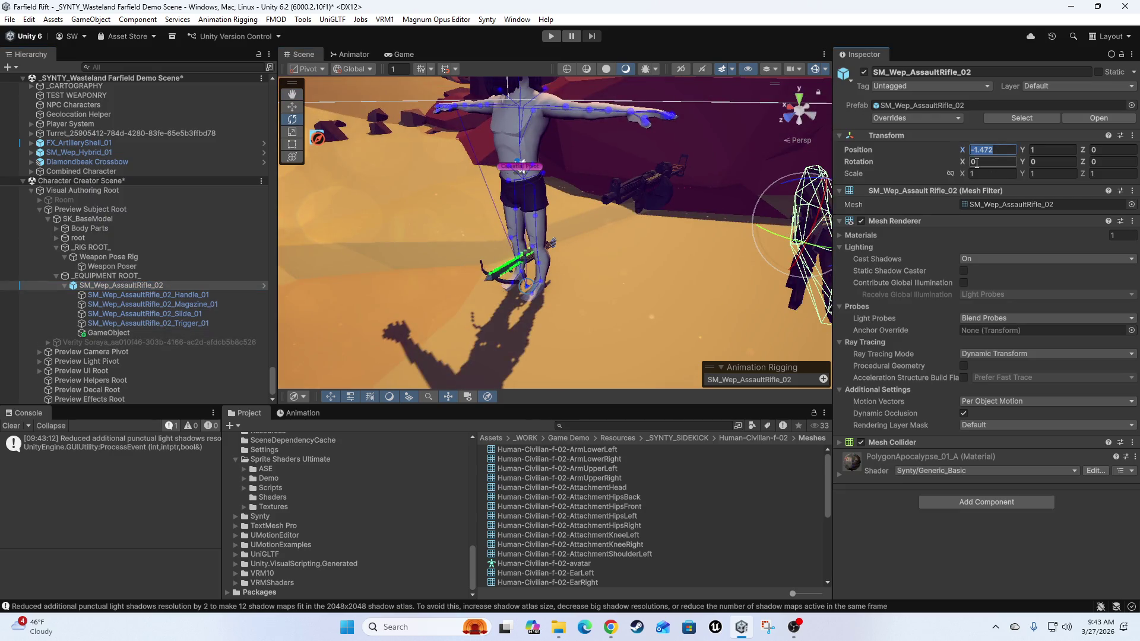
text(0)
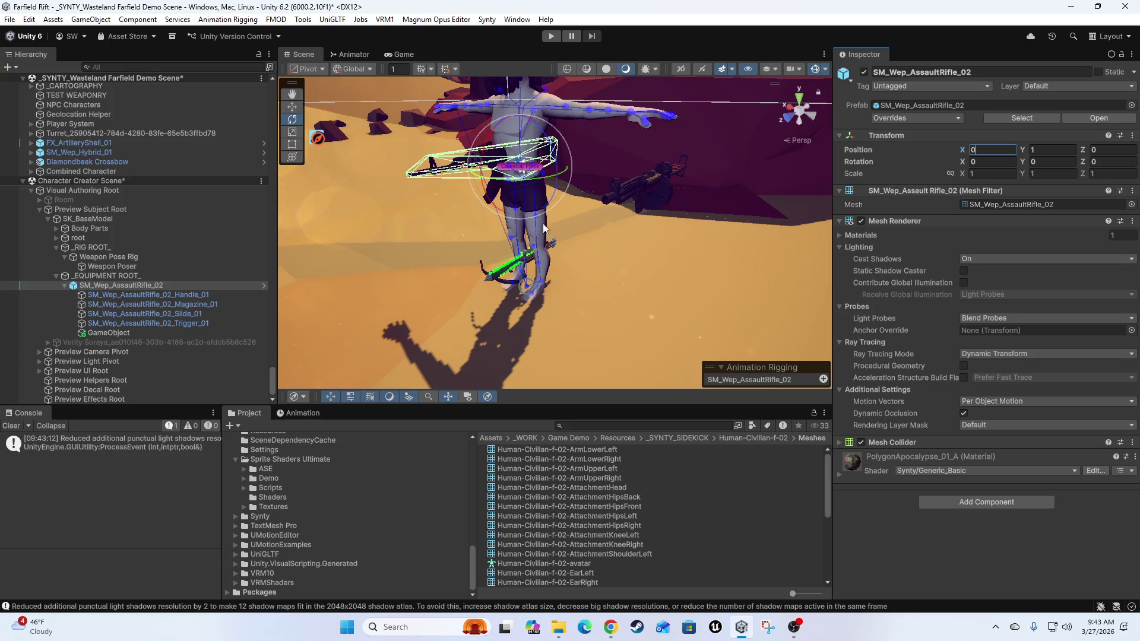
mouse_move(544, 228)
alt+mouse_down()
mouse_move(525, 205)
mouse_move(570, 232)
mouse_move(611, 231)
alt+mouse_up()
- Set the rifle's Y position to 0 and focus the view on it at the character's feet
click(99, 276)
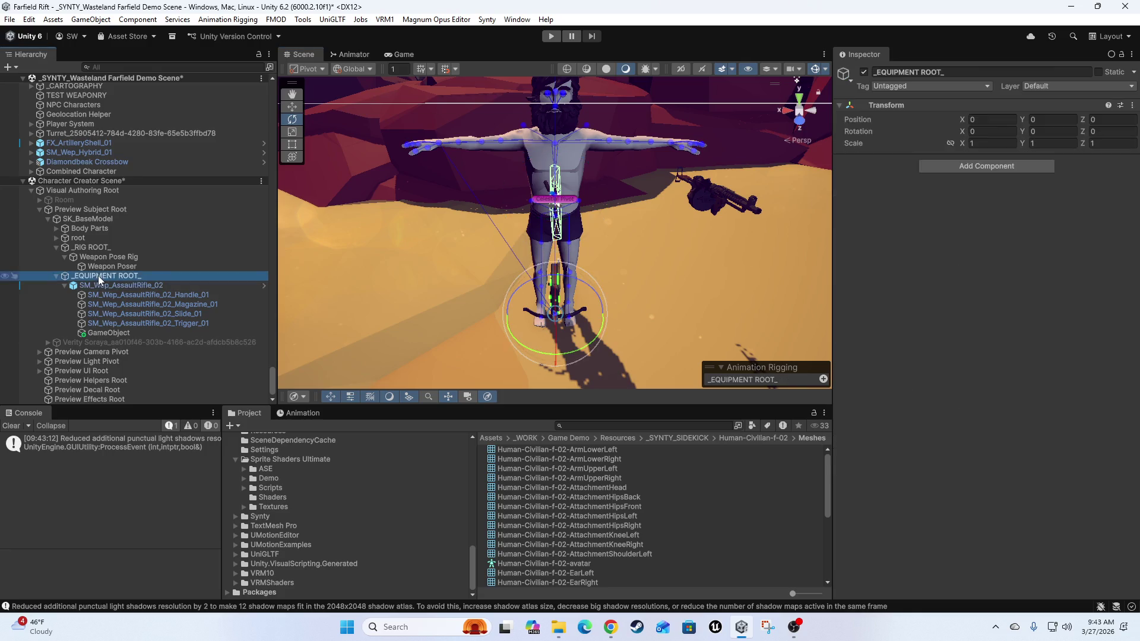
mouse_move(571, 287)
mouse_down()
mouse_move(527, 275)
mouse_move(444, 294)
mouse_move(618, 296)
mouse_move(560, 273)
mouse_move(599, 279)
mouse_up()
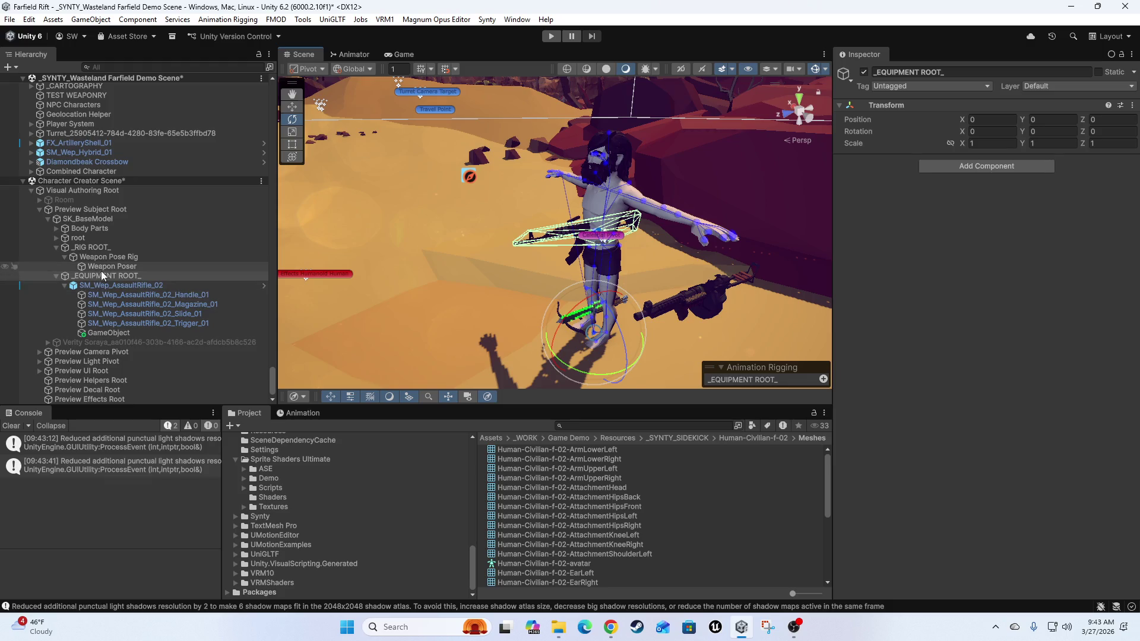
click(121, 285)
click(1057, 151)
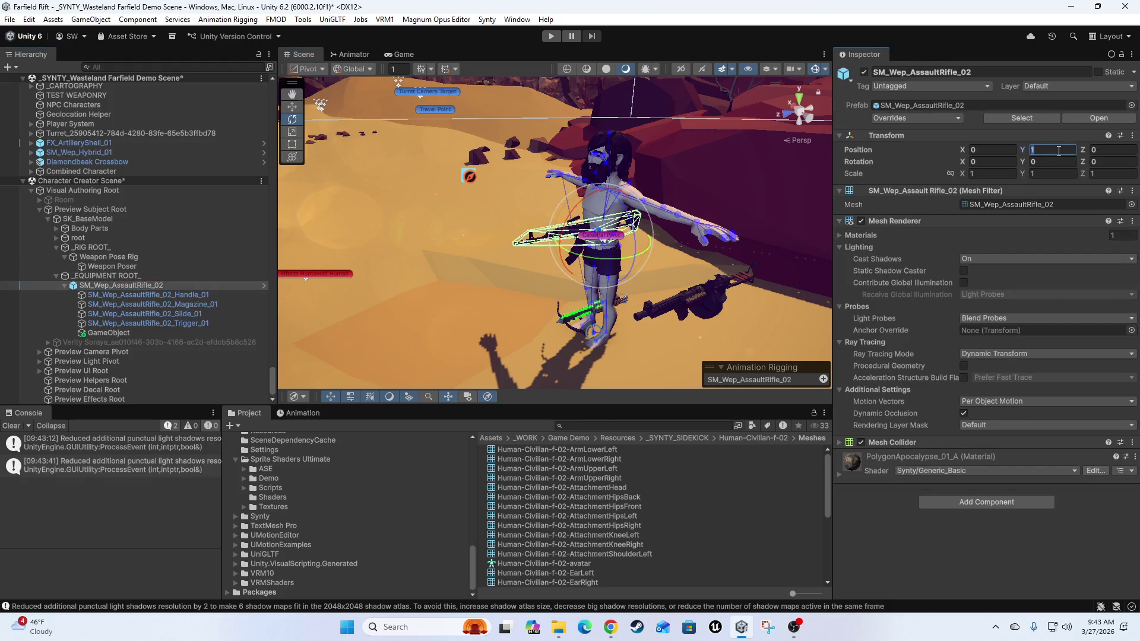
text(0)
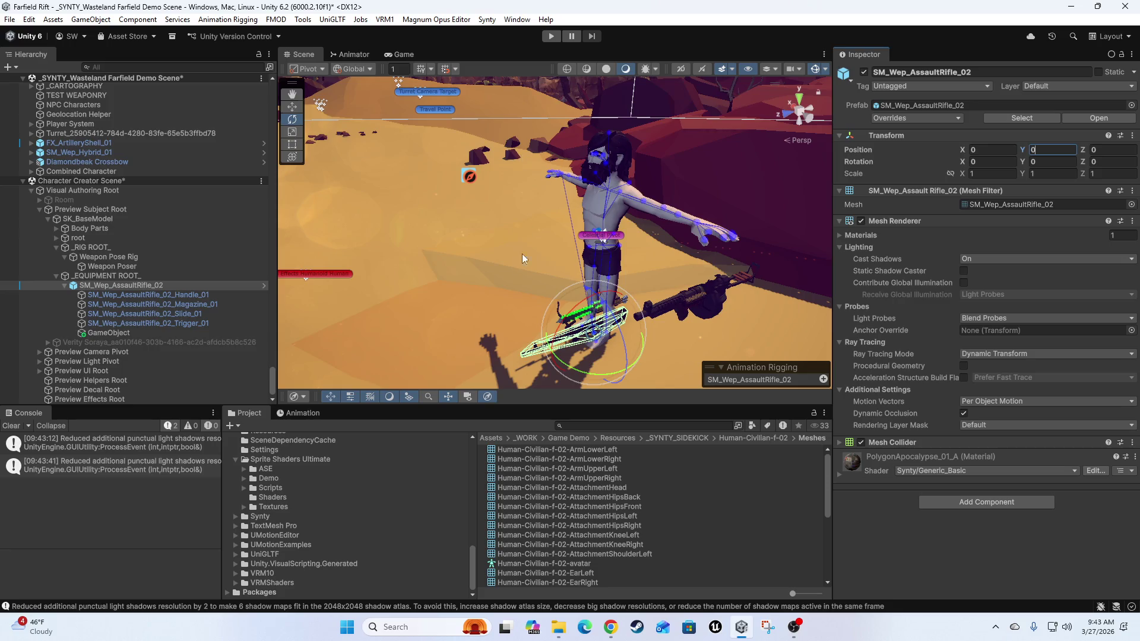
mouse_move(522, 259)
mouse_down()
mouse_move(501, 228)
mouse_move(703, 221)
mouse_up()
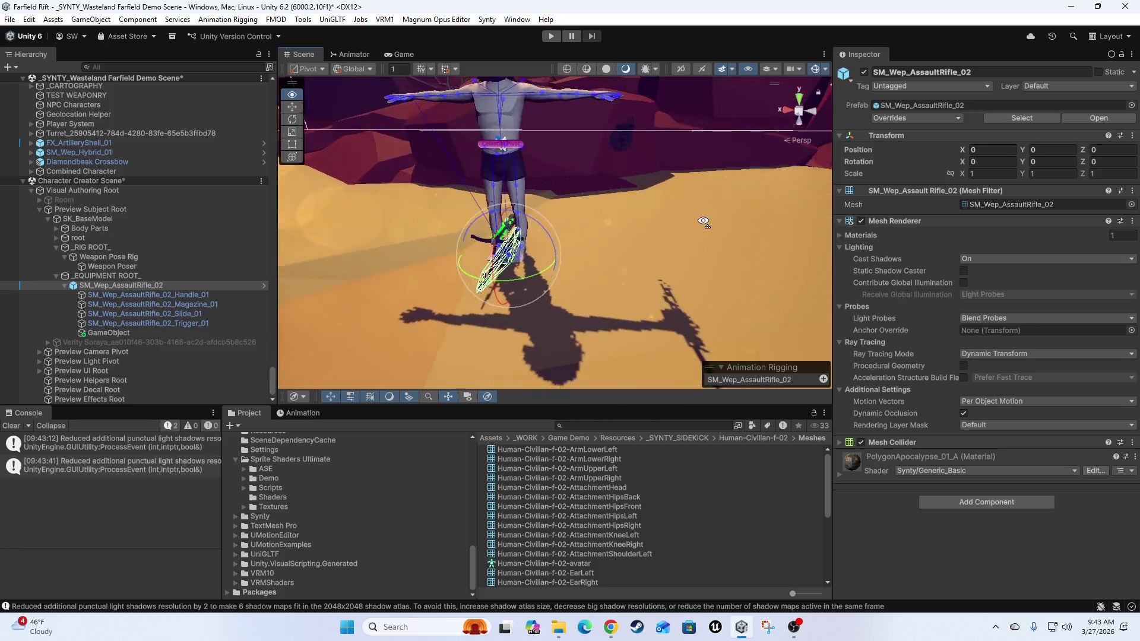
key(f)
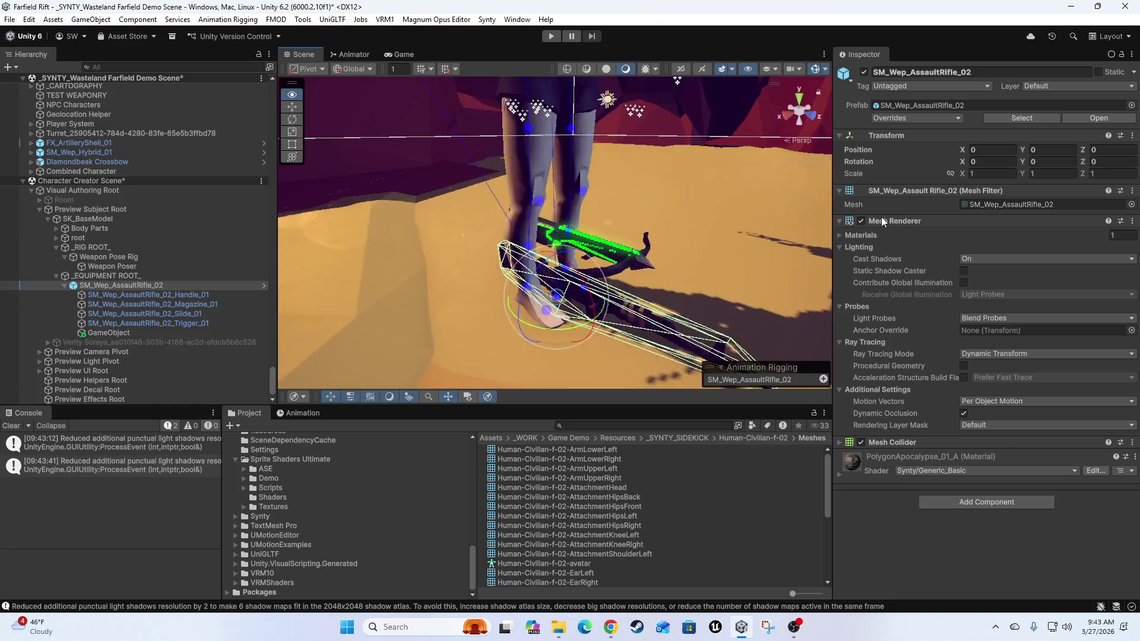
drag(594, 225, 558, 219)
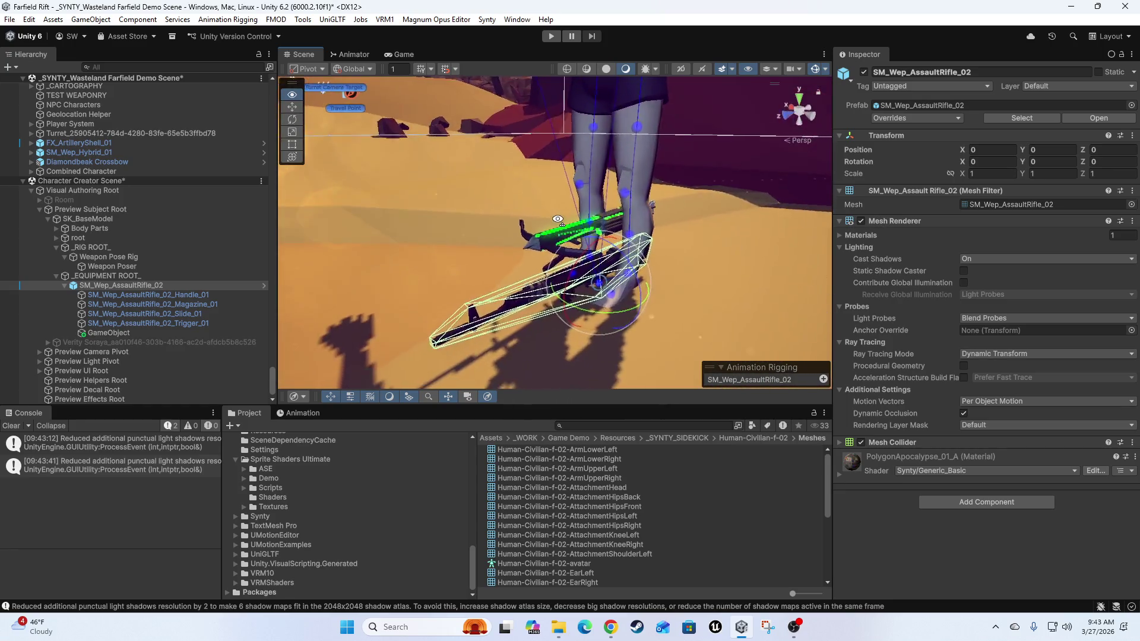
scroll(594, 314, down, 5)
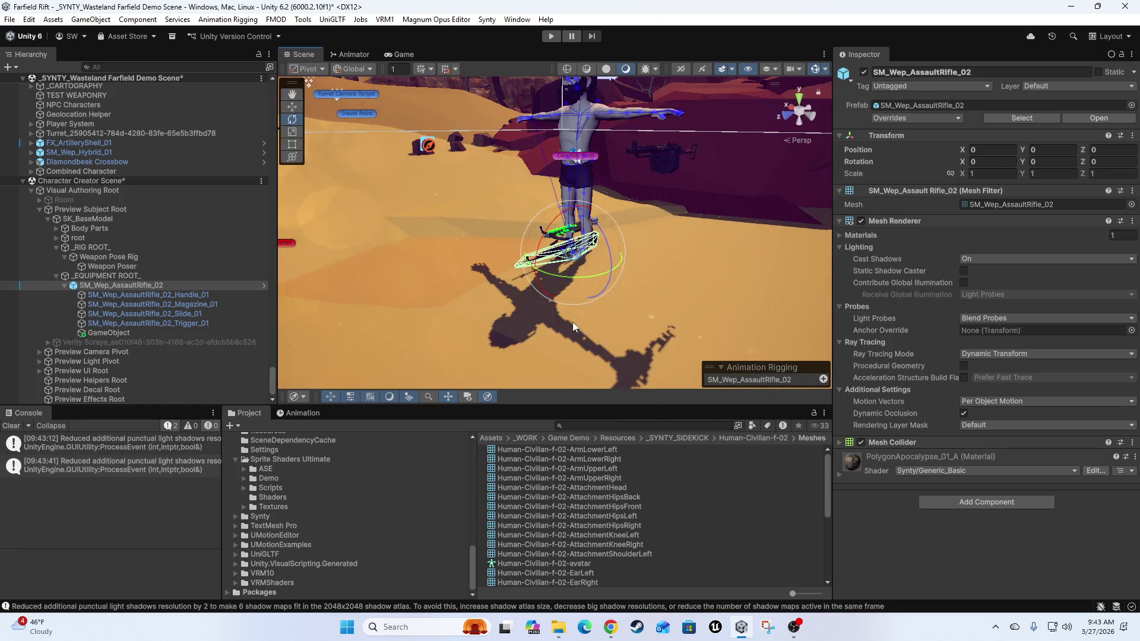
mouse_move(573, 326)
mouse_down()
mouse_move(519, 304)
mouse_move(608, 321)
mouse_move(695, 319)
mouse_move(469, 320)
mouse_move(520, 324)
mouse_up()
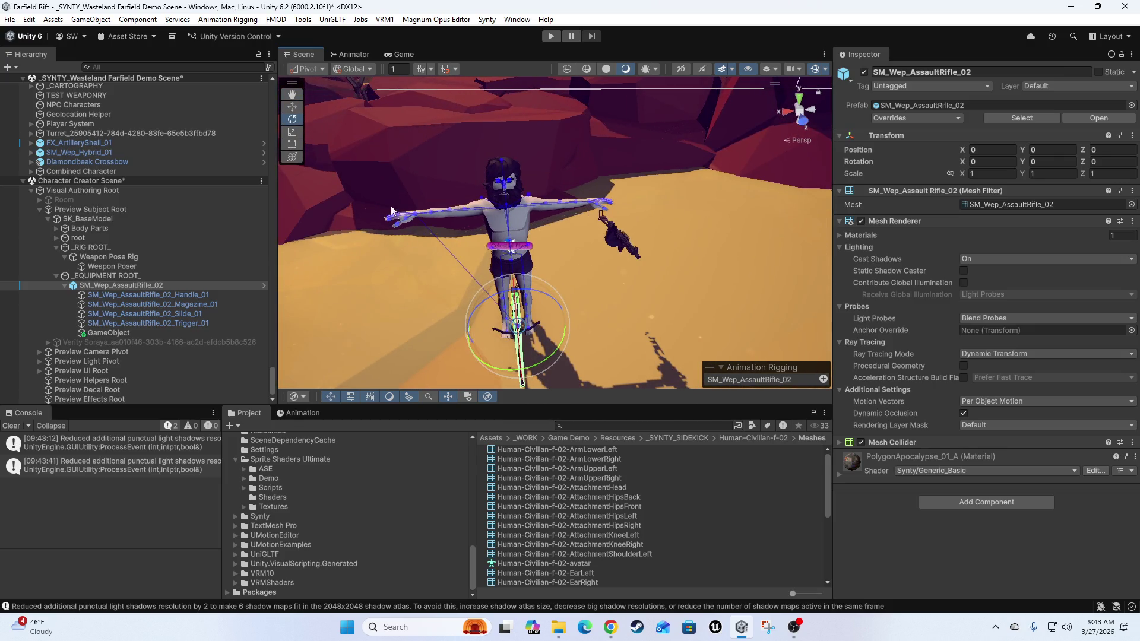
- Expand the root and ik_hand_root bones and parent the rifle under ik_hand_r
click(56, 238)
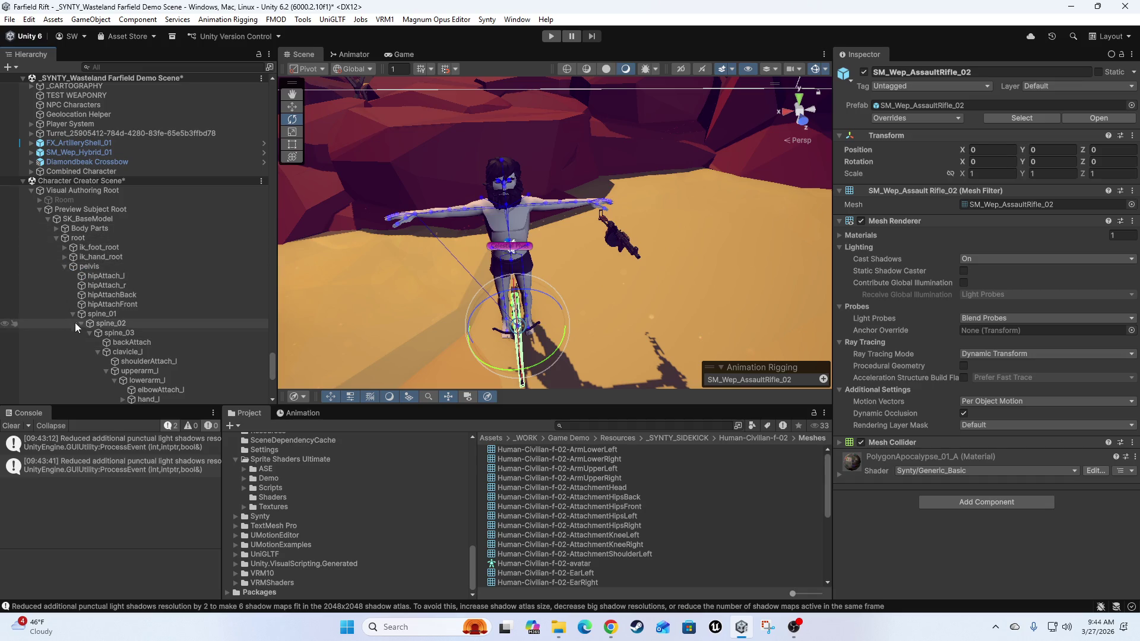
click(73, 315)
click(65, 266)
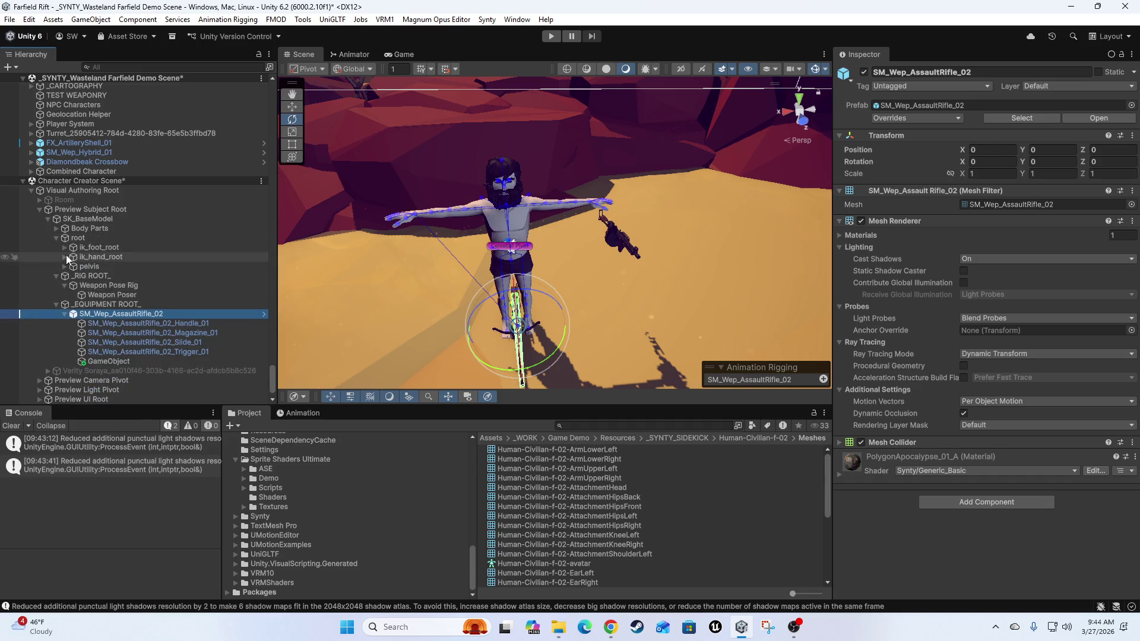
click(64, 257)
click(71, 266)
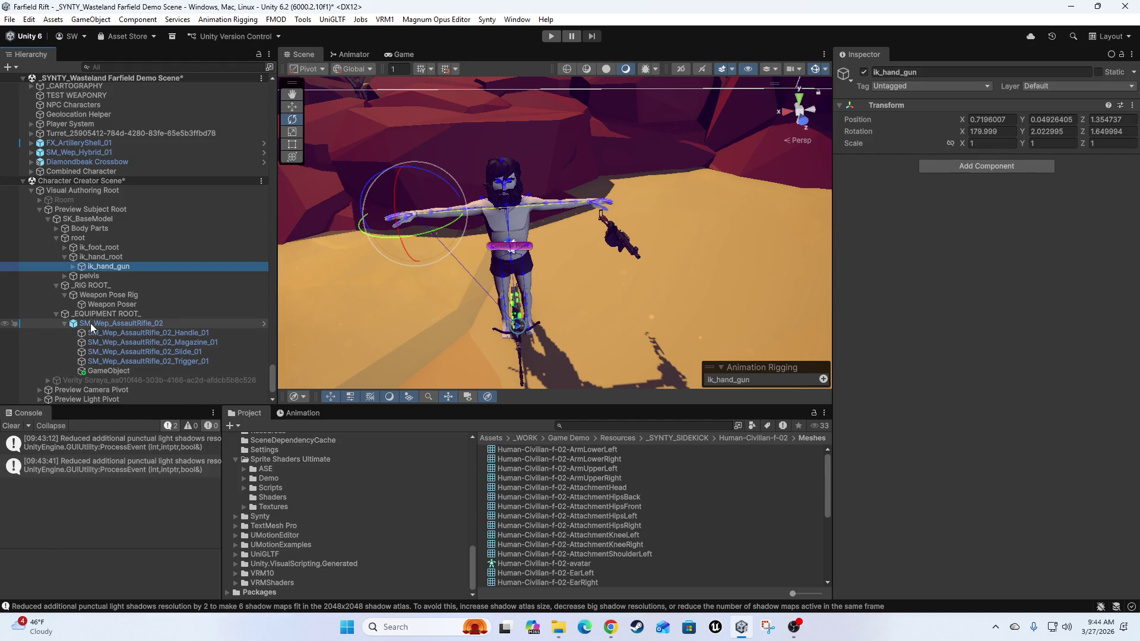
mouse_move(92, 327)
mouse_down()
mouse_move(126, 301)
mouse_move(113, 250)
mouse_move(115, 267)
mouse_move(99, 269)
mouse_move(119, 286)
mouse_up()
- Set the rifle's position to 0, 0, 0 in the Transform
click(998, 151)
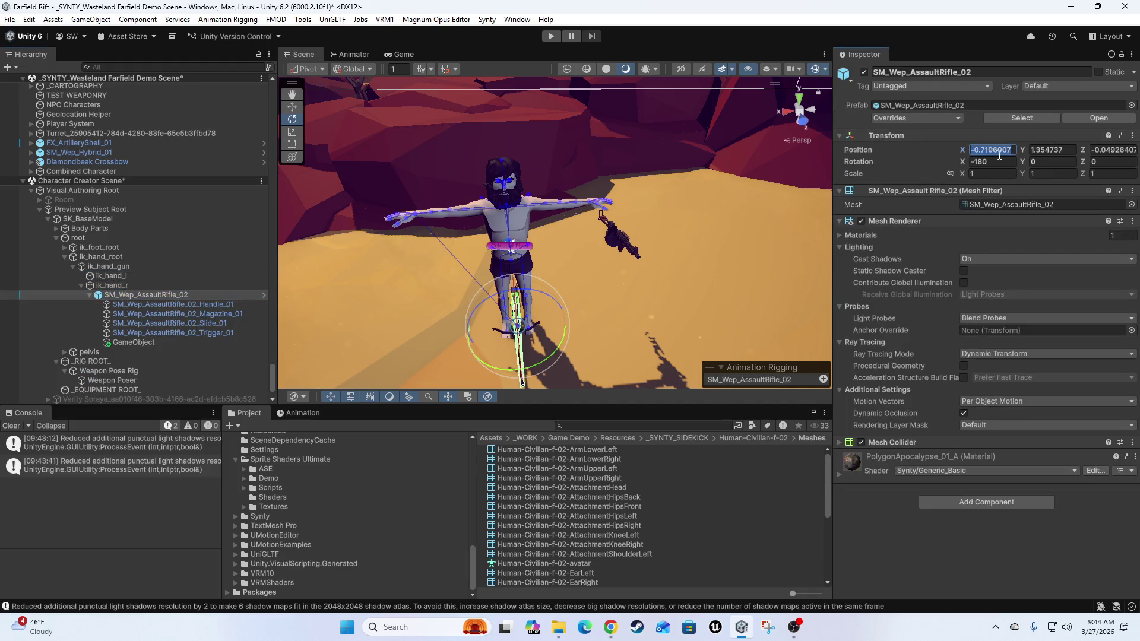
text(0)
key(Tab)
text(0)
key(Tab)
text(0)
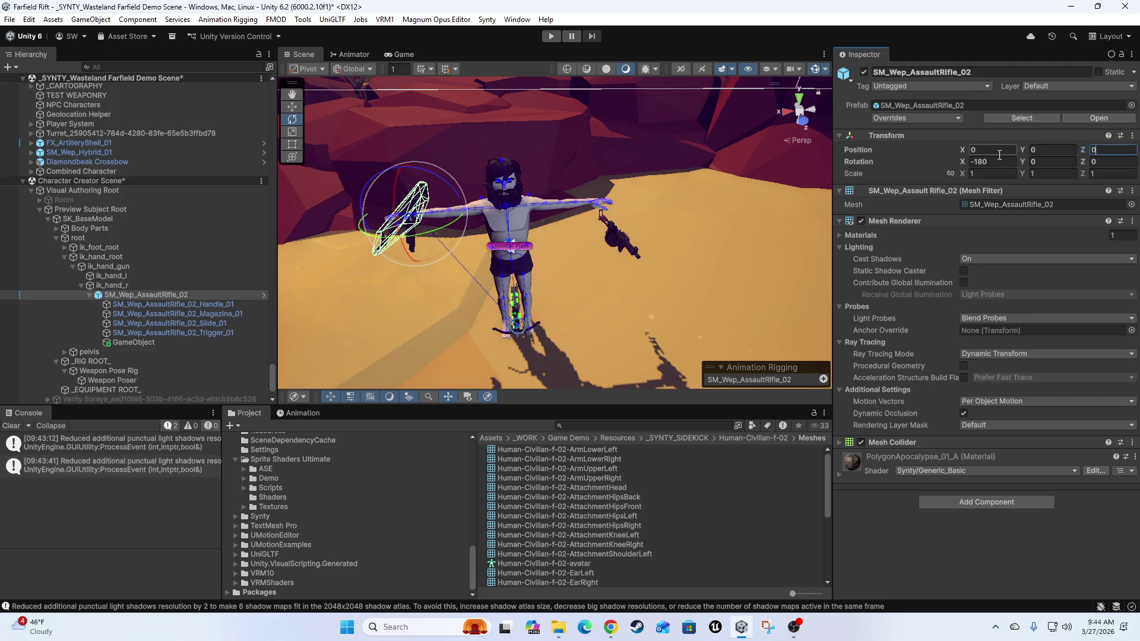
key(Tab)
text(0)
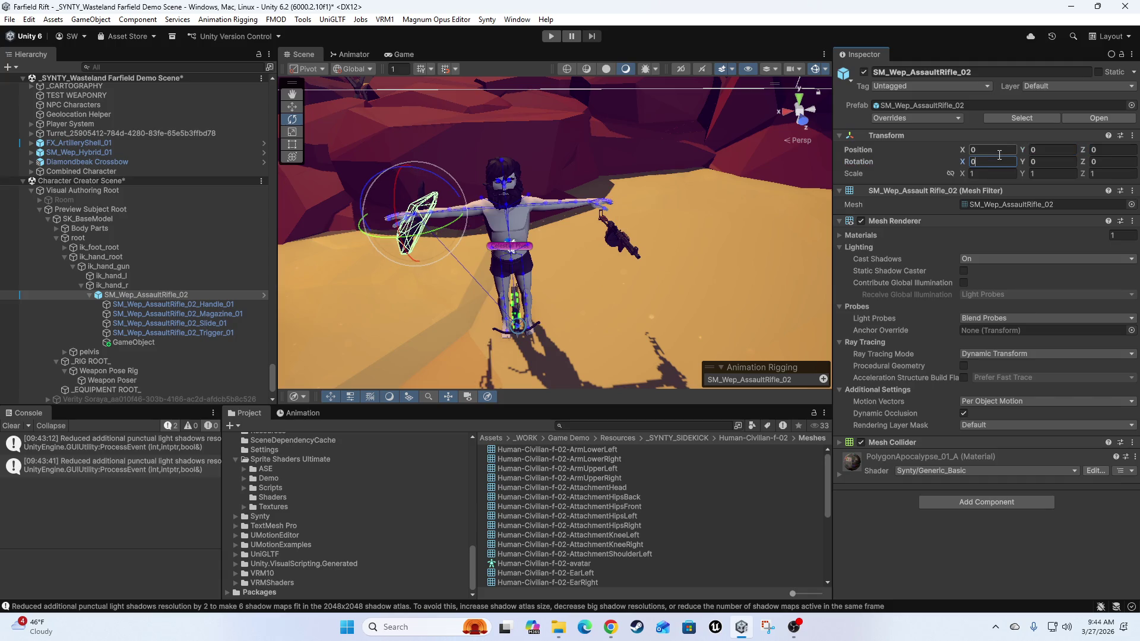
text(f)
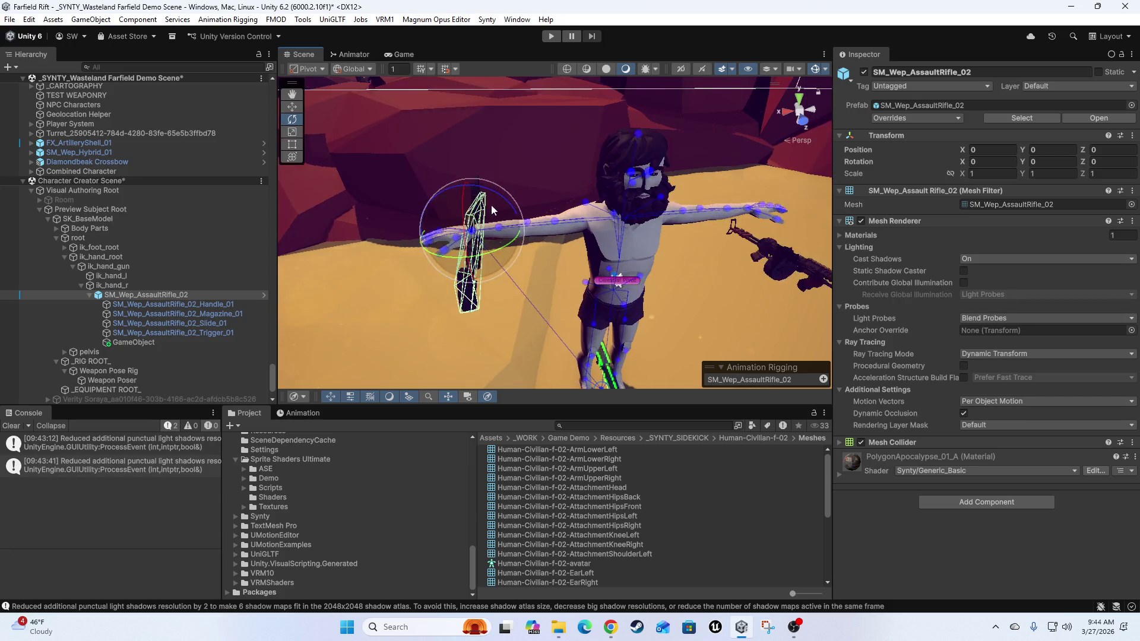
- Rotate the rifle to 0, 90, -75 so it lies along the right hand
drag(465, 234, 546, 262)
mouse_move(665, 271)
mouse_down()
mouse_move(793, 241)
mouse_move(766, 242)
mouse_up()
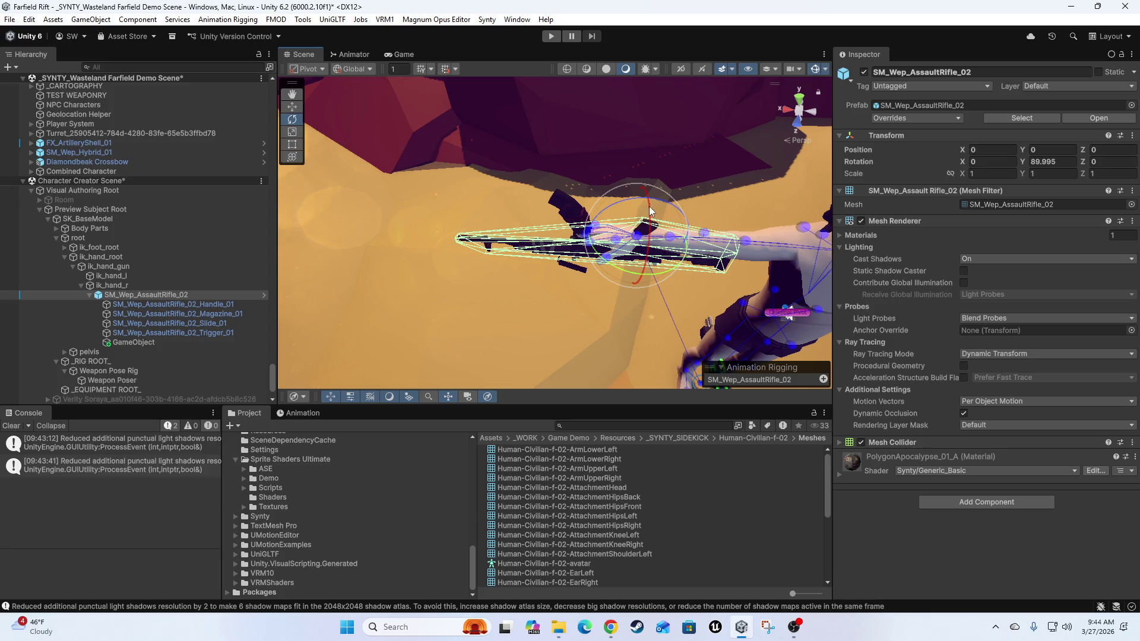
mouse_move(650, 210)
mouse_down()
mouse_move(640, 321)
mouse_move(665, 139)
mouse_up()
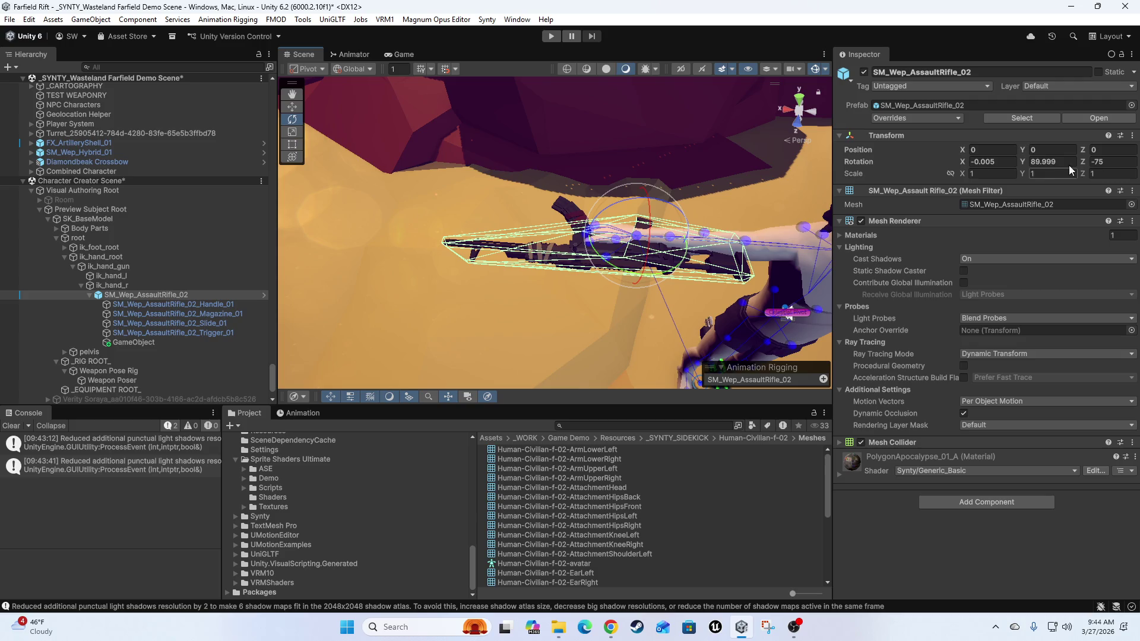
click(1050, 162)
text(90)
text(0)
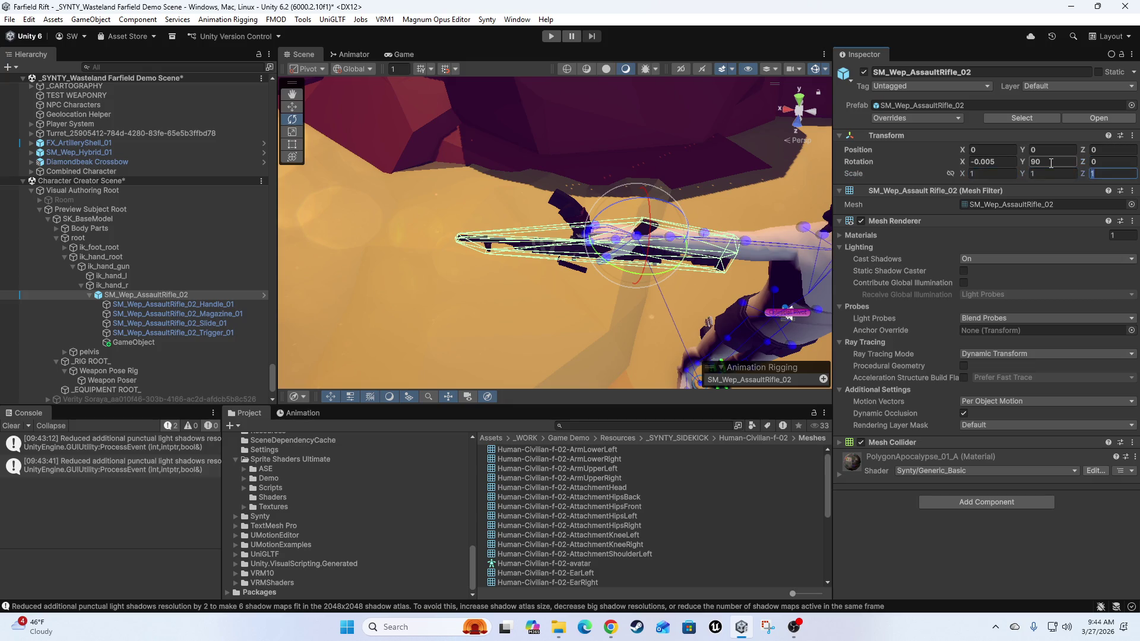
click(1051, 162)
text(75)
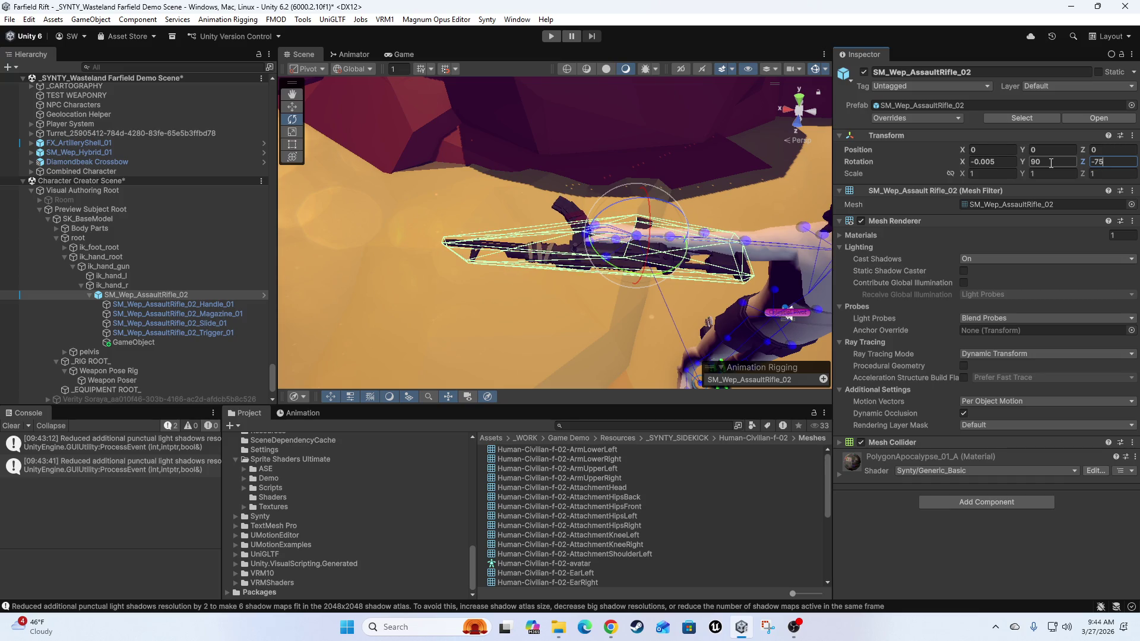
key(shift+Tab)
- Slide the rifle along its X axis and hide the scene gizmos for a clearer view
drag(638, 295, 619, 290)
key(w)
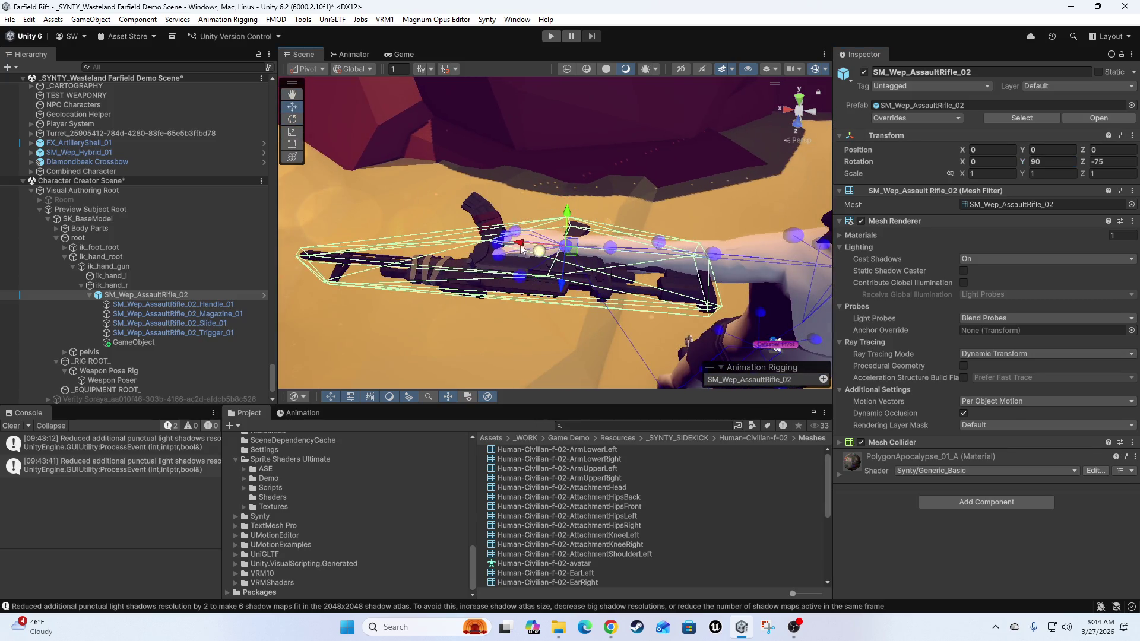
mouse_move(523, 245)
mouse_down()
mouse_move(416, 254)
mouse_move(477, 252)
mouse_move(506, 287)
mouse_move(495, 291)
mouse_up()
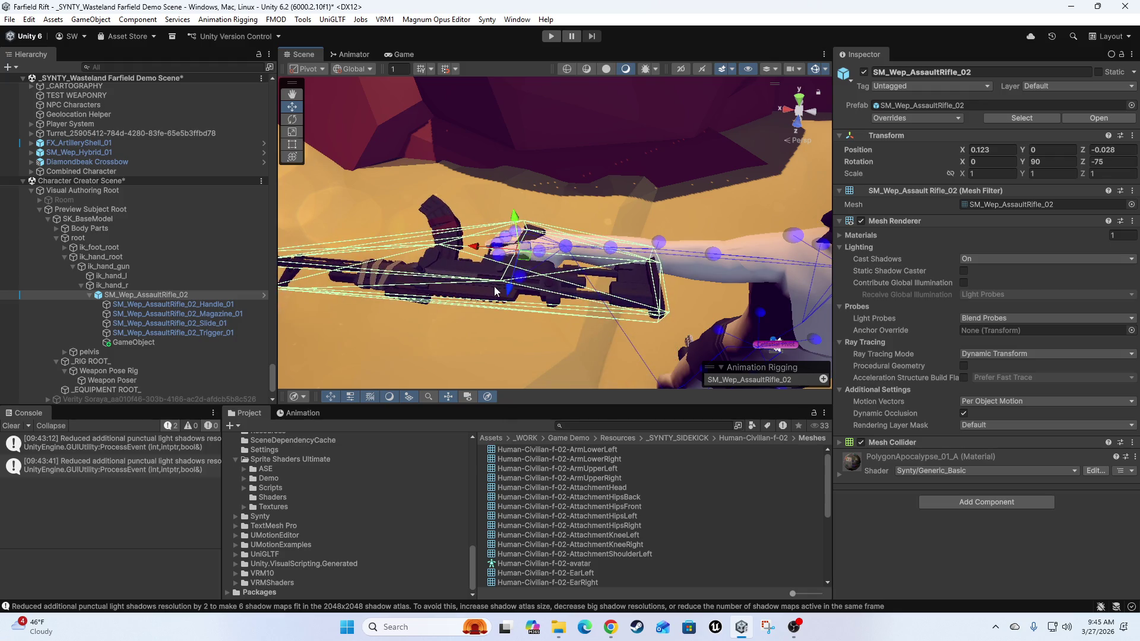
mouse_move(550, 327)
mouse_down()
mouse_move(681, 298)
mouse_move(625, 309)
mouse_move(514, 296)
mouse_move(543, 312)
mouse_move(561, 295)
mouse_move(554, 330)
mouse_move(712, 265)
mouse_up()
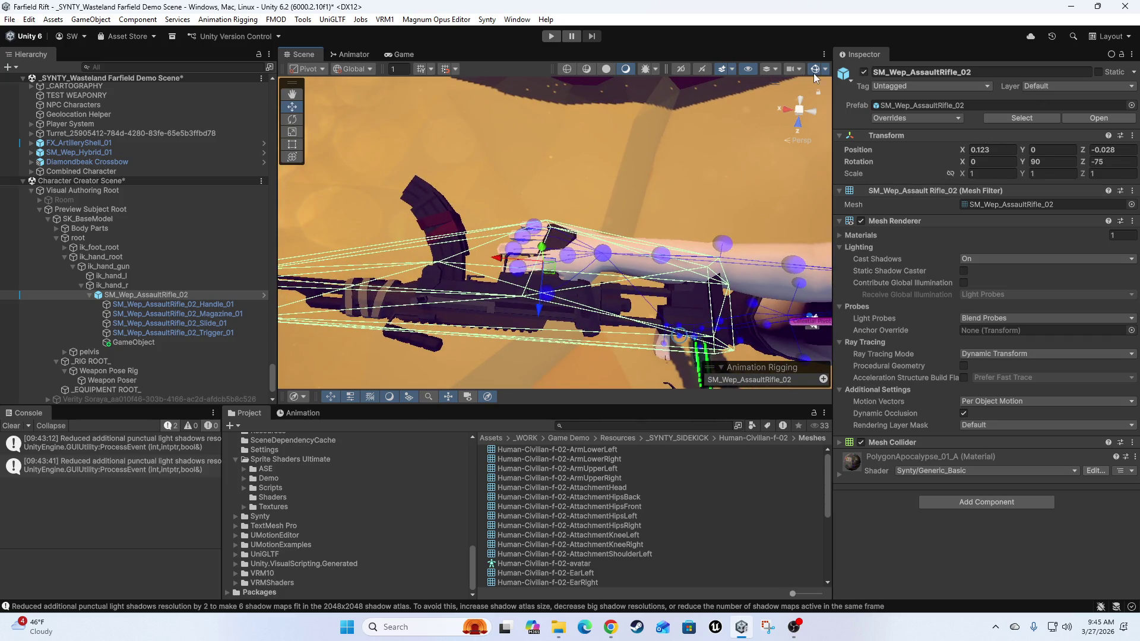
click(815, 72)
- Settle the rifle into the grip at position 0.1129, 0, -0.0323, Z rotation -101.772
mouse_move(586, 296)
mouse_down()
mouse_move(457, 311)
mouse_move(631, 321)
mouse_move(597, 285)
mouse_move(522, 261)
mouse_move(652, 248)
mouse_up()
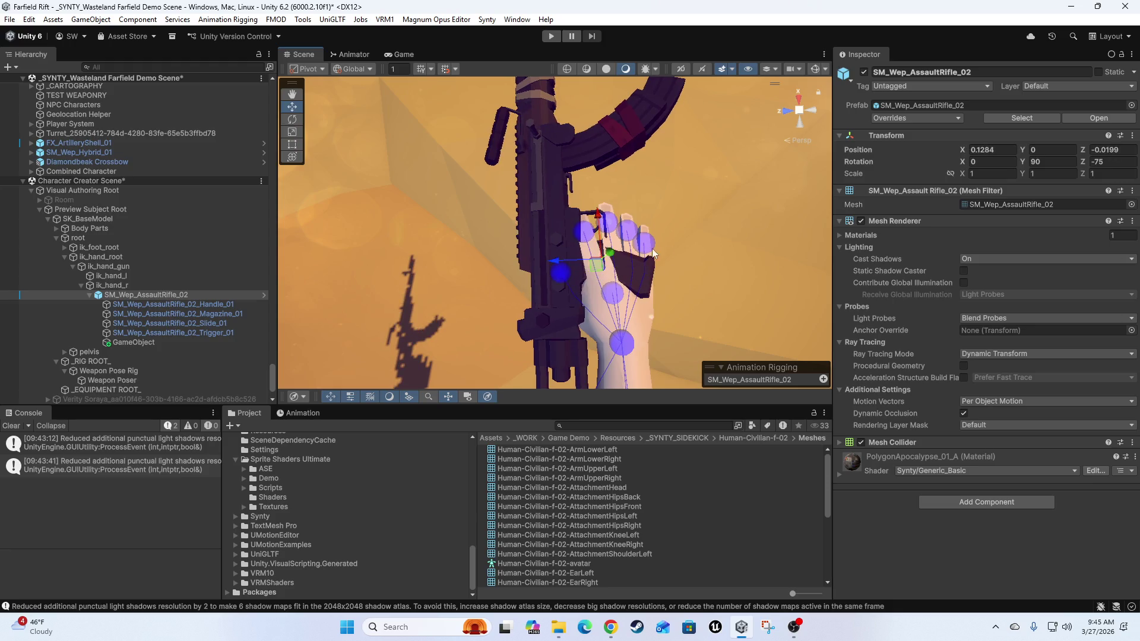
mouse_move(676, 289)
mouse_down()
mouse_move(590, 244)
mouse_move(575, 252)
mouse_move(612, 261)
mouse_move(473, 257)
mouse_move(536, 258)
mouse_up()
key(e)
key(w)
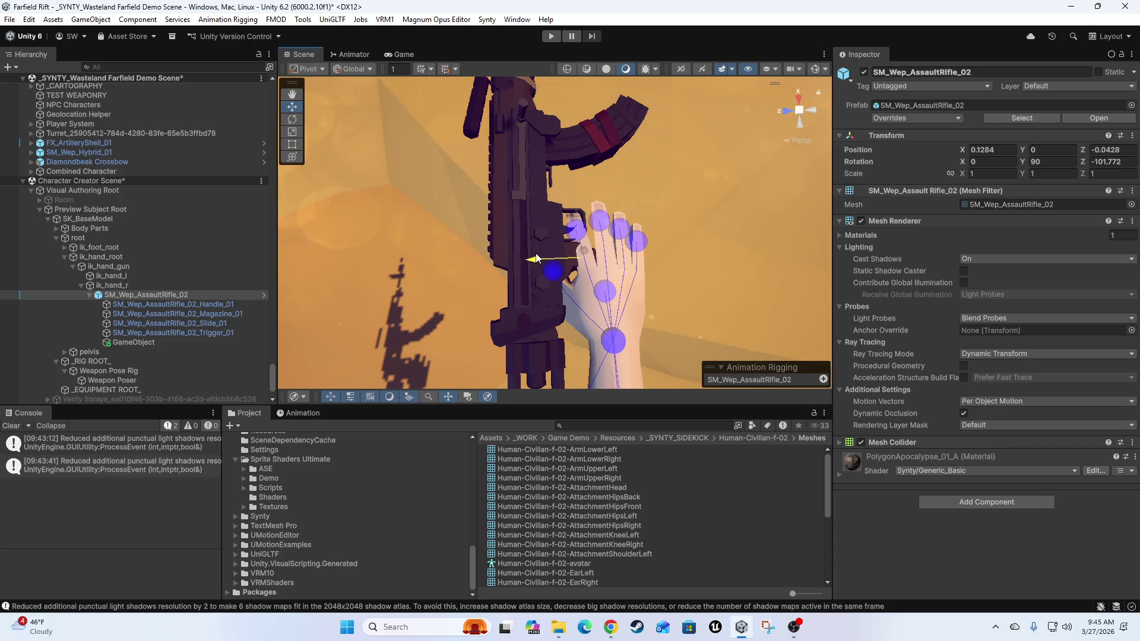
mouse_move(576, 217)
mouse_down()
mouse_move(558, 289)
mouse_move(542, 270)
mouse_up()
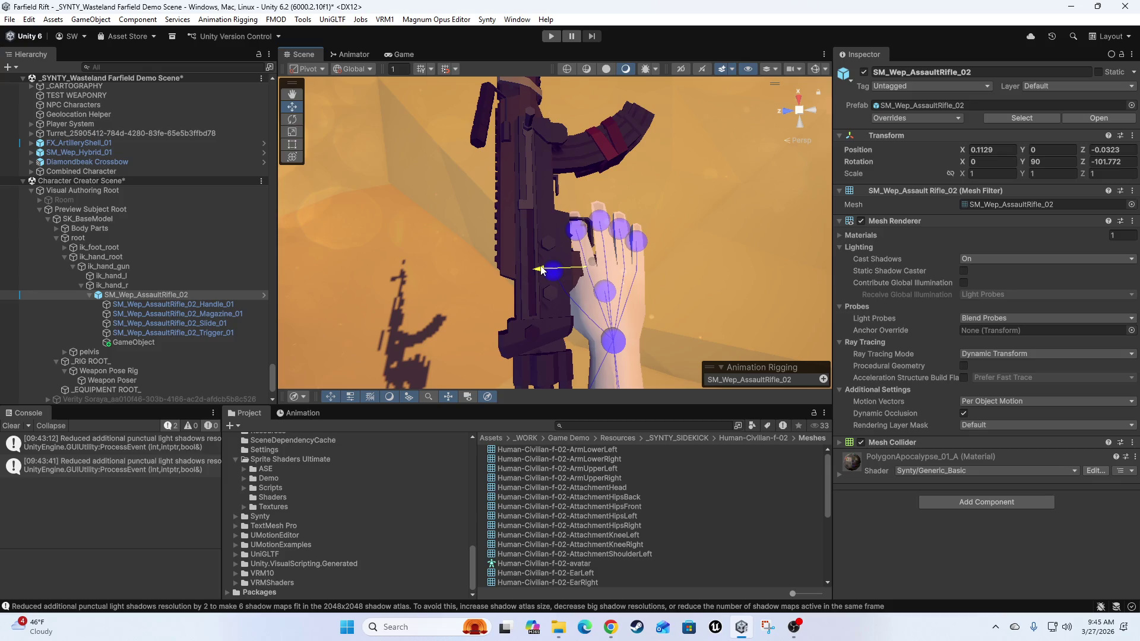
mouse_move(692, 299)
mouse_down()
mouse_move(870, 294)
mouse_move(644, 288)
mouse_move(582, 305)
mouse_move(417, 283)
mouse_move(510, 180)
mouse_move(698, 275)
mouse_move(594, 290)
mouse_move(626, 227)
mouse_move(618, 249)
mouse_up()
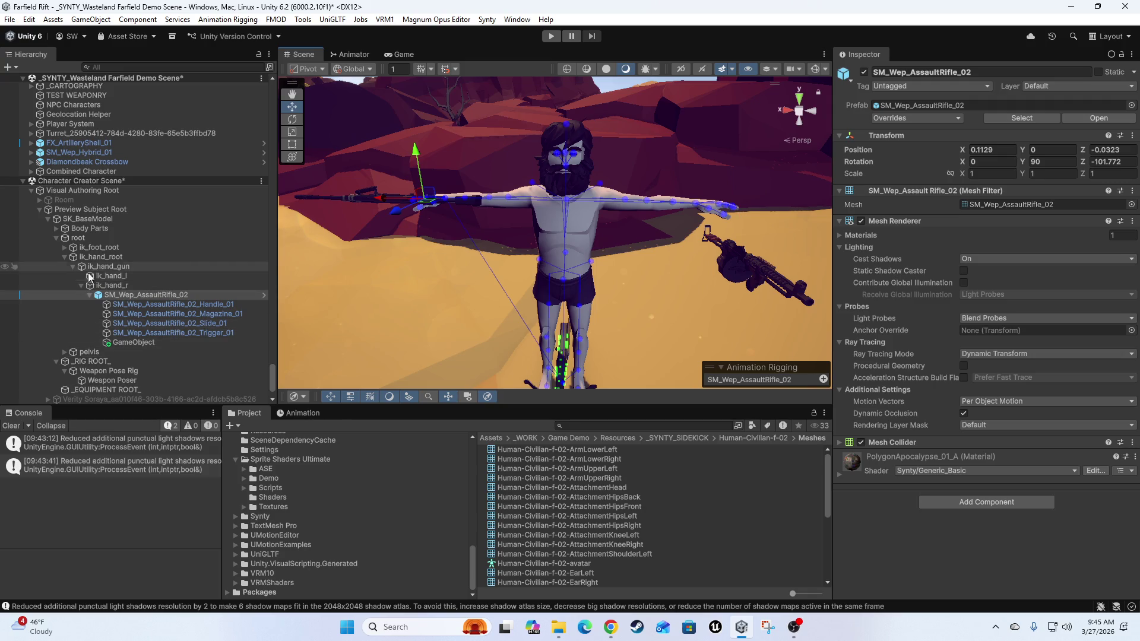
- Centre the rifle in view and slide it outward along X
scroll(162, 362, down, 3)
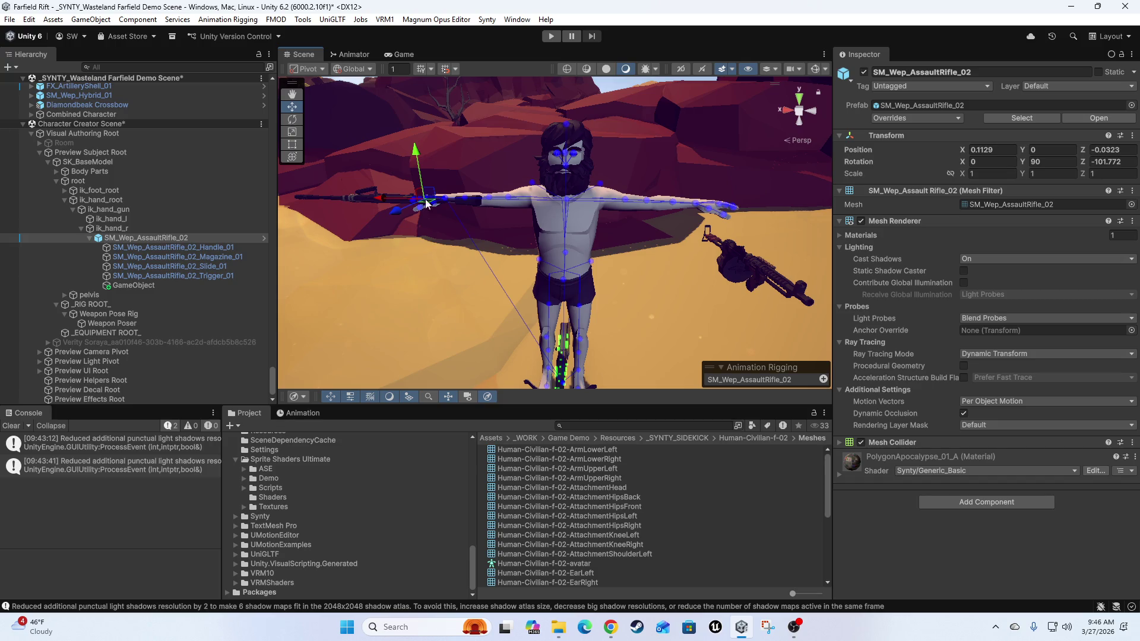
scroll(546, 287, up, 5)
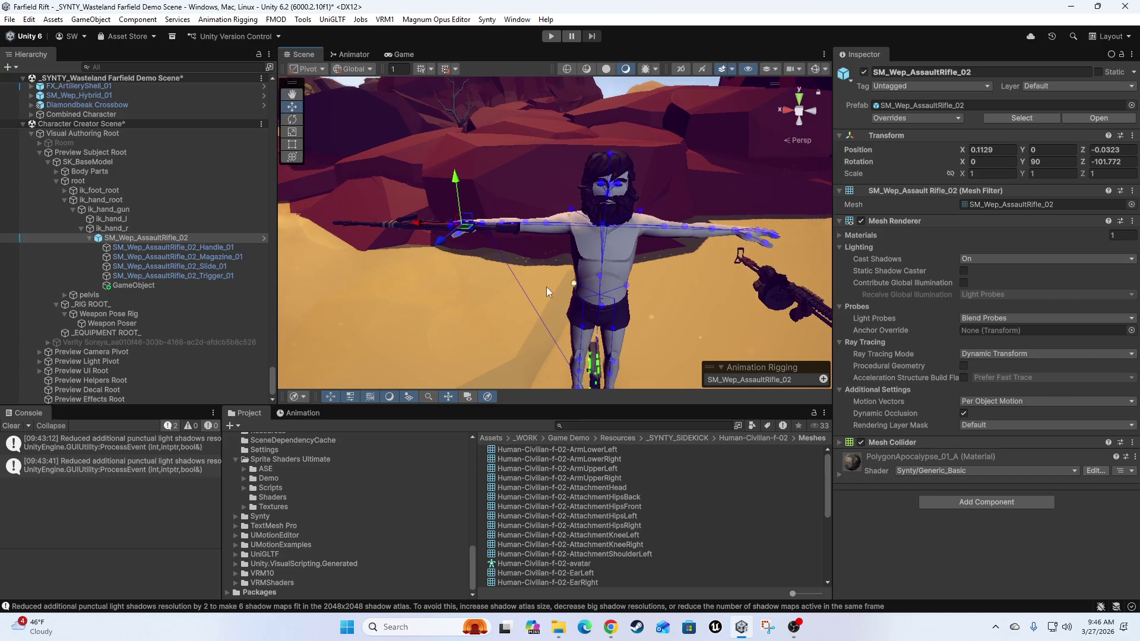
mouse_move(454, 278)
mouse_down()
mouse_move(573, 284)
mouse_move(558, 293)
mouse_move(546, 181)
mouse_up()
drag(492, 207, 418, 160)
- Zero the rifle's position, set rotation 0, 90, 180, and drag it out to X 0.59
click(1010, 151)
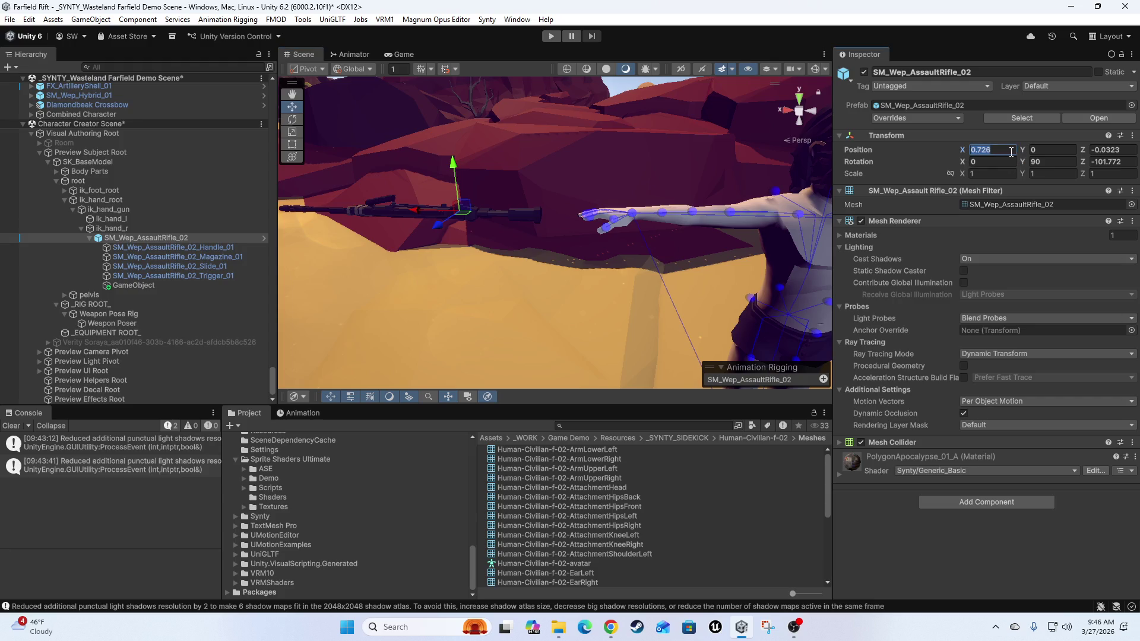
text(0)
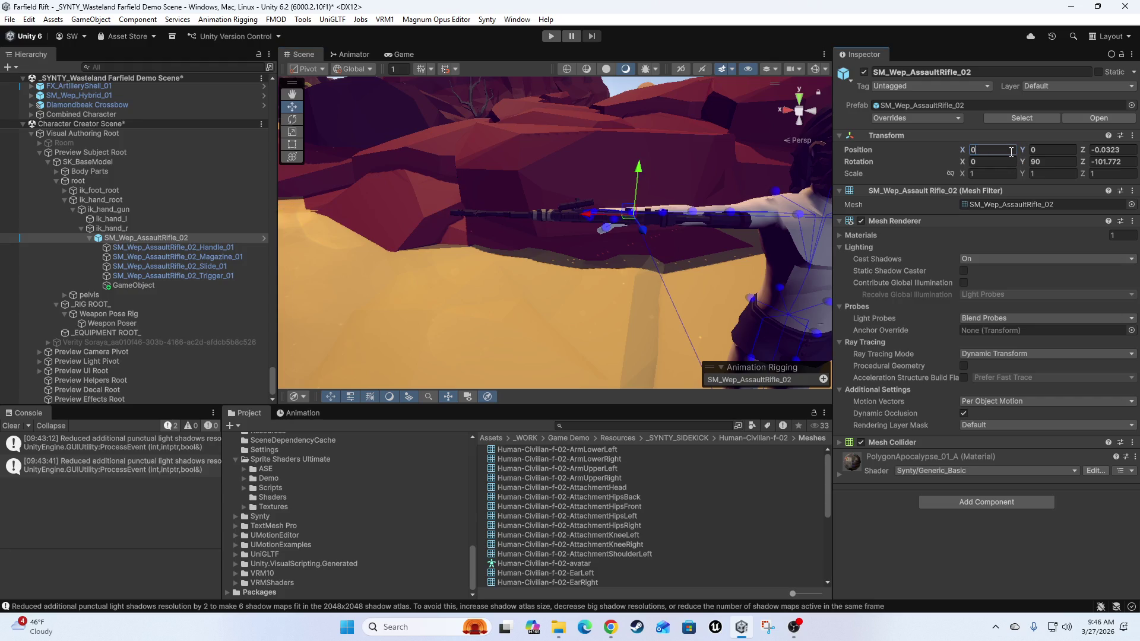
text(0)
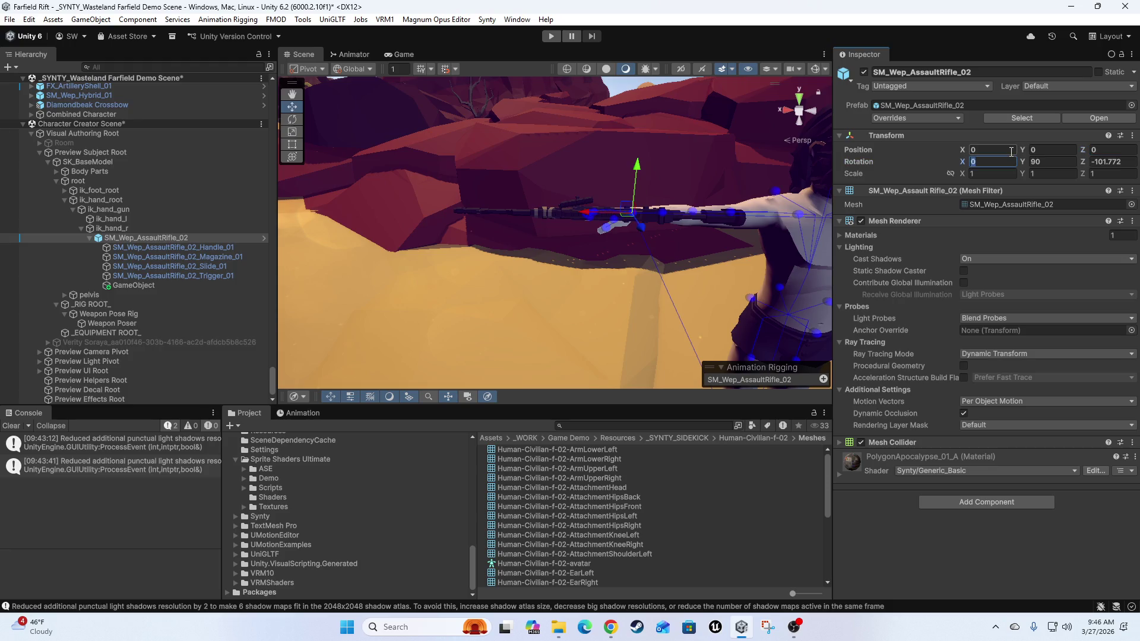
key(Tab)
text(0)
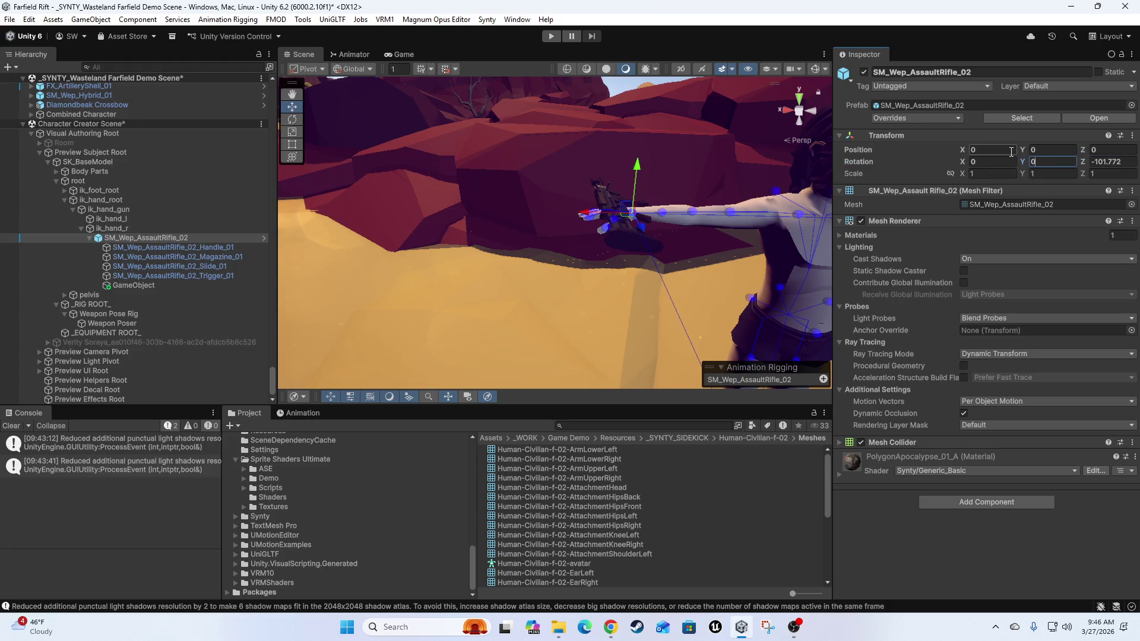
key(shift+Tab)
text(90)
key(Tab)
text(0)
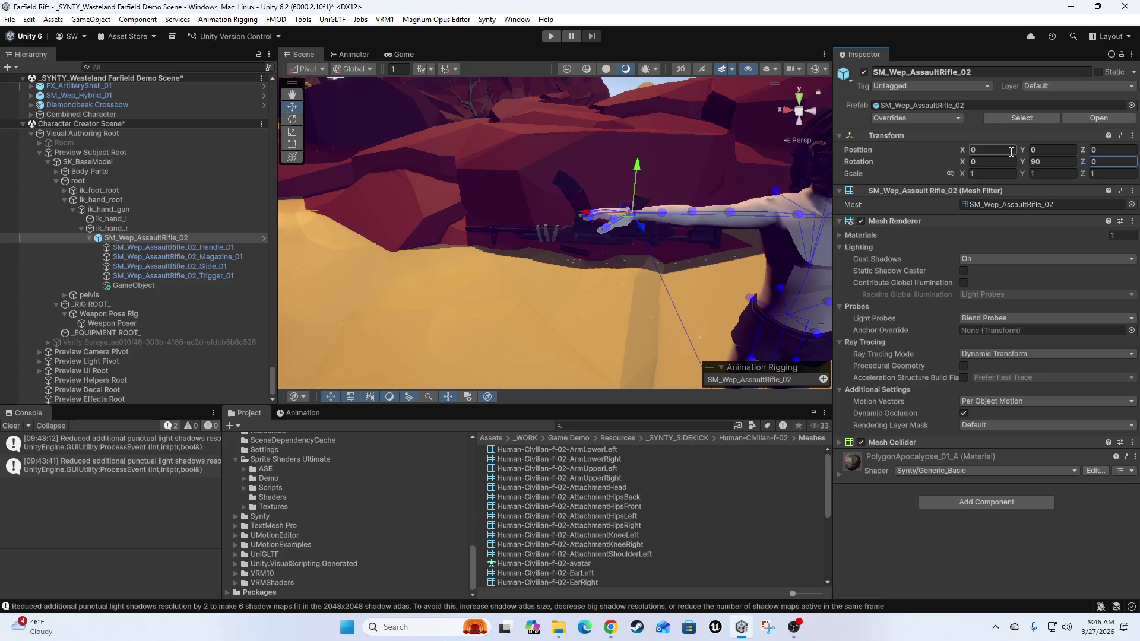
text(180)
key(Delete)
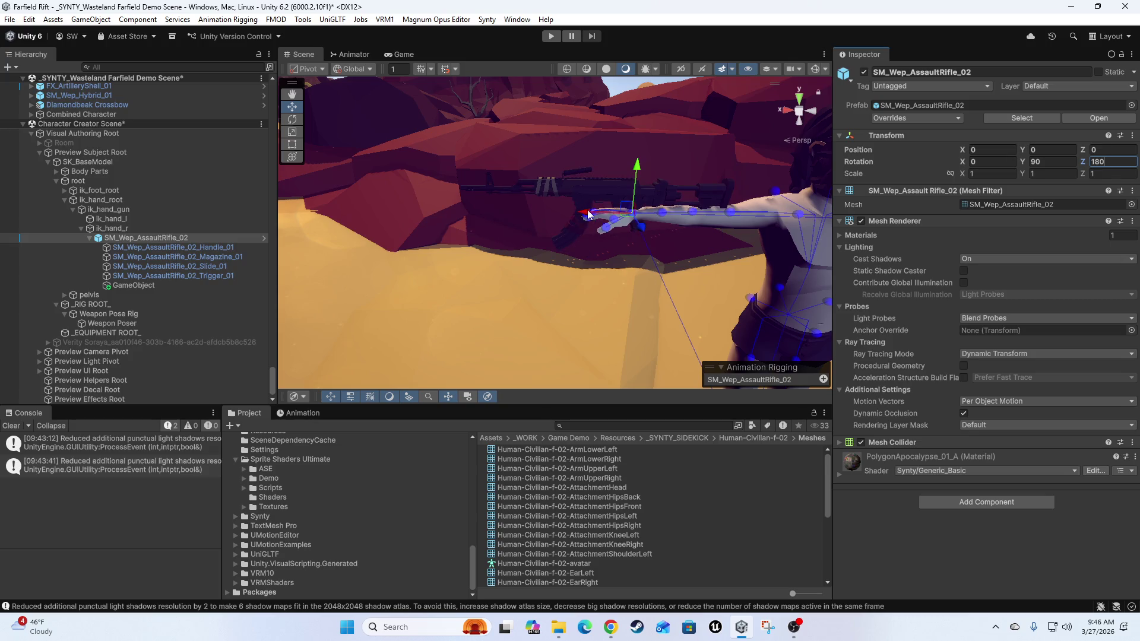
mouse_move(588, 214)
mouse_down()
mouse_move(504, 212)
mouse_move(486, 281)
mouse_move(535, 228)
mouse_move(479, 201)
mouse_move(473, 223)
mouse_move(707, 169)
mouse_up()
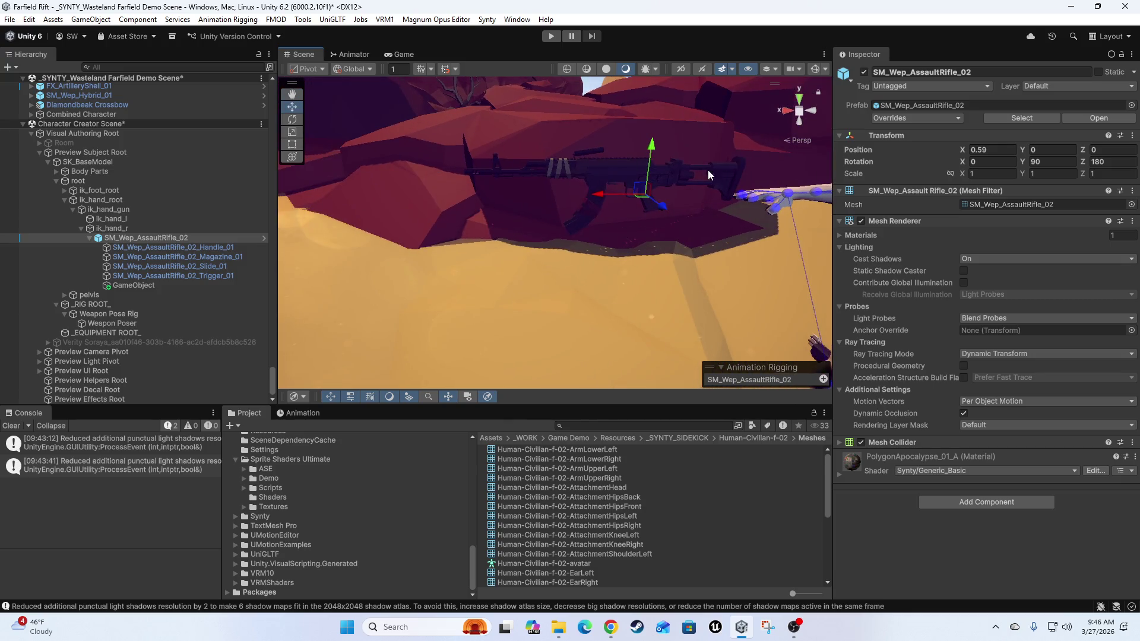
drag(685, 248, 641, 249)
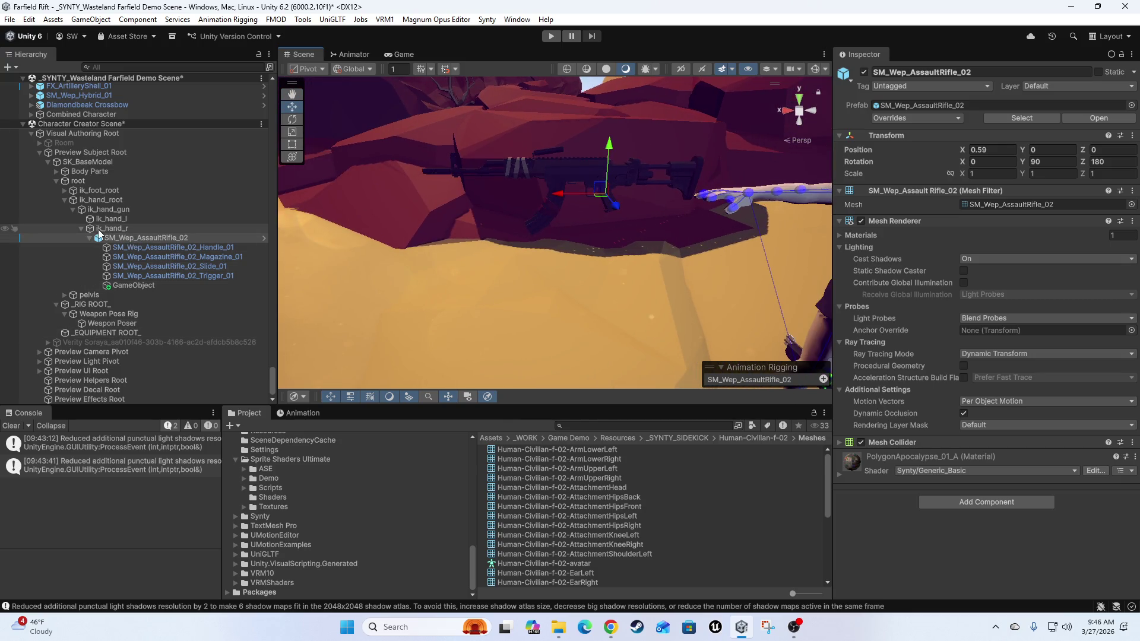
- Move the rifle back under _EQUIPMENT ROOT_ and frame it in the Scene view
mouse_move(120, 242)
mouse_down()
mouse_move(114, 365)
mouse_move(111, 337)
mouse_up()
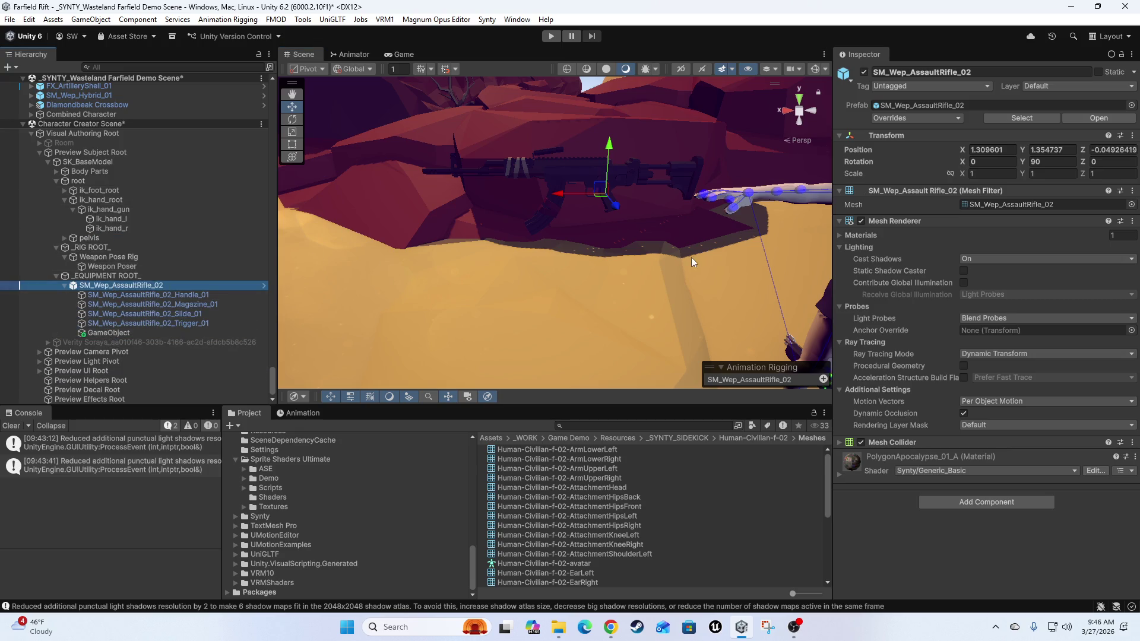
mouse_move(582, 212)
mouse_down()
mouse_move(369, 280)
mouse_move(397, 356)
mouse_move(566, 323)
mouse_move(591, 343)
mouse_move(543, 290)
mouse_move(479, 325)
mouse_move(443, 264)
mouse_move(593, 237)
mouse_move(712, 190)
mouse_move(451, 256)
mouse_up()
key(f)
- Set the rifle's Position to X 1.5, Y 1.5, Z 0
click(1098, 149)
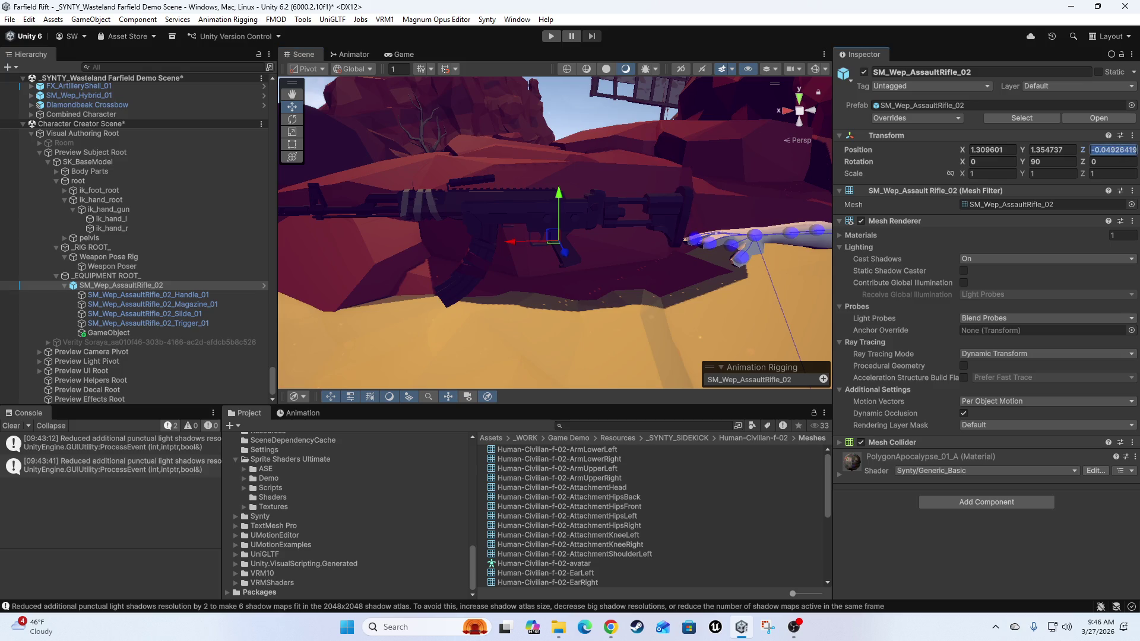
text(0)
key(shift+Tab)
key(shift+Tab)
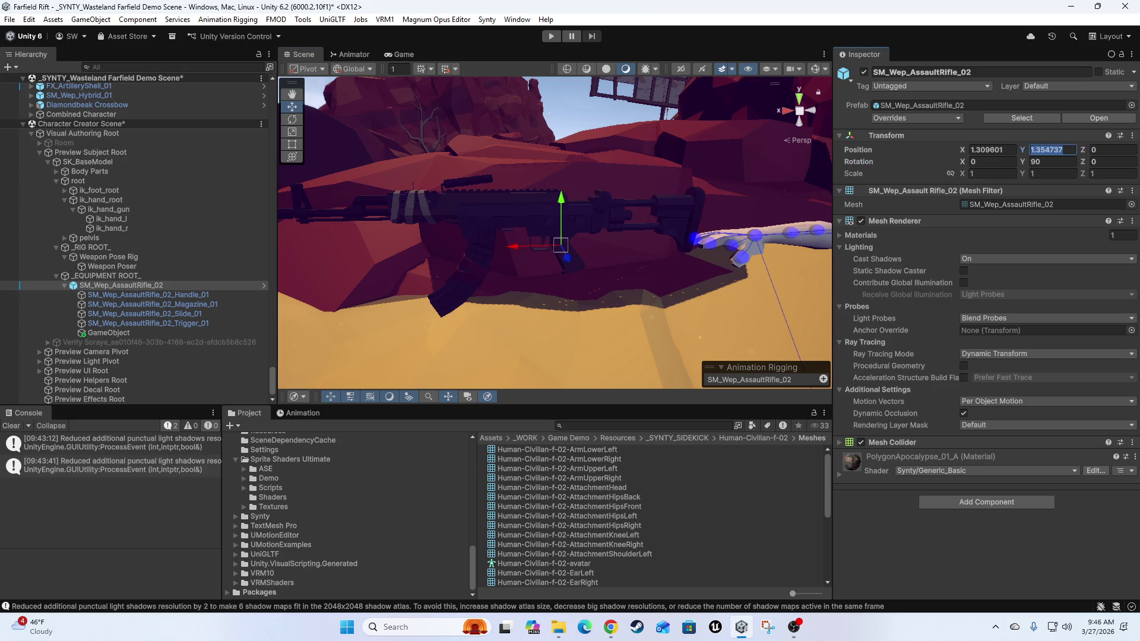
text(1)
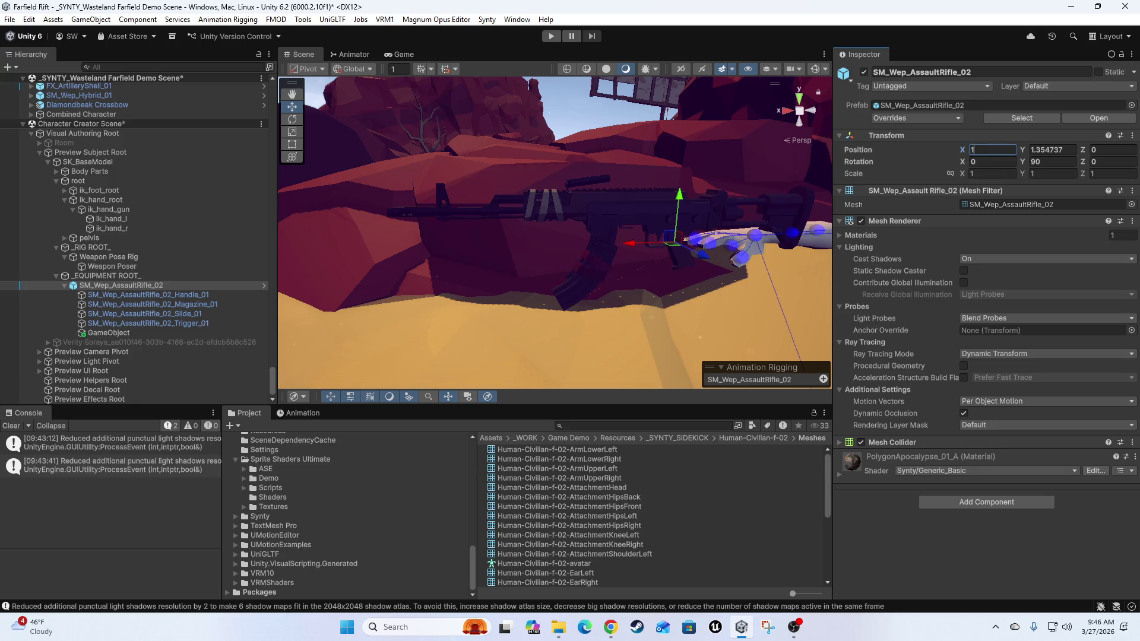
text(.5)
key(Tab)
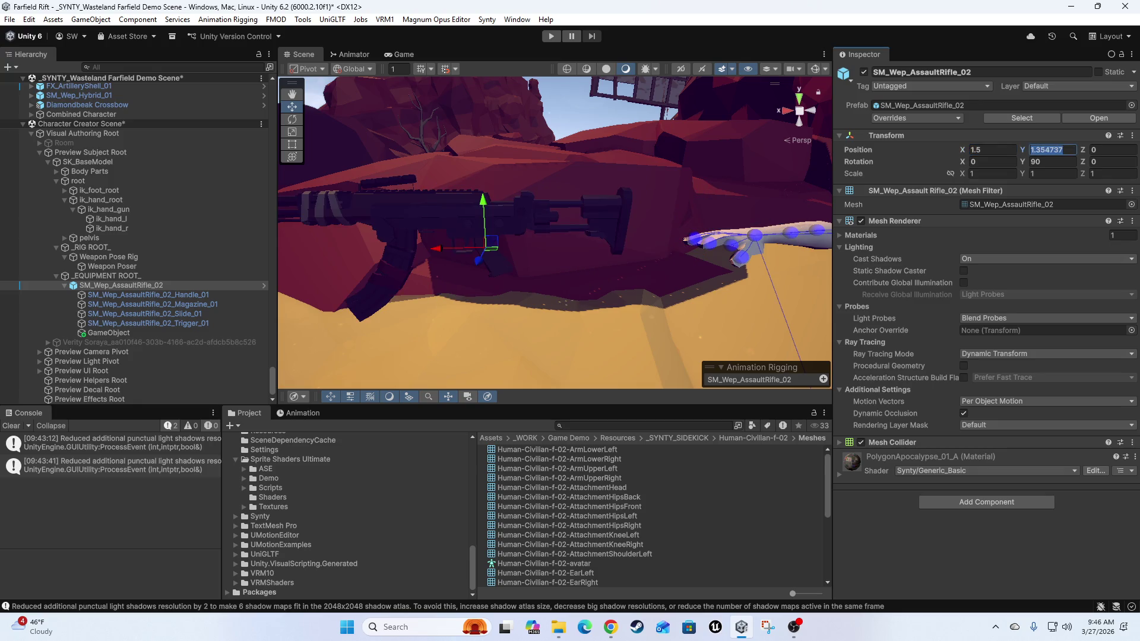
text(1)
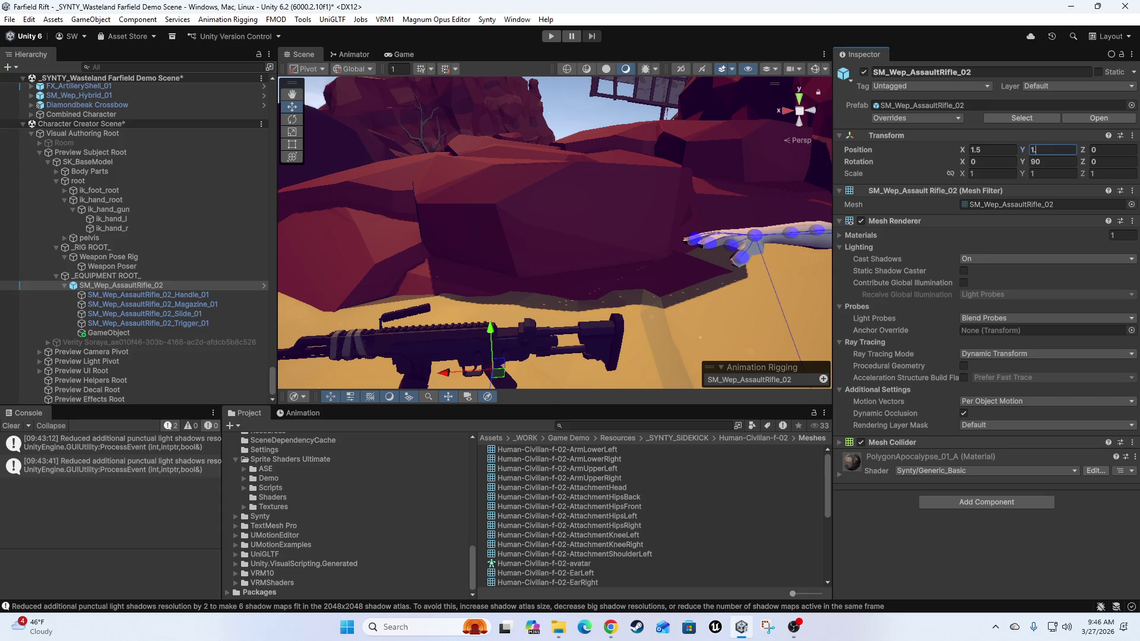
text(.5)
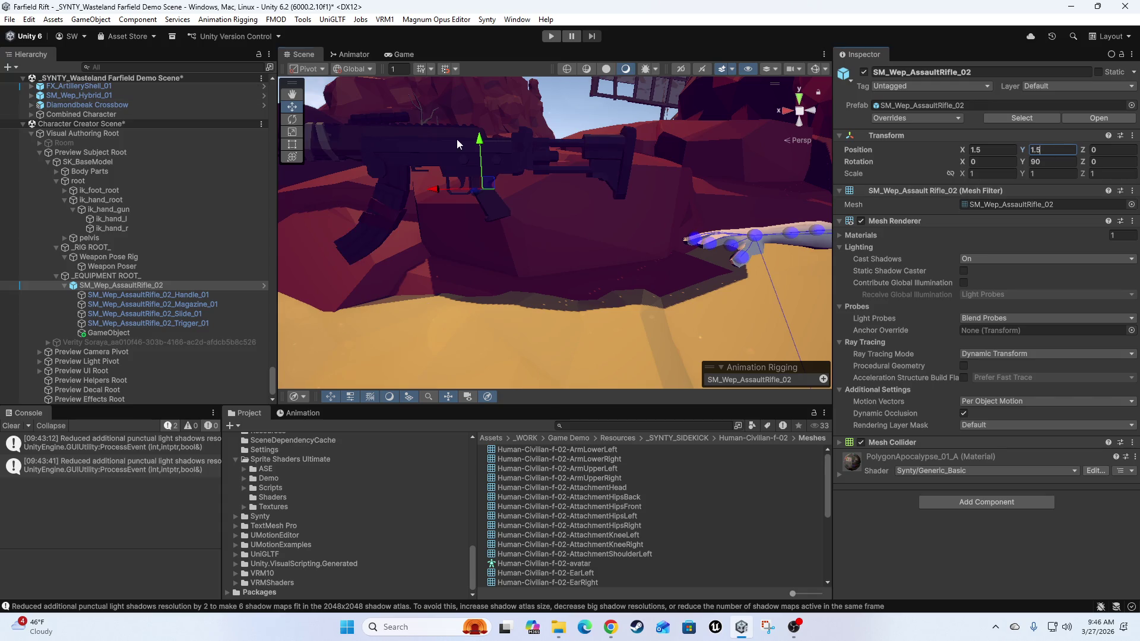
drag(457, 139, 493, 264)
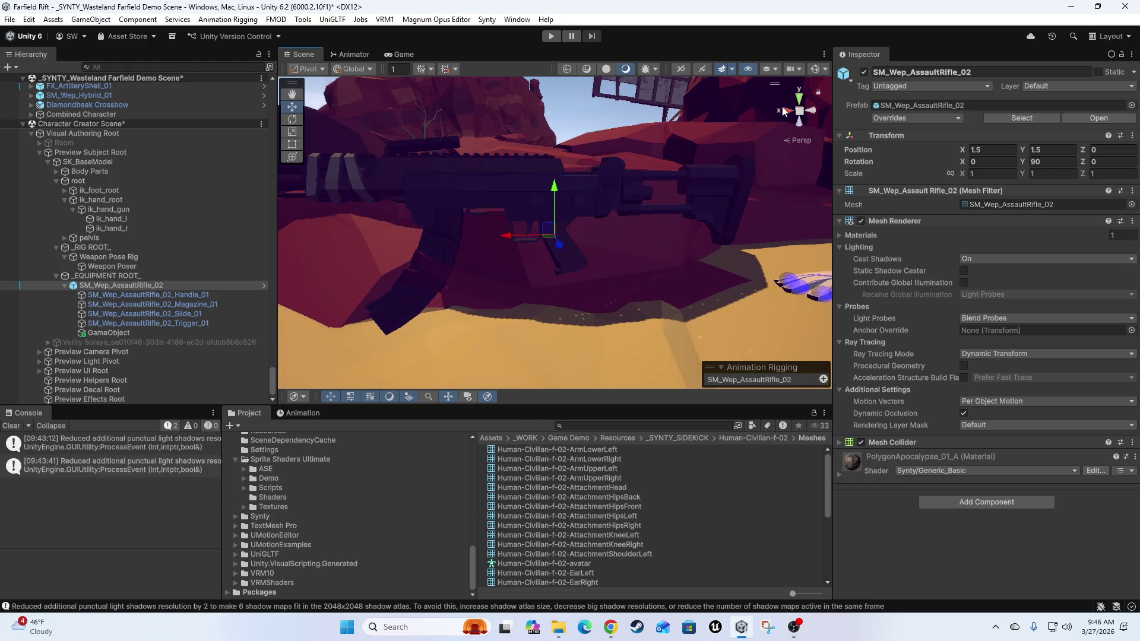
- Snap the Scene view to look at the rifle straight from the front
click(819, 110)
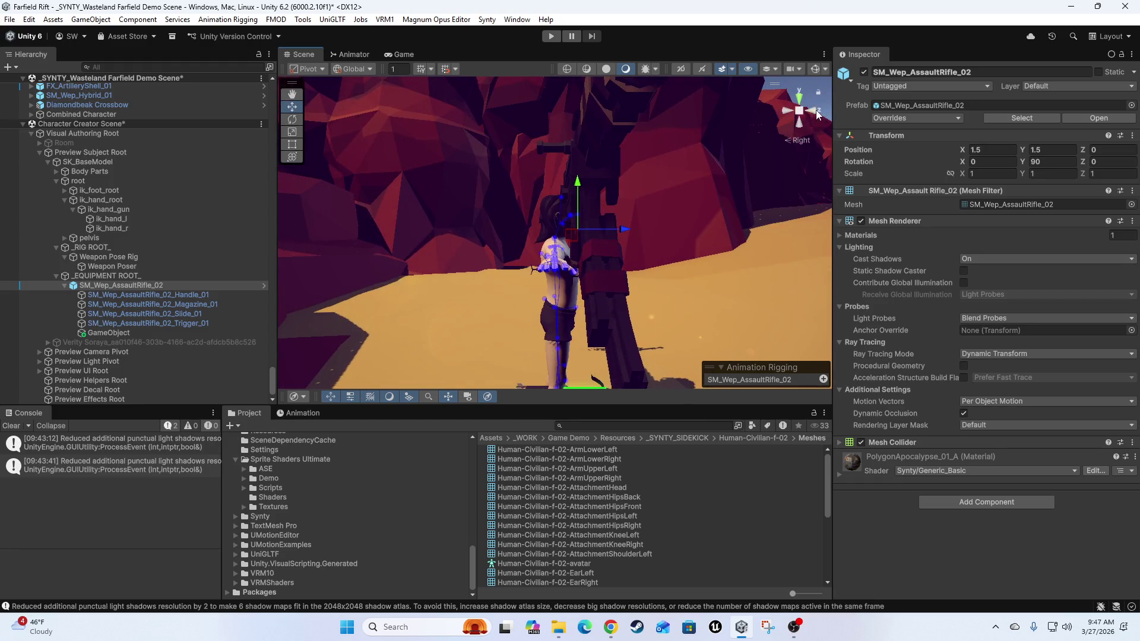
click(815, 110)
scroll(619, 238, down, 3)
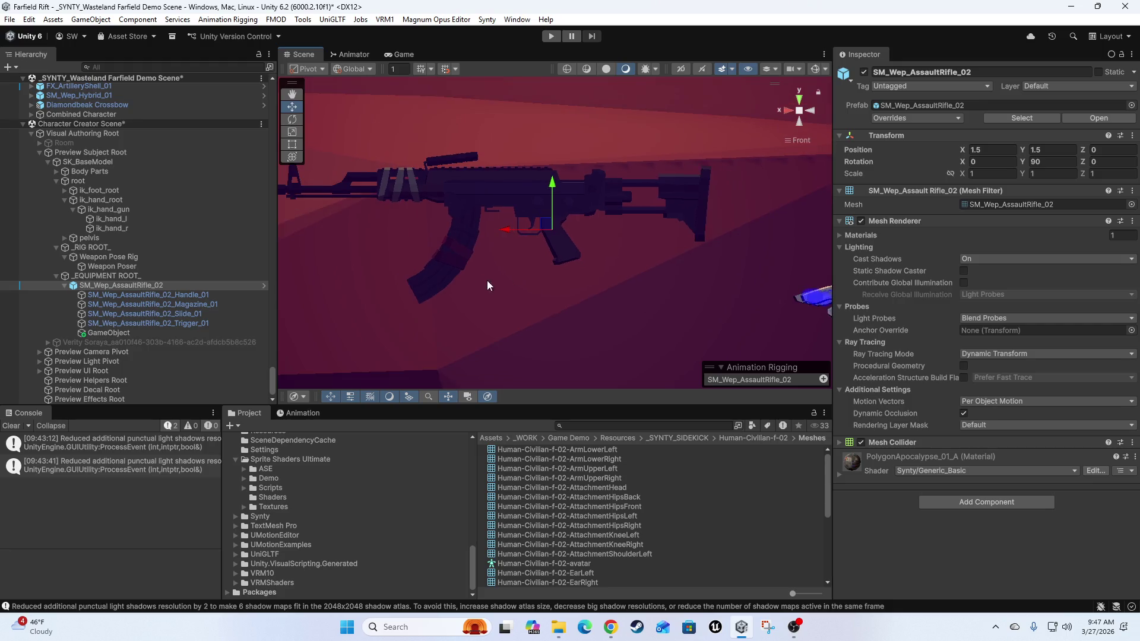
scroll(487, 281, up, 4)
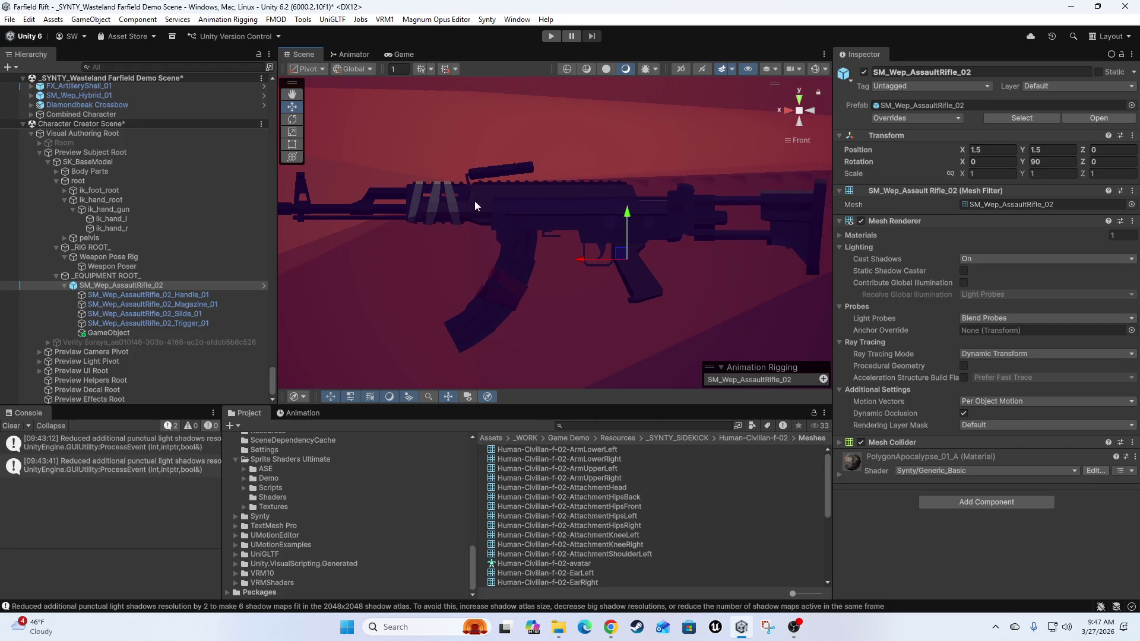
- Create an empty child under the rifle named Weapon Pivot
right_click(83, 277)
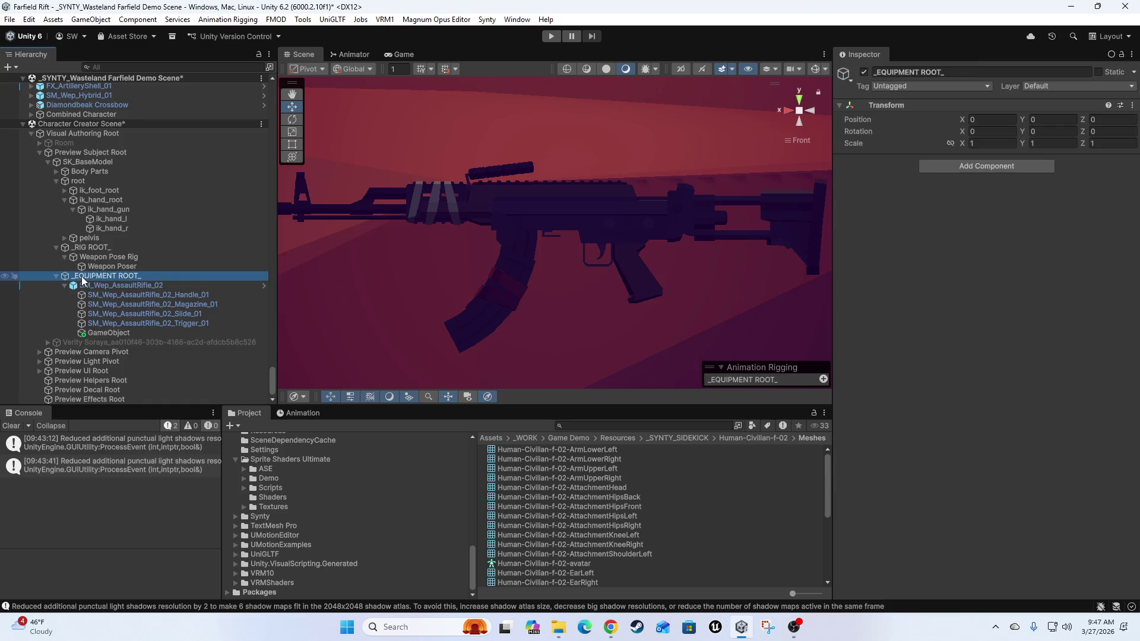
click(124, 253)
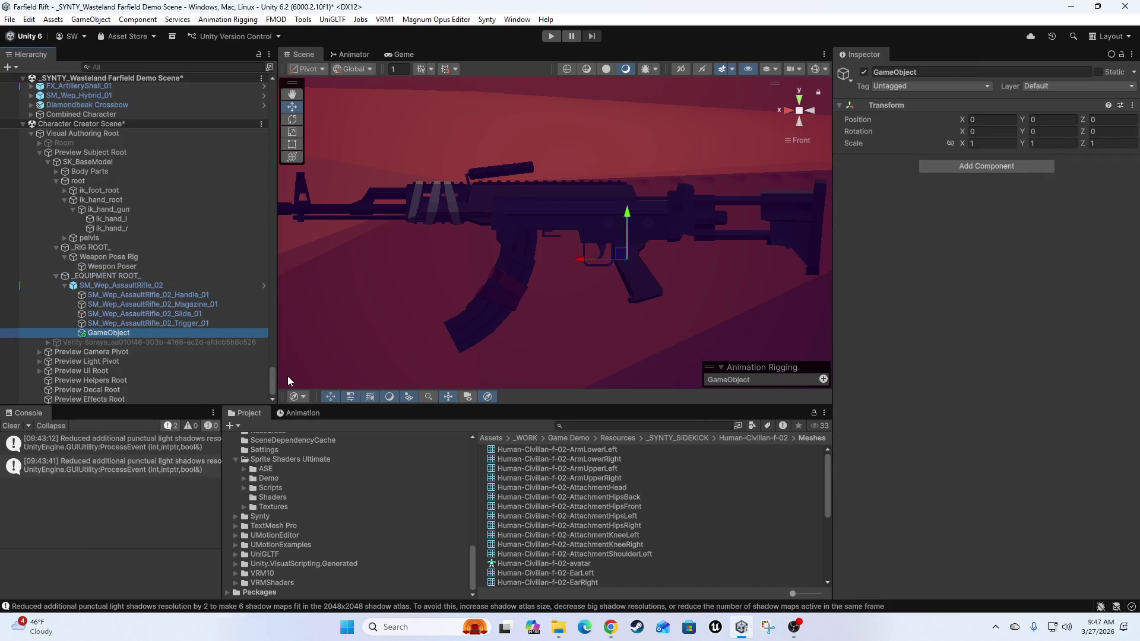
text(Weapo)
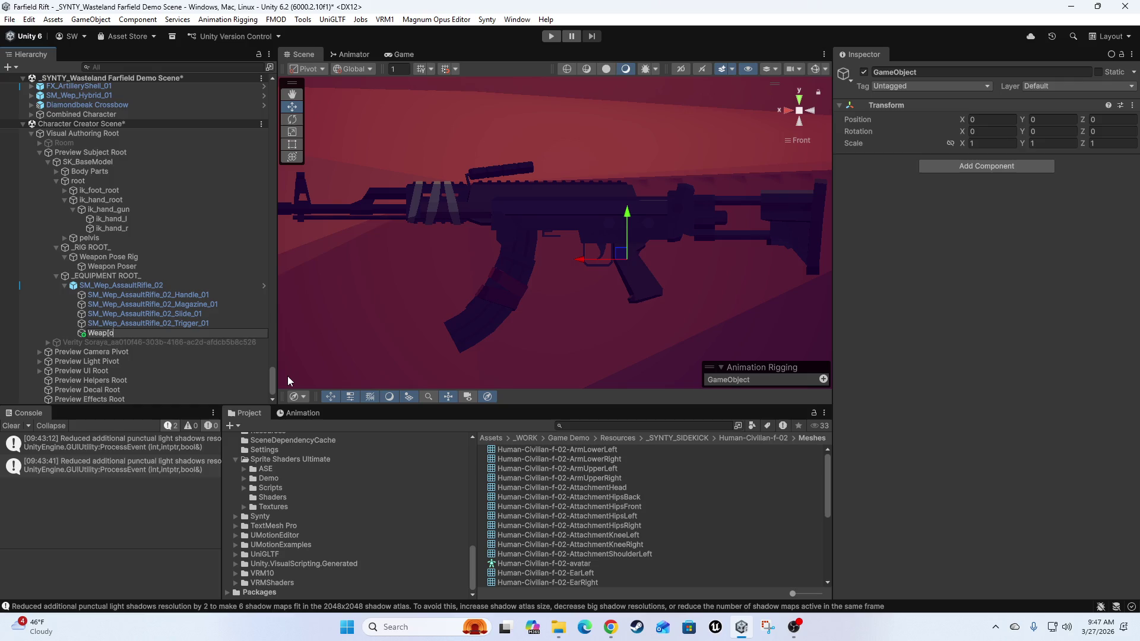
text(n Pivo)
text(t)
key(Return)
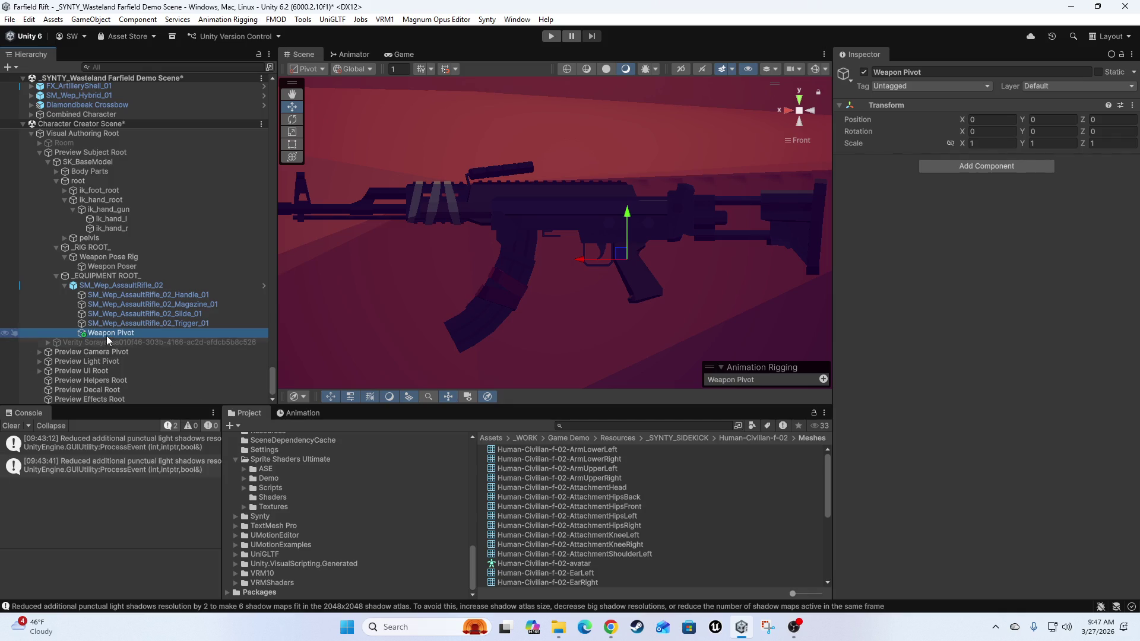
- Put Weapon Pivot back under the rifle and raise it to about Y 0.078
drag(113, 285, 113, 282)
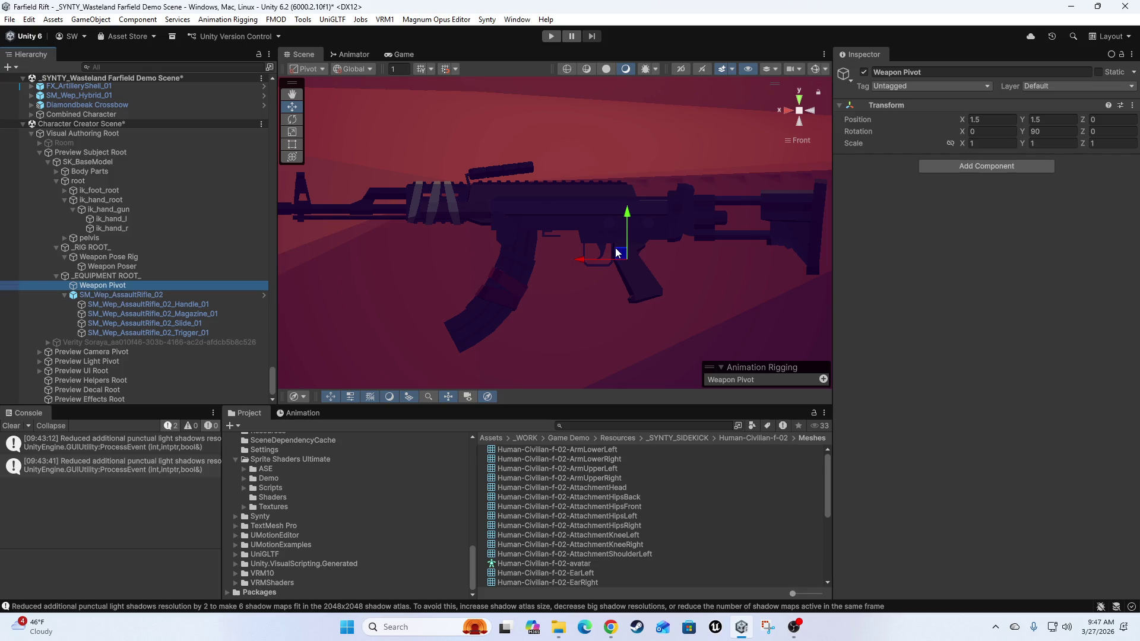
mouse_move(619, 255)
mouse_down()
mouse_move(618, 331)
mouse_move(539, 276)
mouse_move(530, 244)
mouse_move(620, 221)
mouse_move(711, 217)
mouse_up()
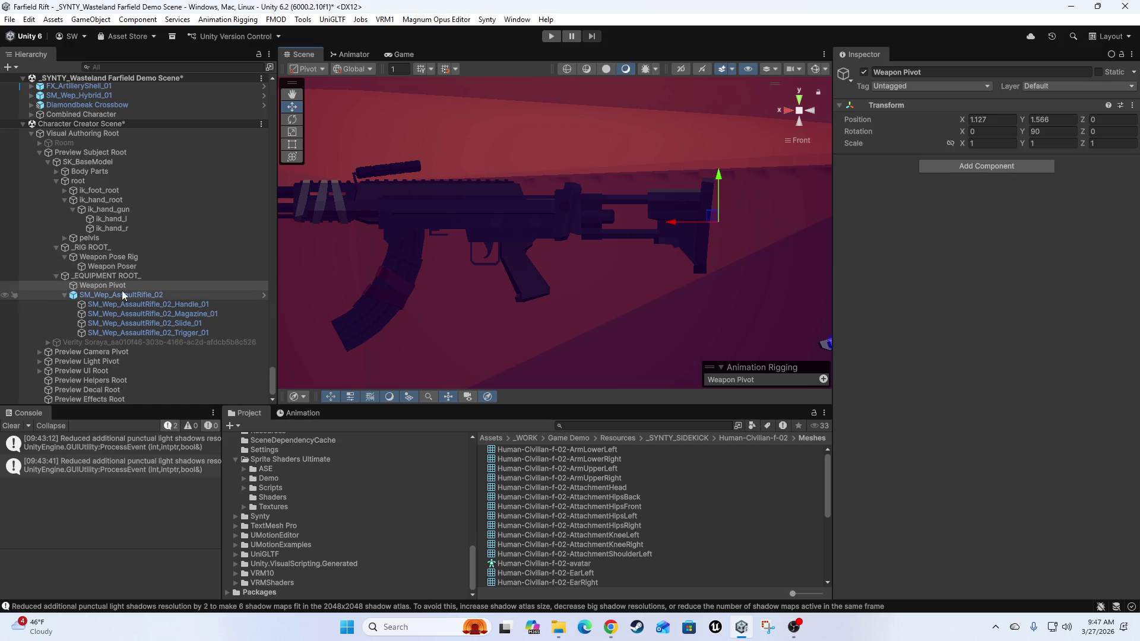
drag(102, 286, 105, 295)
click(1069, 120)
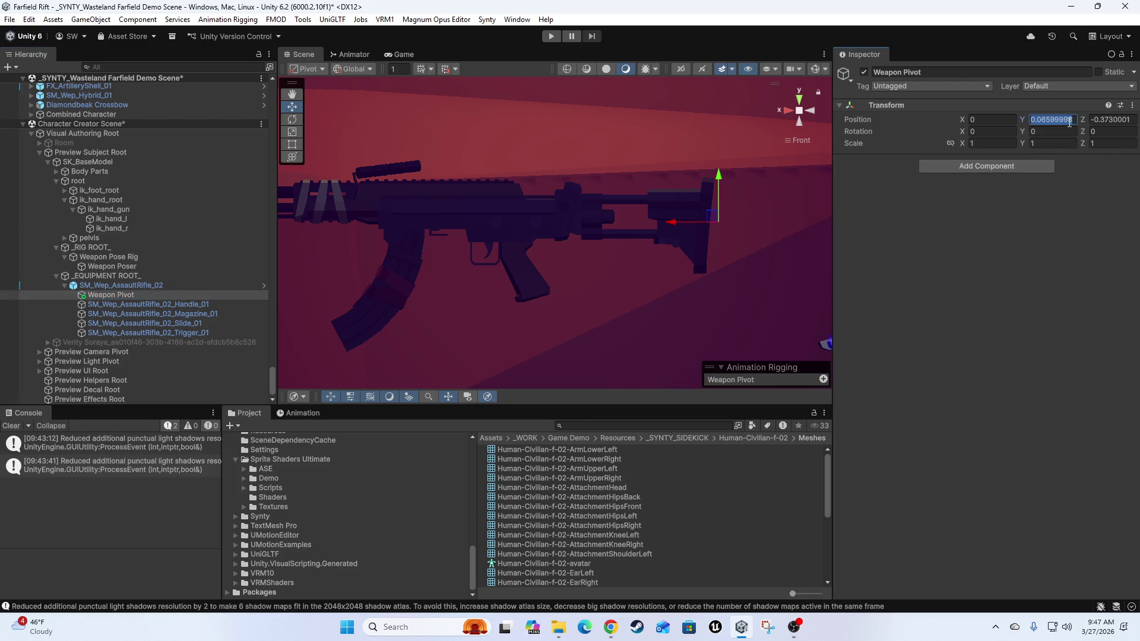
text(0)
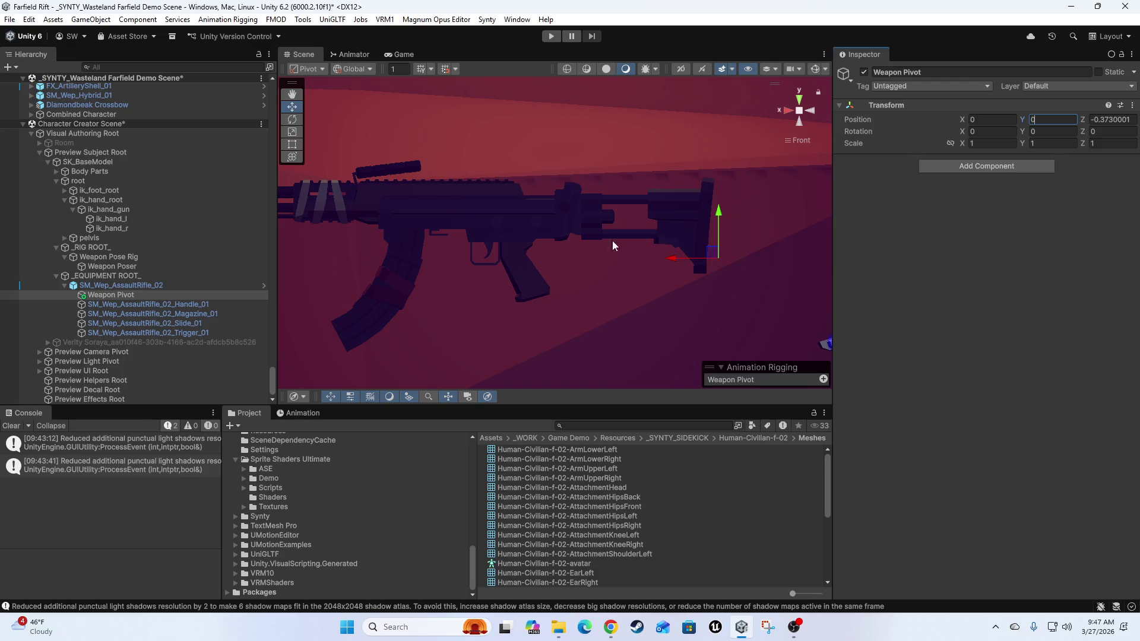
mouse_move(603, 282)
mouse_down()
mouse_move(680, 276)
mouse_move(656, 279)
mouse_move(703, 257)
mouse_move(606, 308)
mouse_move(762, 223)
mouse_up()
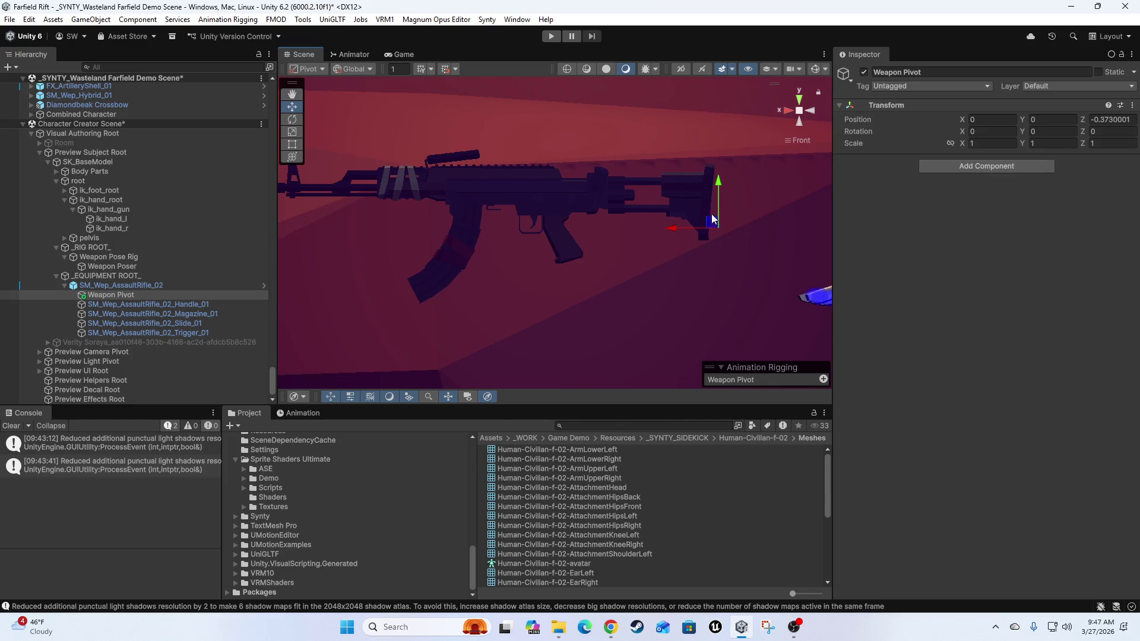
drag(717, 186, 716, 152)
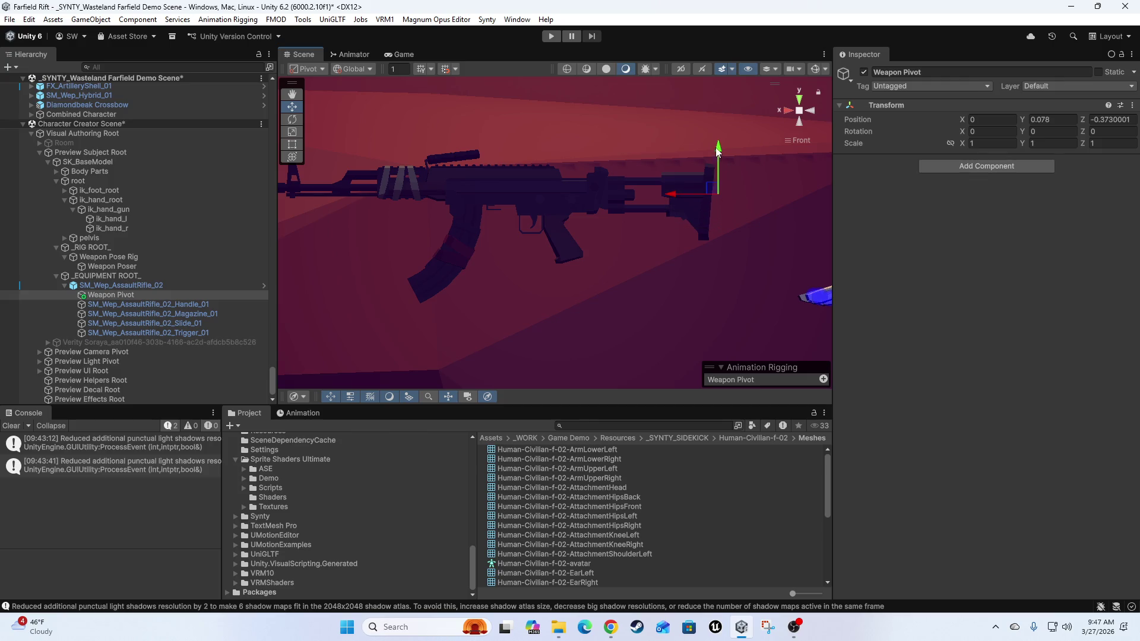
- Raise Weapon Pivot to Y 0.092 and slide it back toward the stock, near Z -0.36
click(115, 286)
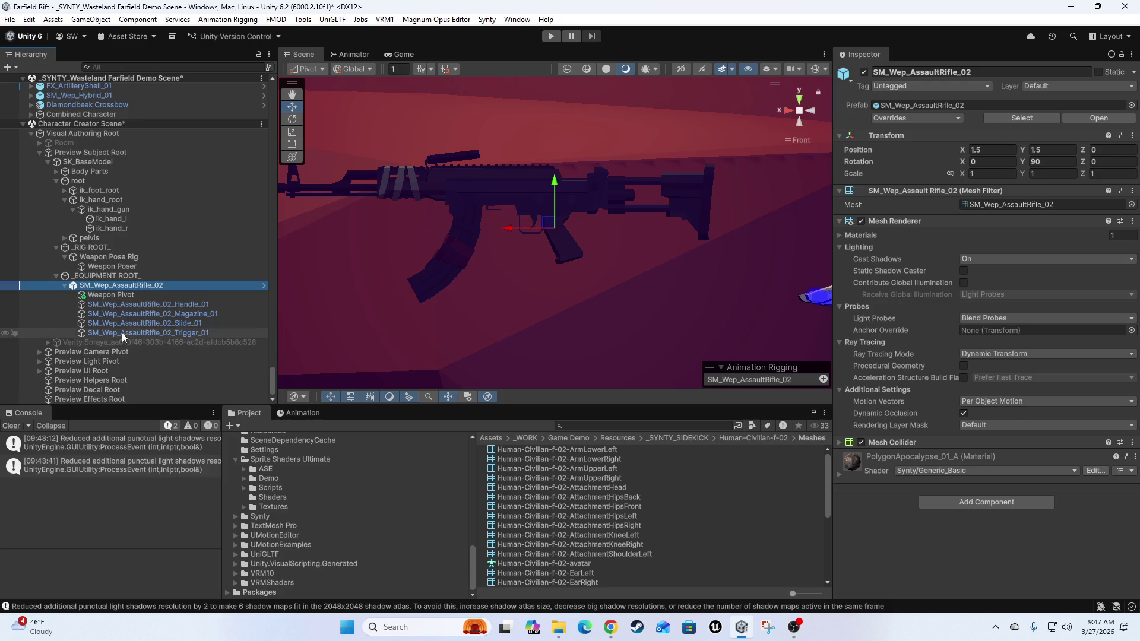
key(ctrl+z)
mouse_move(468, 289)
mouse_down()
mouse_move(767, 221)
mouse_move(745, 209)
mouse_move(394, 198)
mouse_up()
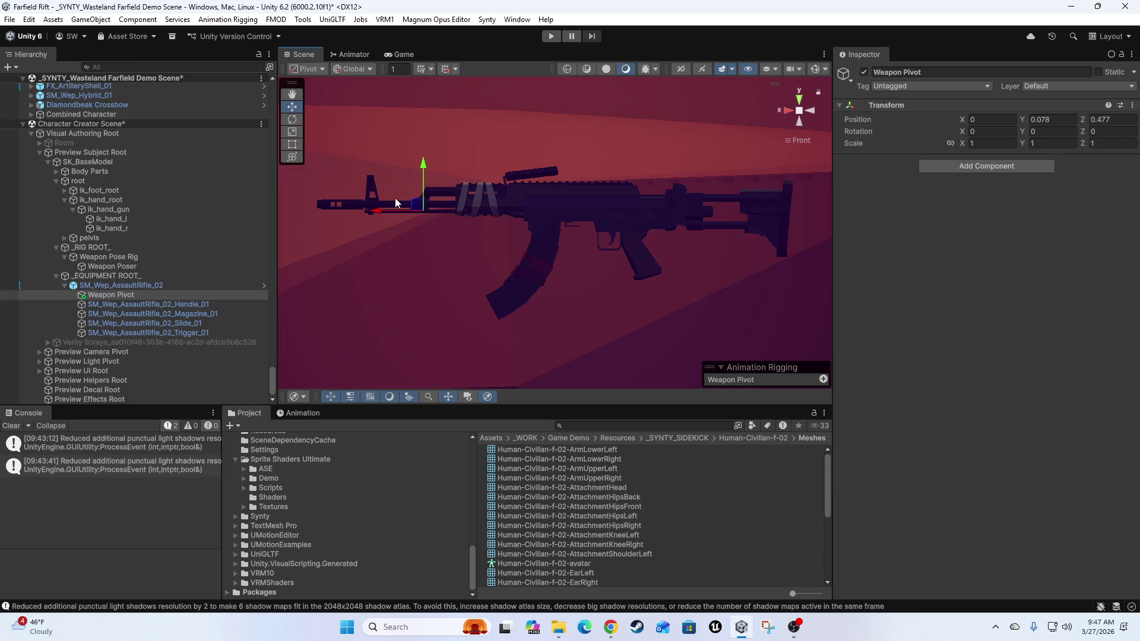
drag(425, 163, 420, 158)
drag(370, 211, 297, 202)
drag(452, 203, 647, 227)
mouse_move(748, 232)
mouse_down()
mouse_move(618, 265)
mouse_move(635, 261)
mouse_up()
- Set Weapon Pivot's Z to -0.35 and move it directly under _EQUIPMENT ROOT_
click(1116, 119)
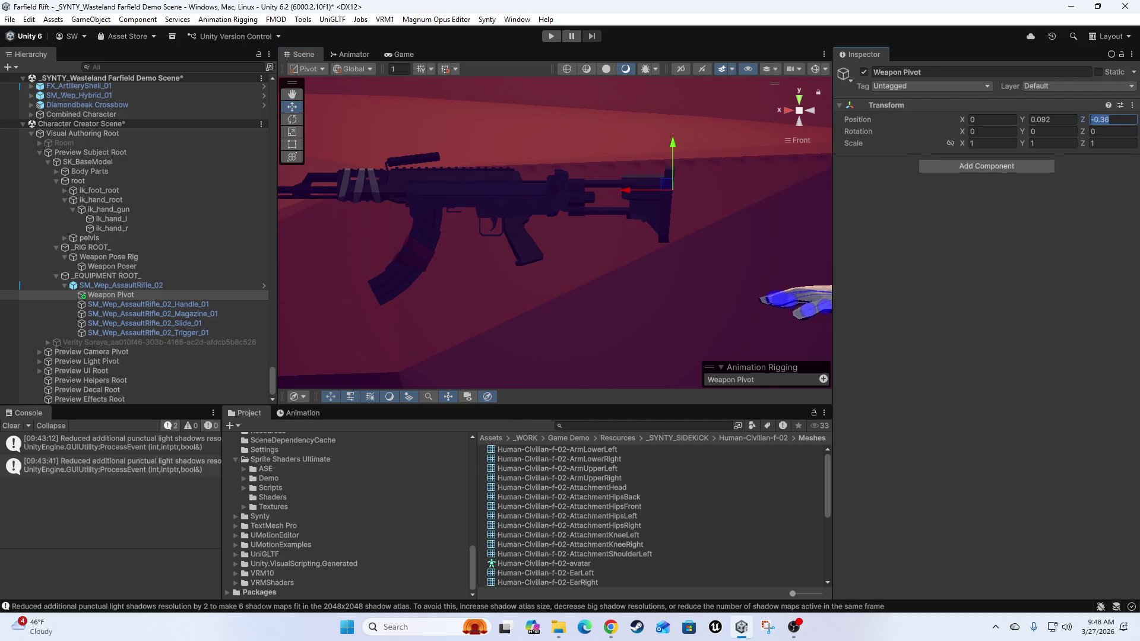
text(-)
text(.35)
click(1051, 119)
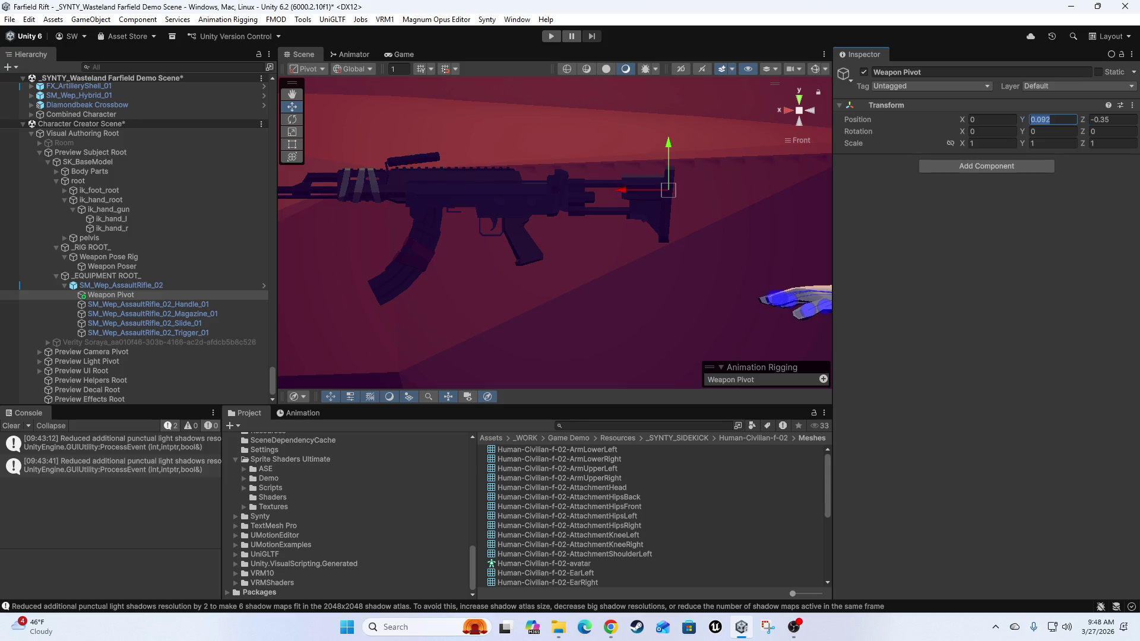
click(1050, 119)
click(1111, 119)
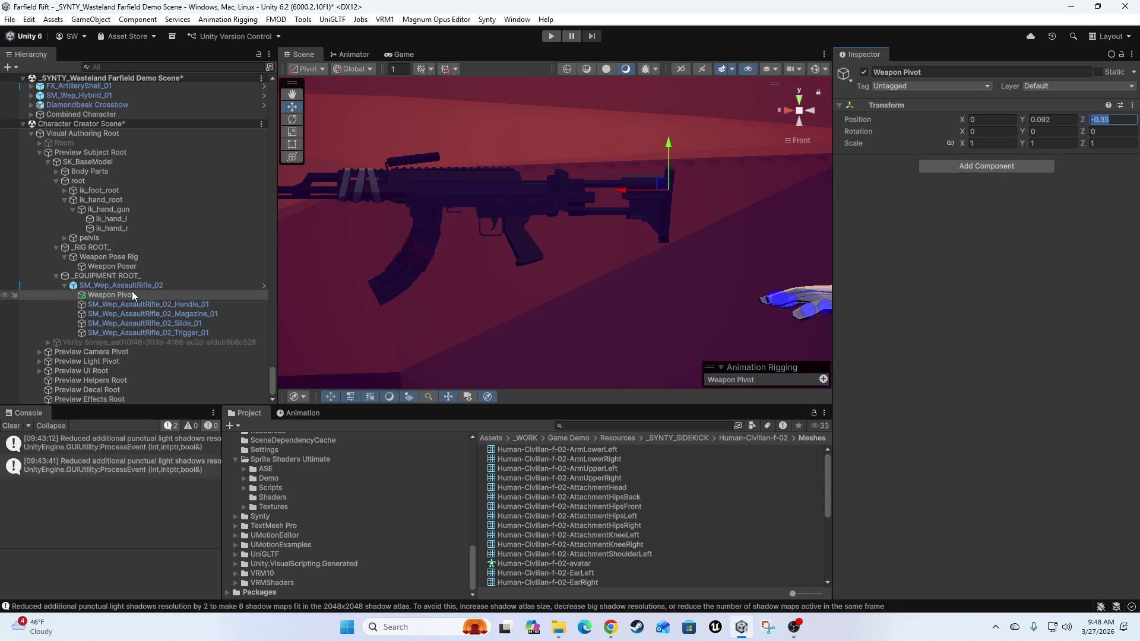
drag(99, 300, 116, 289)
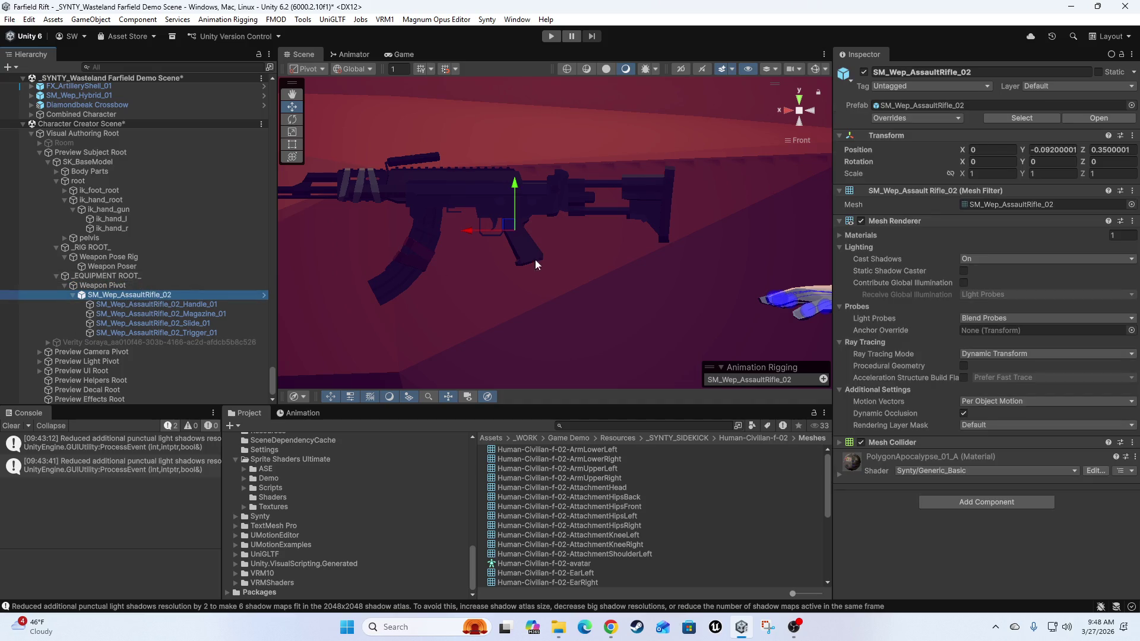
click(113, 287)
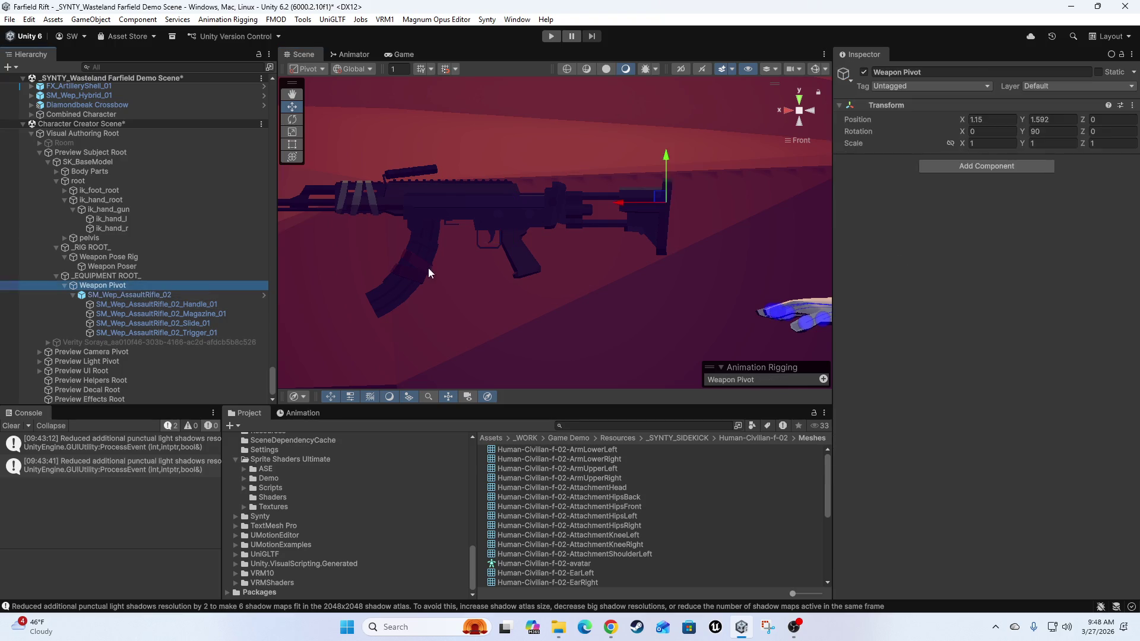
key(e)
mouse_move(627, 169)
mouse_down()
mouse_move(722, 173)
mouse_move(554, 149)
mouse_move(658, 158)
mouse_move(617, 159)
mouse_up()
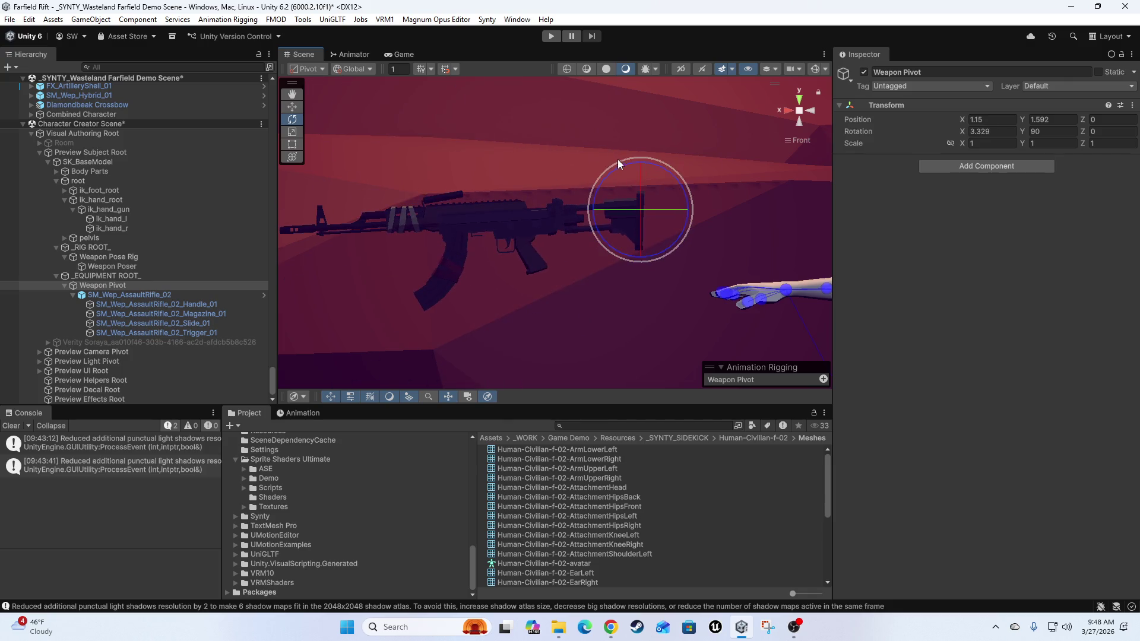
click(120, 295)
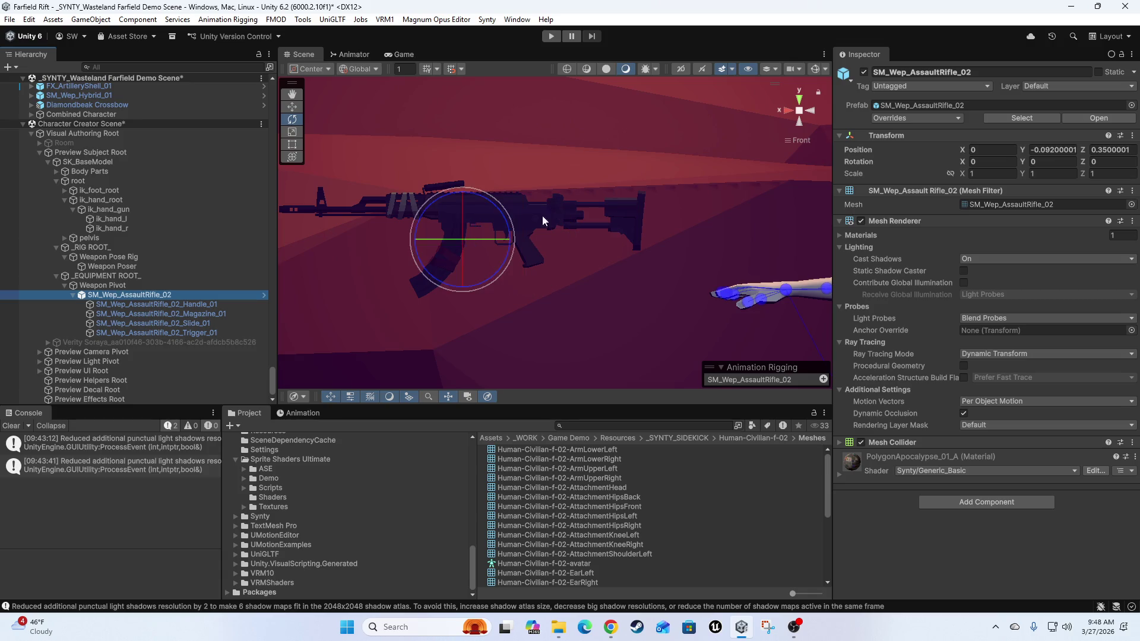
key(z)
key(z)
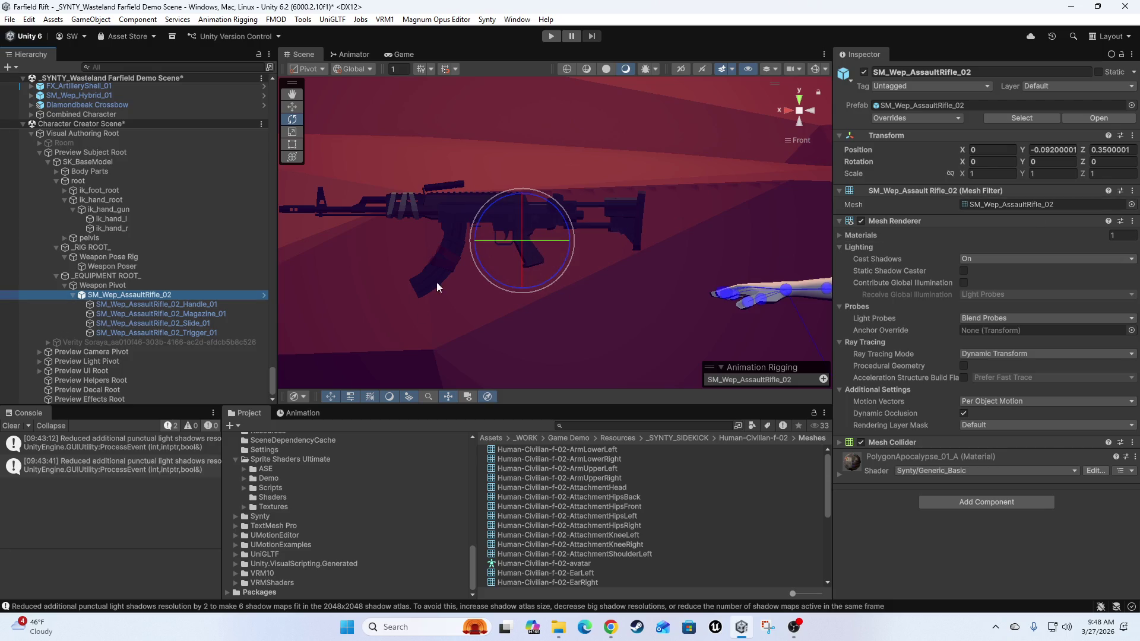
key(z)
key(z)
key(z)
key(z)
key(z)
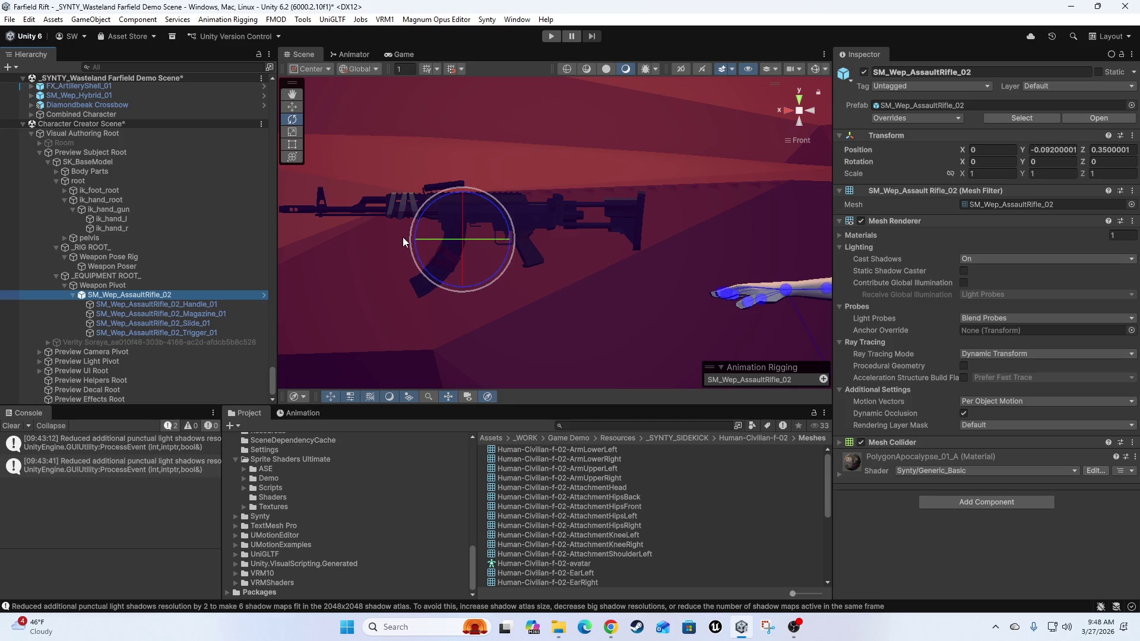
key(z)
- Create an empty child under SM_Wep_AssaultRifle_02 named Grip Left Hand
scroll(664, 292, down, 5)
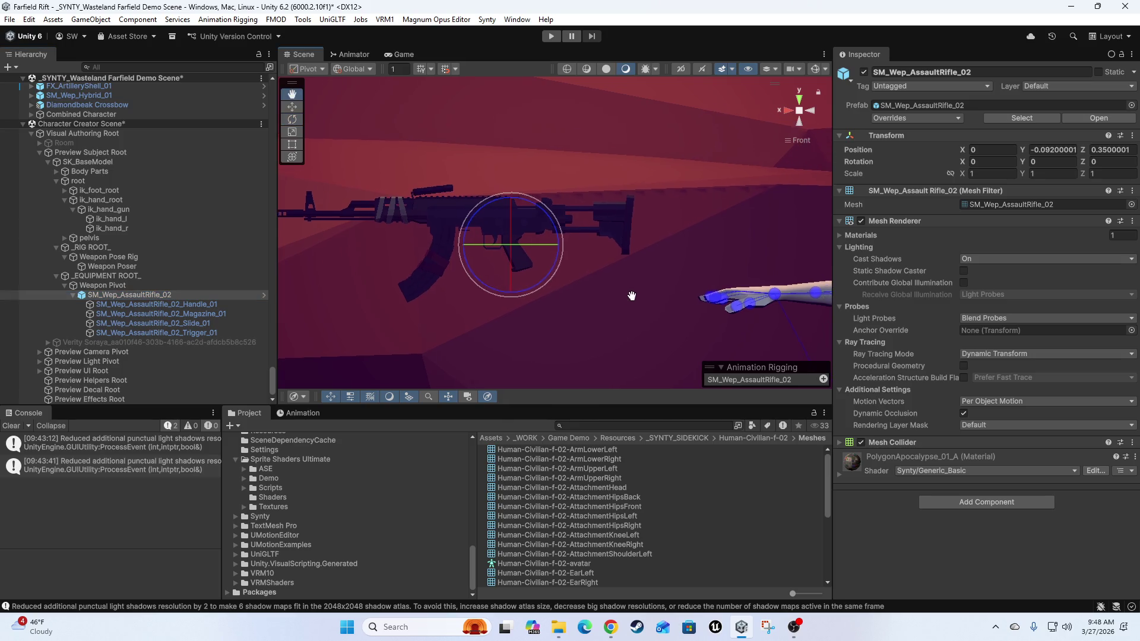
scroll(640, 333, down, 3)
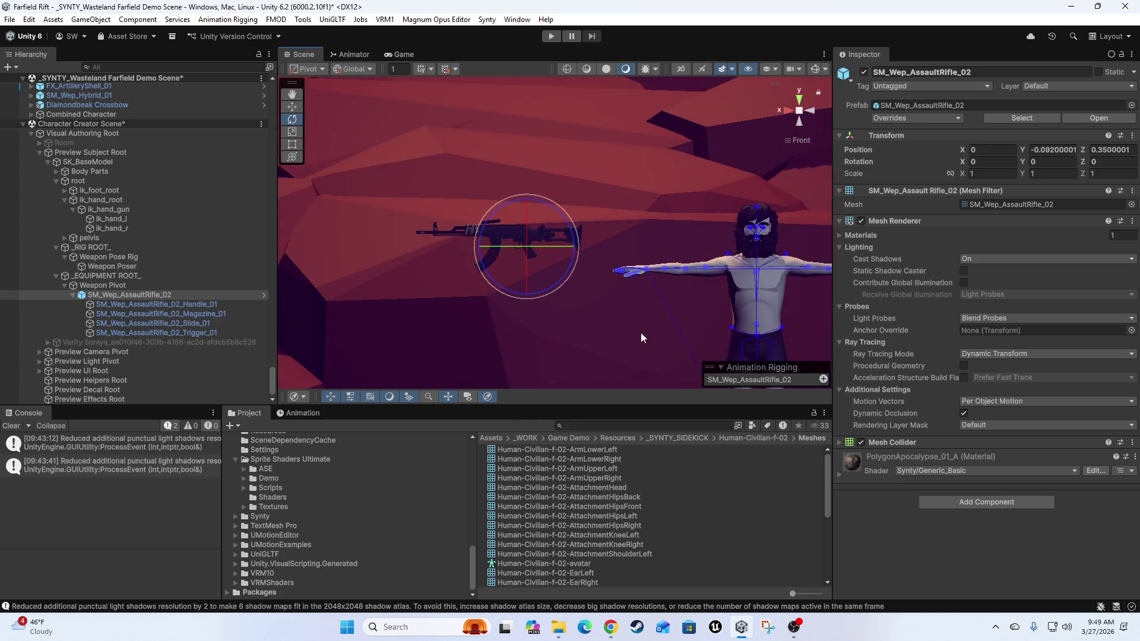
scroll(581, 263, up, 5)
drag(581, 263, 596, 286)
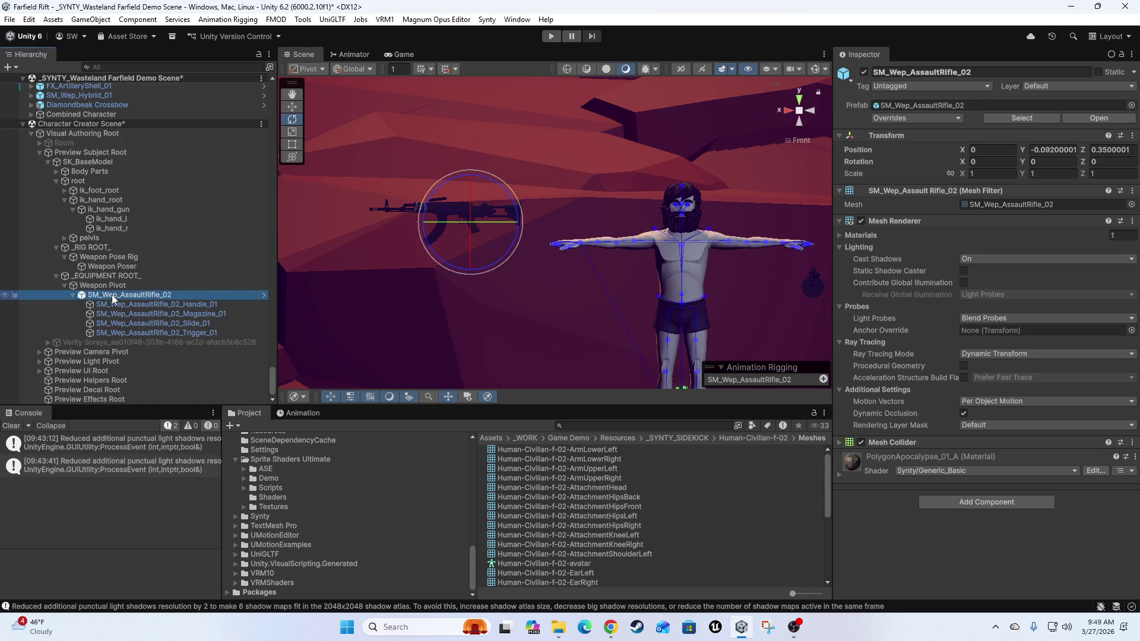
right_click(111, 295)
click(188, 267)
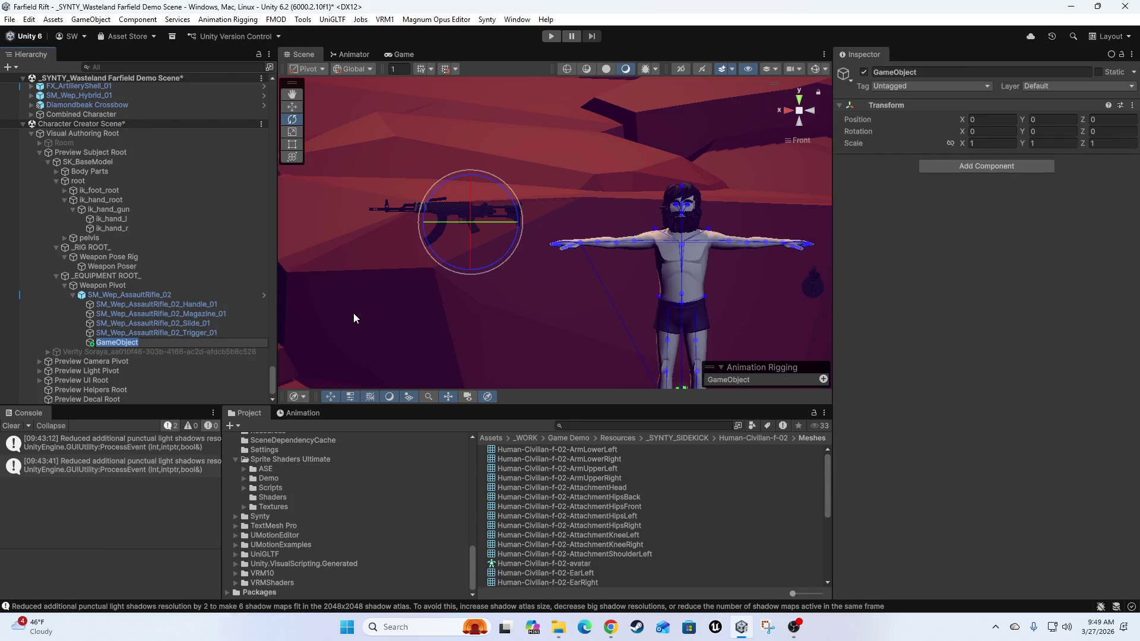
text(Grip Left Han)
text(d)
key(Return)
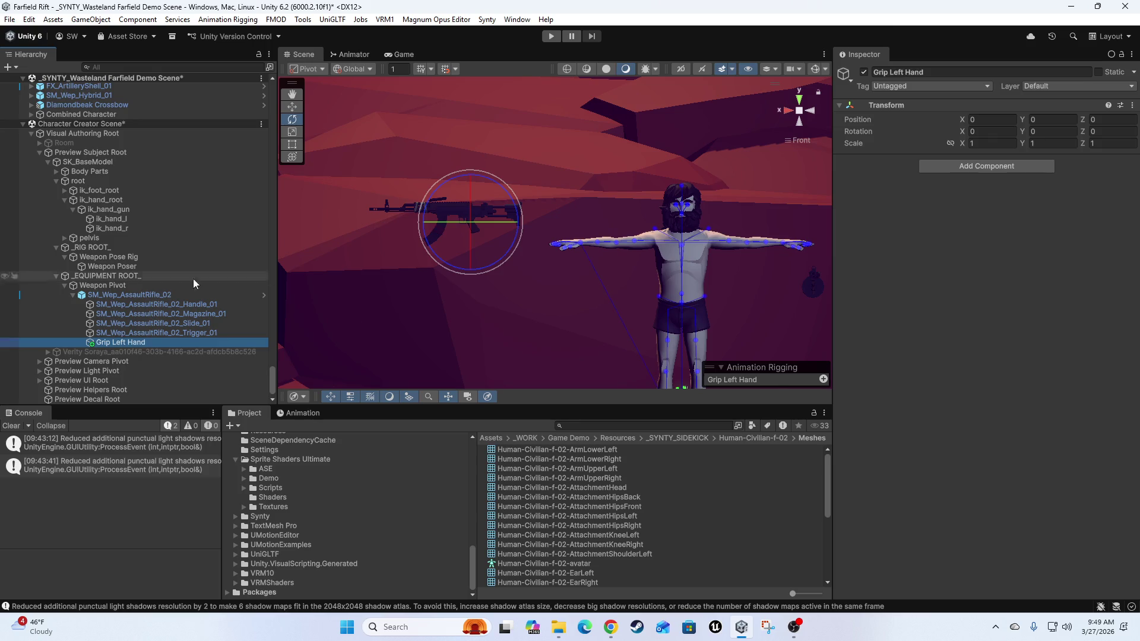
- Drag Grip Left Hand onto the rifle's front grip at Y 0.052, Z 0.251
scroll(534, 208, up, 5)
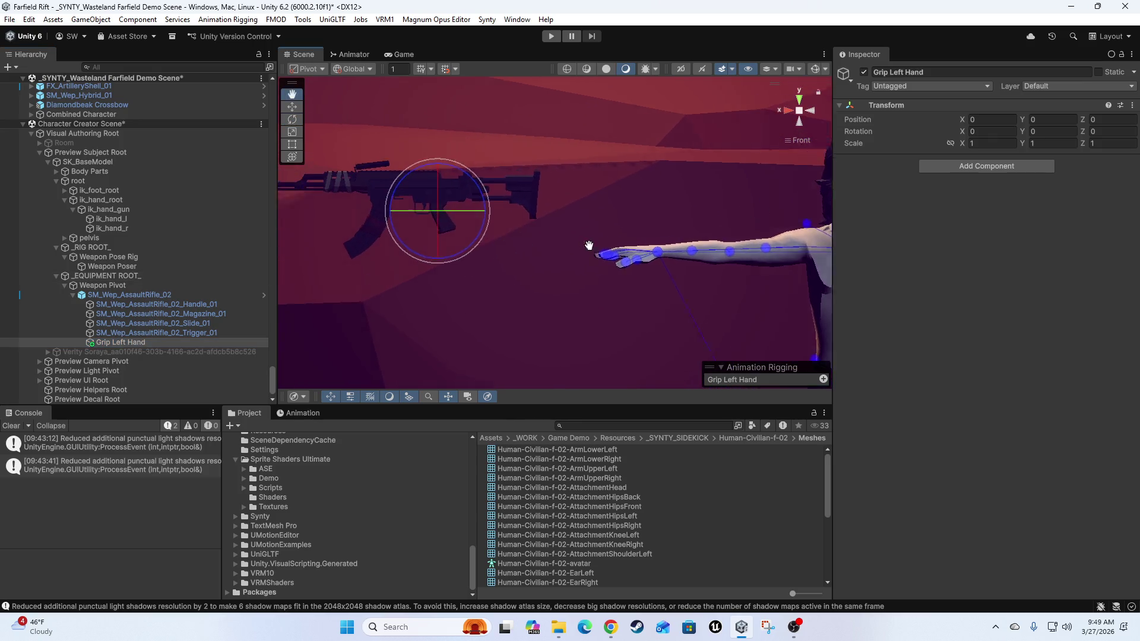
scroll(476, 261, up, 5)
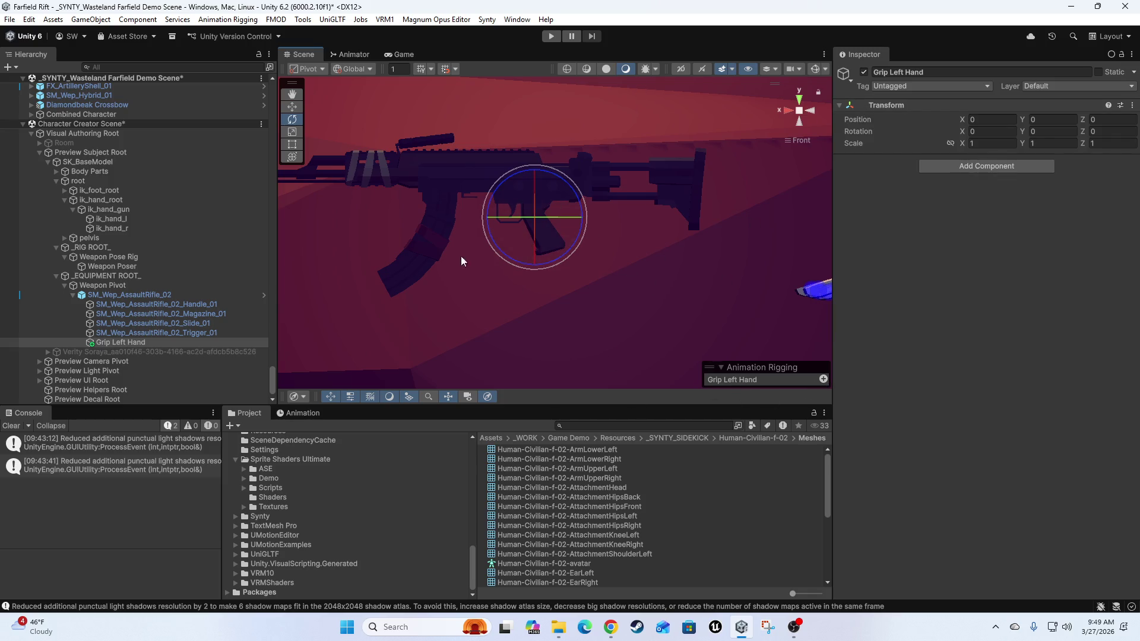
key(w)
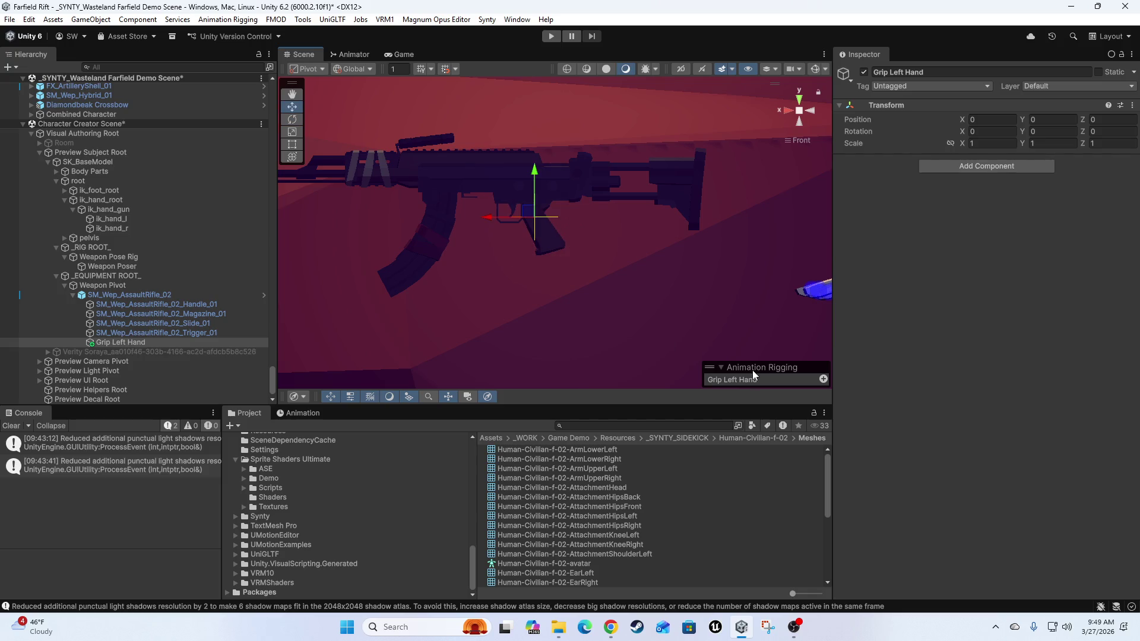
mouse_move(527, 215)
mouse_down()
mouse_move(465, 184)
mouse_move(403, 185)
mouse_move(413, 191)
mouse_up()
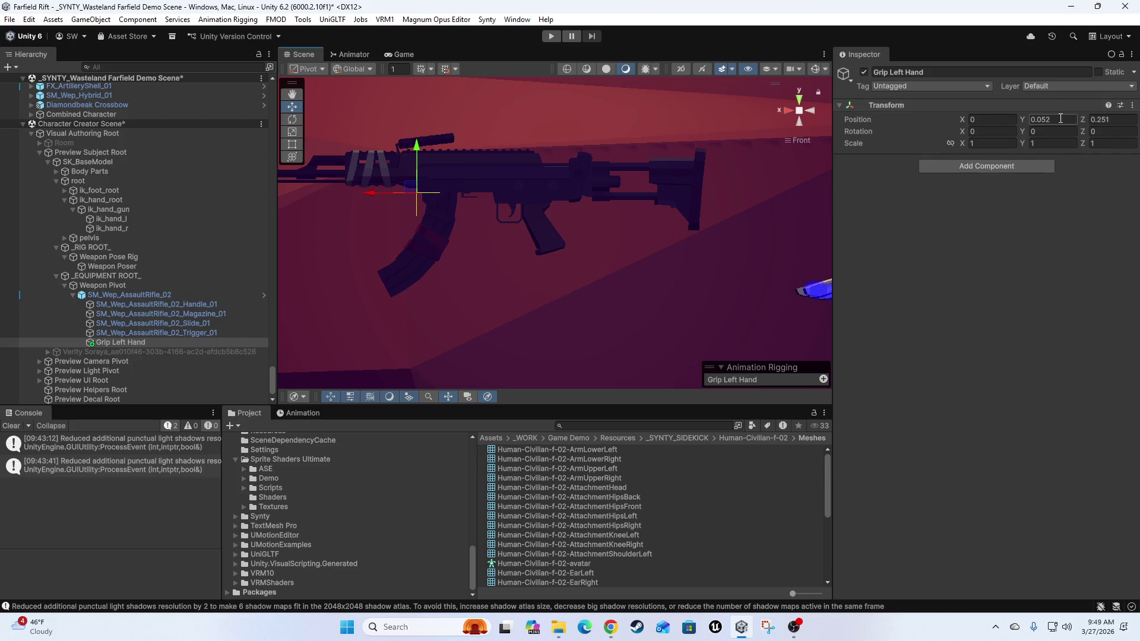
click(116, 344)
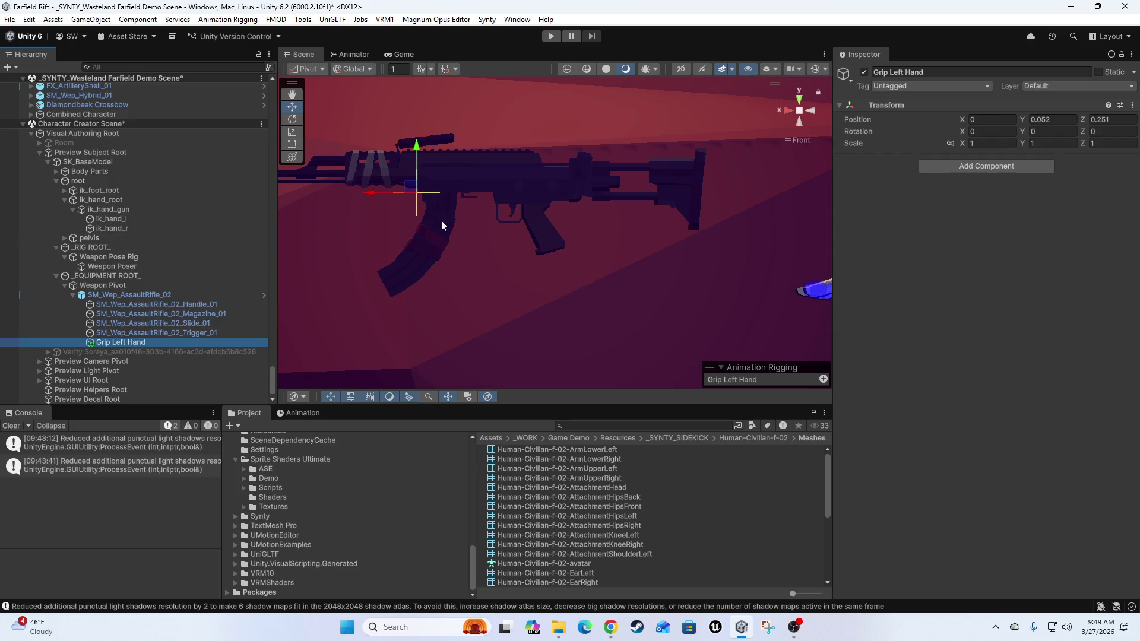
- Duplicate Grip Left Hand and zero the copy's Y and Z position
key(ctrl+d)
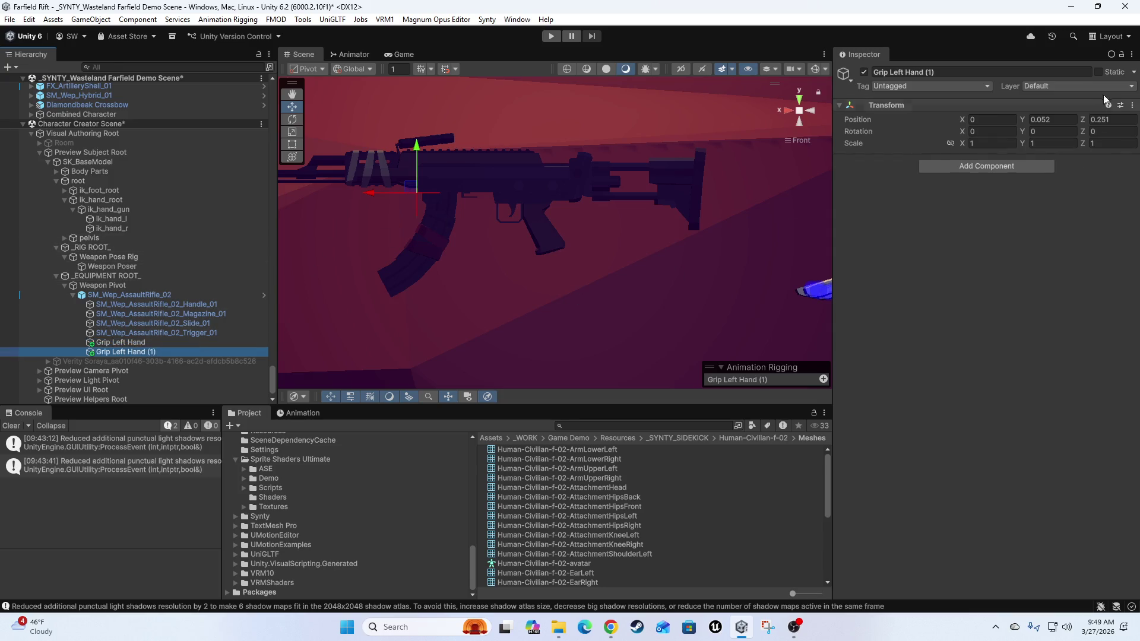
click(1057, 123)
text(0)
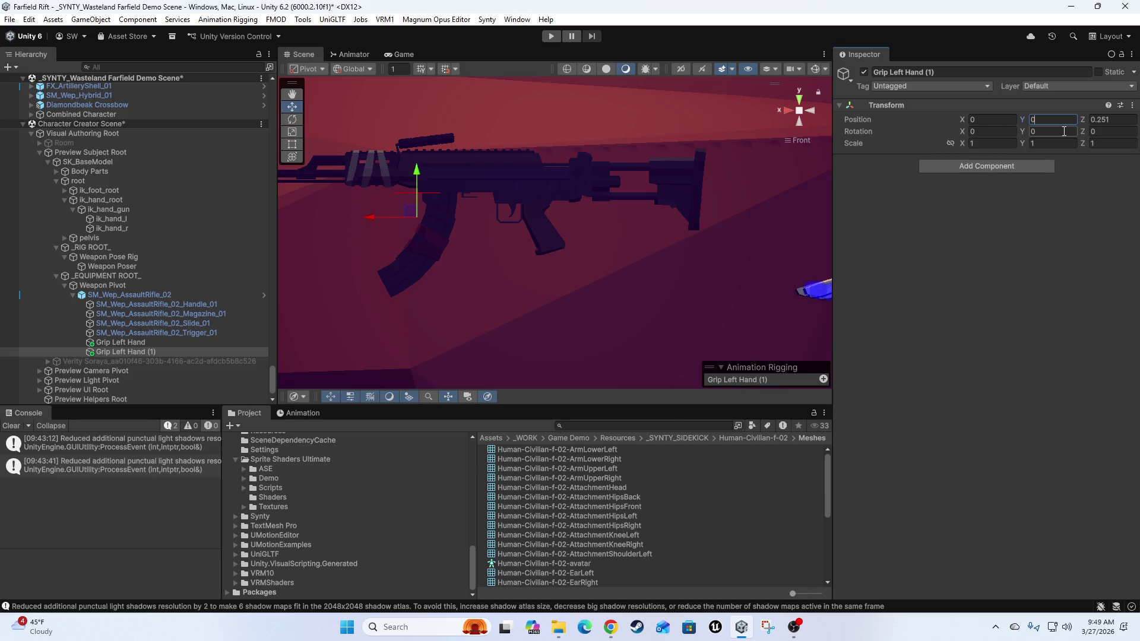
key(Tab)
text(0)
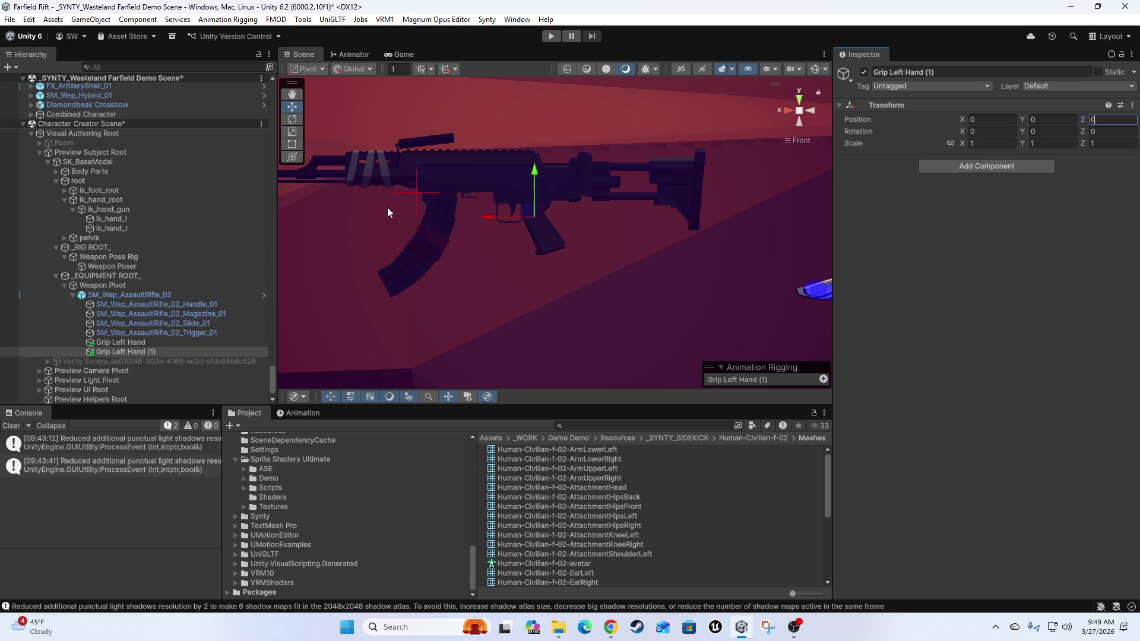
click(823, 379)
- Set the original Grip Left Hand locator's rig colour to blue
click(407, 191)
click(795, 324)
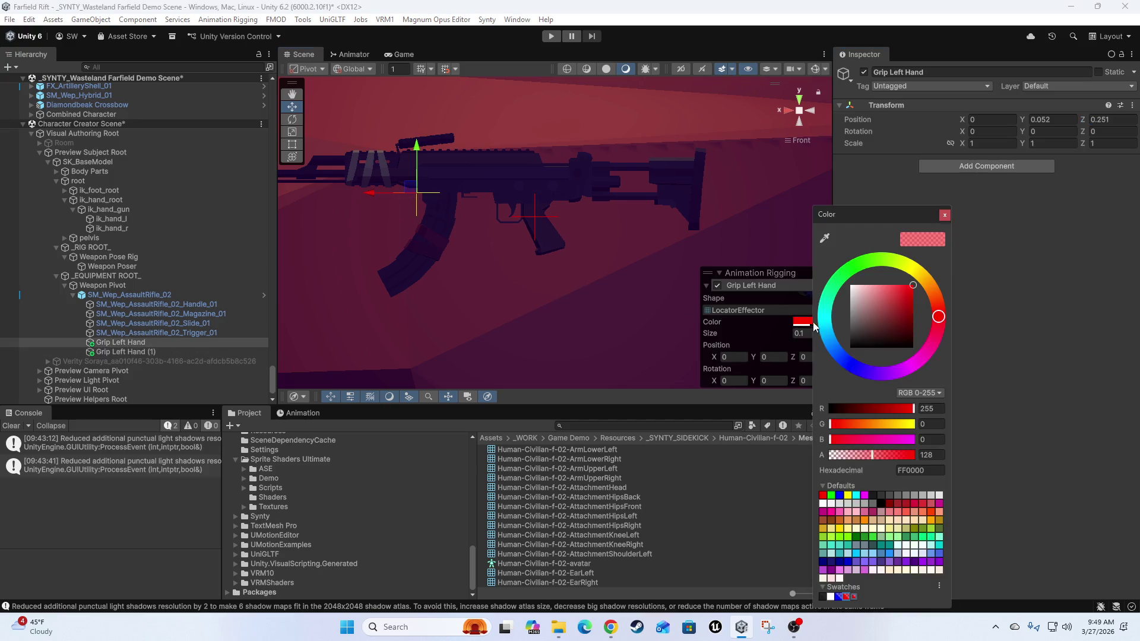
click(839, 597)
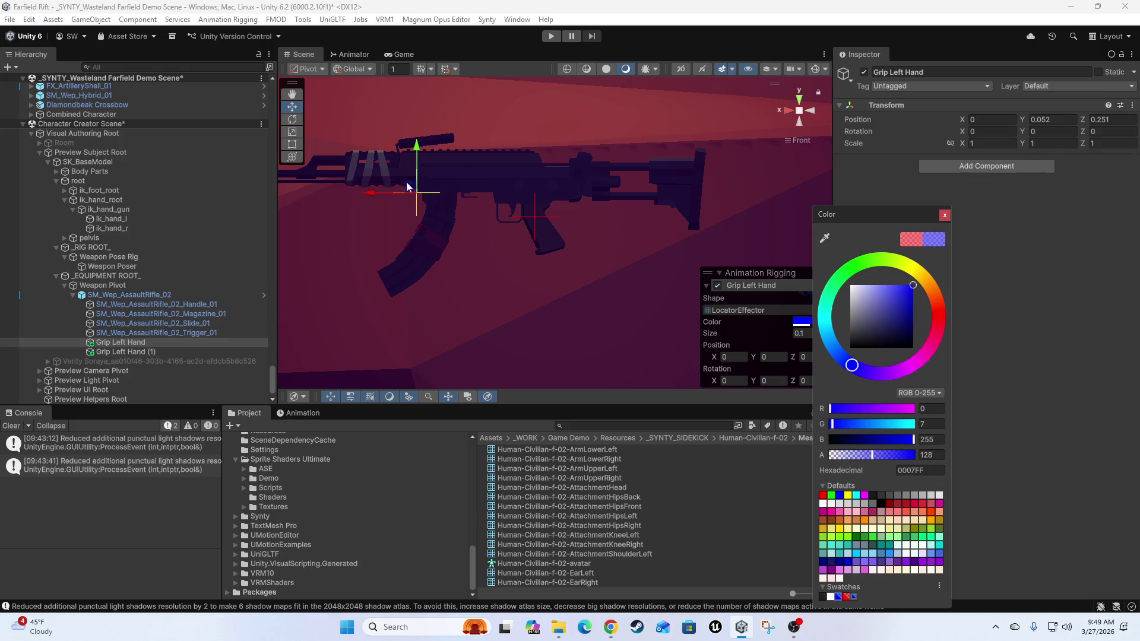
click(670, 231)
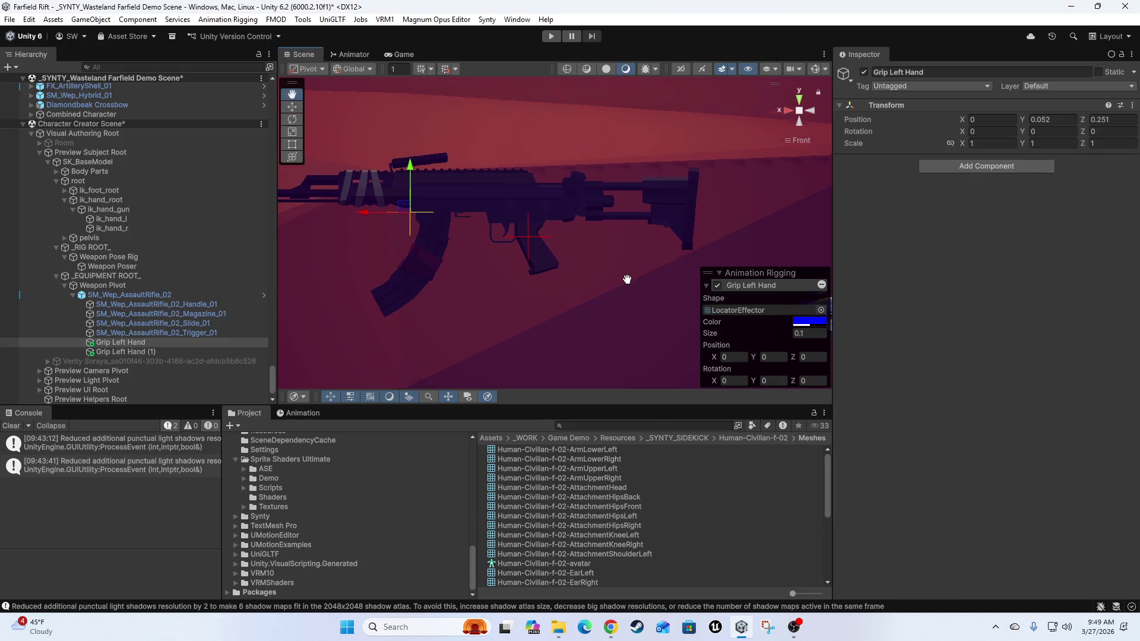
- Rename the copied locator to Grip Right Hand
click(132, 353)
click(131, 355)
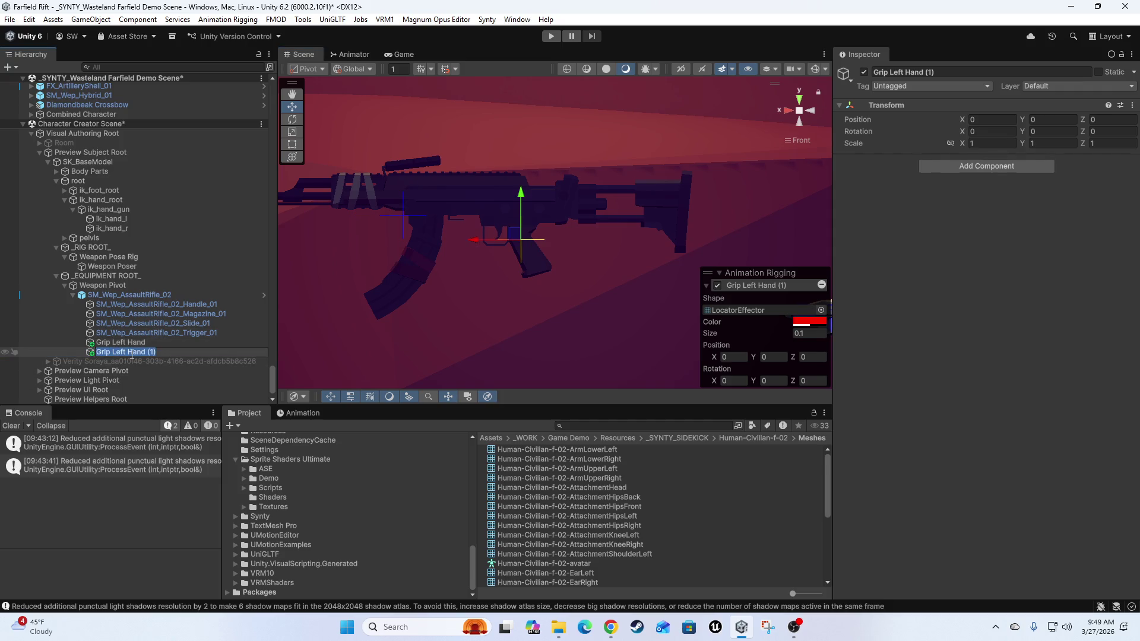
click(132, 353)
key(ctrl+shift+Right)
text(Rig)
text(ht)
key(Return)
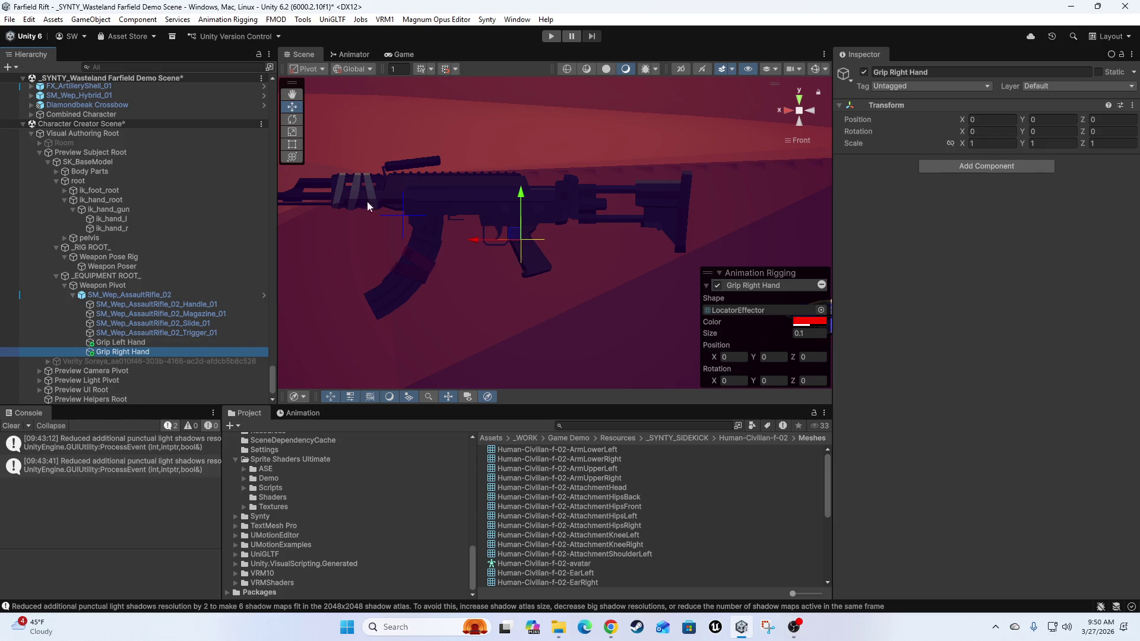
mouse_move(508, 238)
mouse_down()
mouse_move(443, 297)
mouse_move(469, 311)
mouse_move(570, 290)
mouse_move(537, 320)
mouse_move(512, 313)
mouse_up()
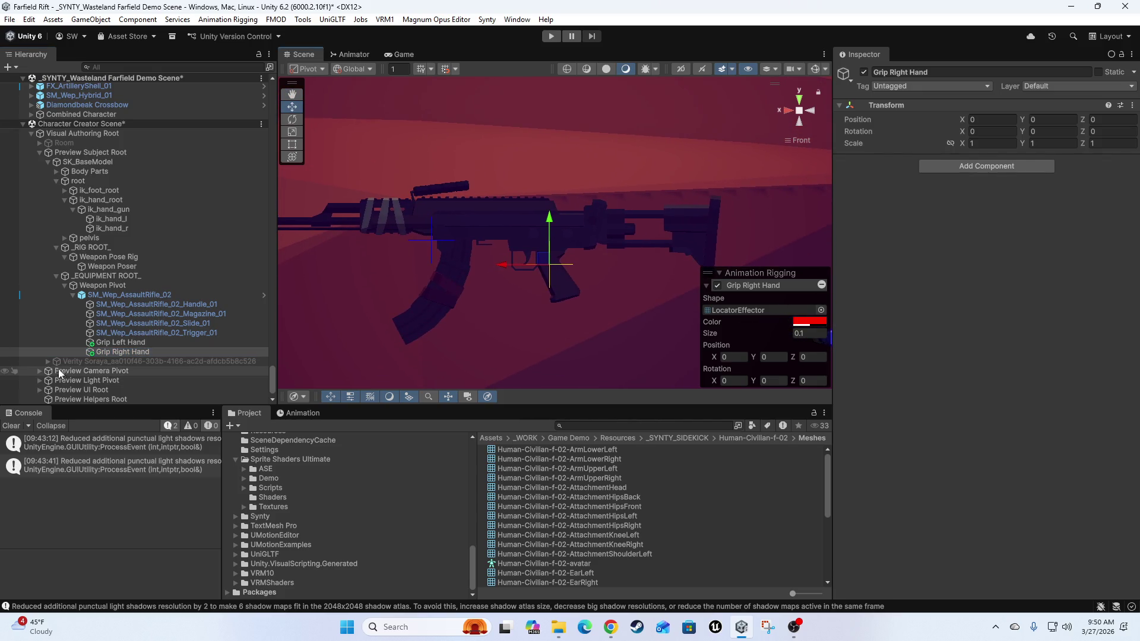
- Create another empty child under the rifle and move it up and forward toward the muzzle
right_click(105, 294)
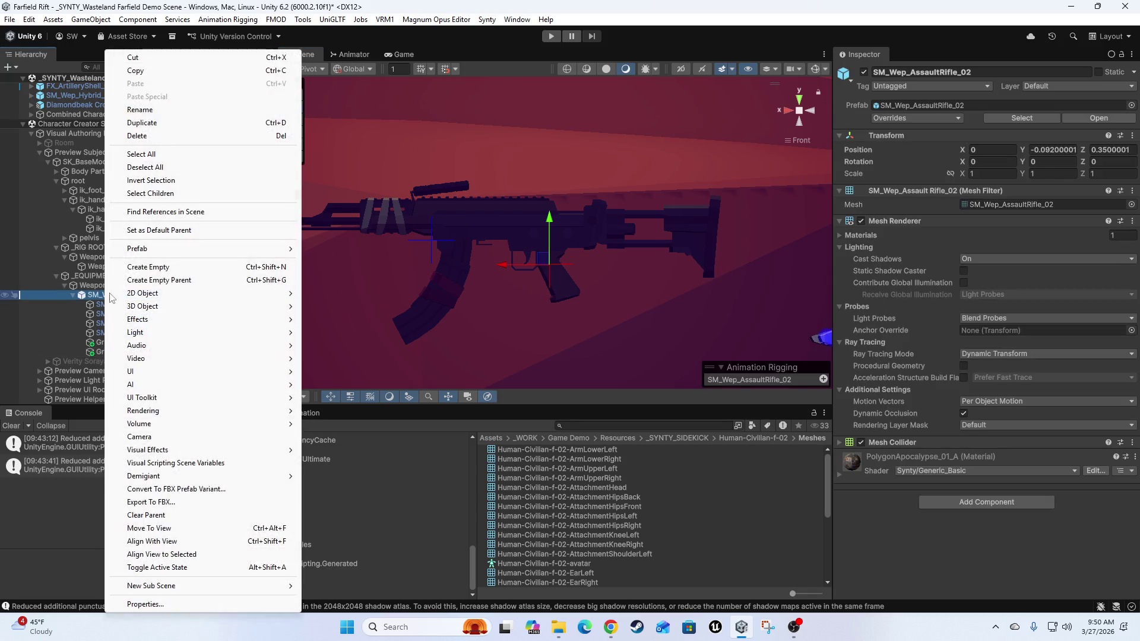
click(153, 270)
drag(486, 321, 618, 331)
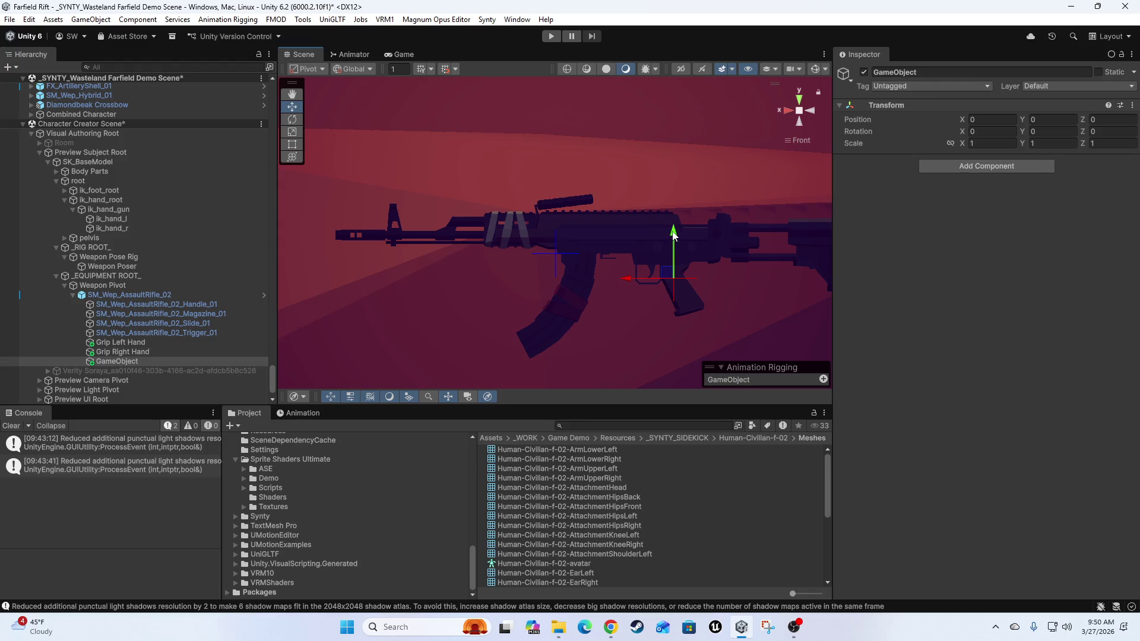
drag(746, 309, 664, 309)
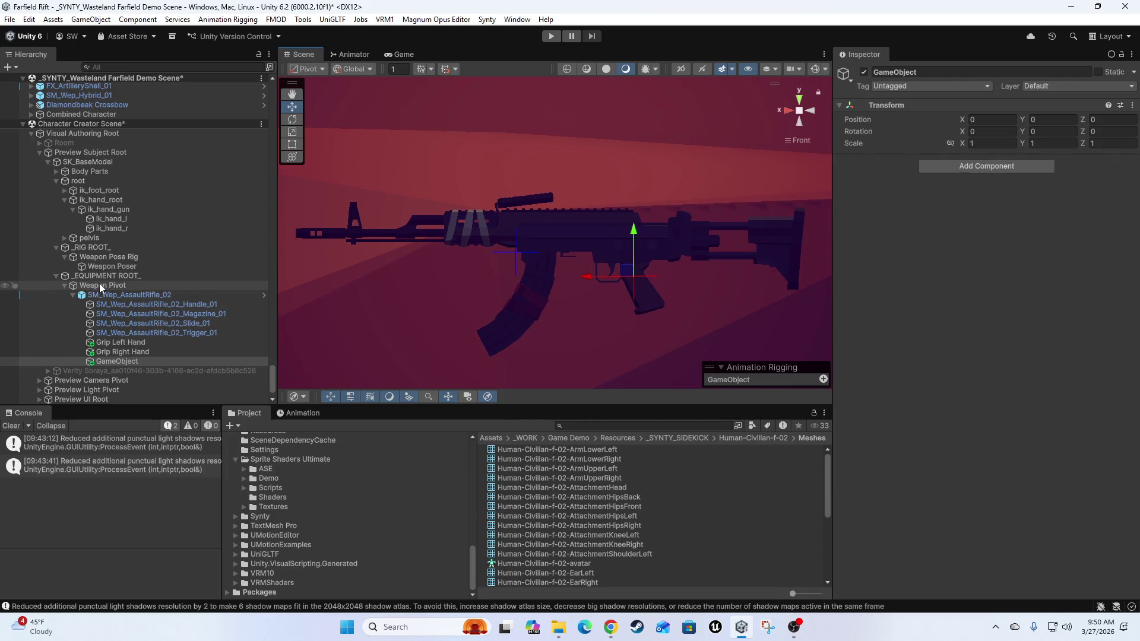
mouse_move(636, 235)
mouse_down()
mouse_move(632, 189)
mouse_move(592, 233)
mouse_move(285, 234)
mouse_up()
drag(397, 248, 369, 241)
drag(417, 198, 418, 197)
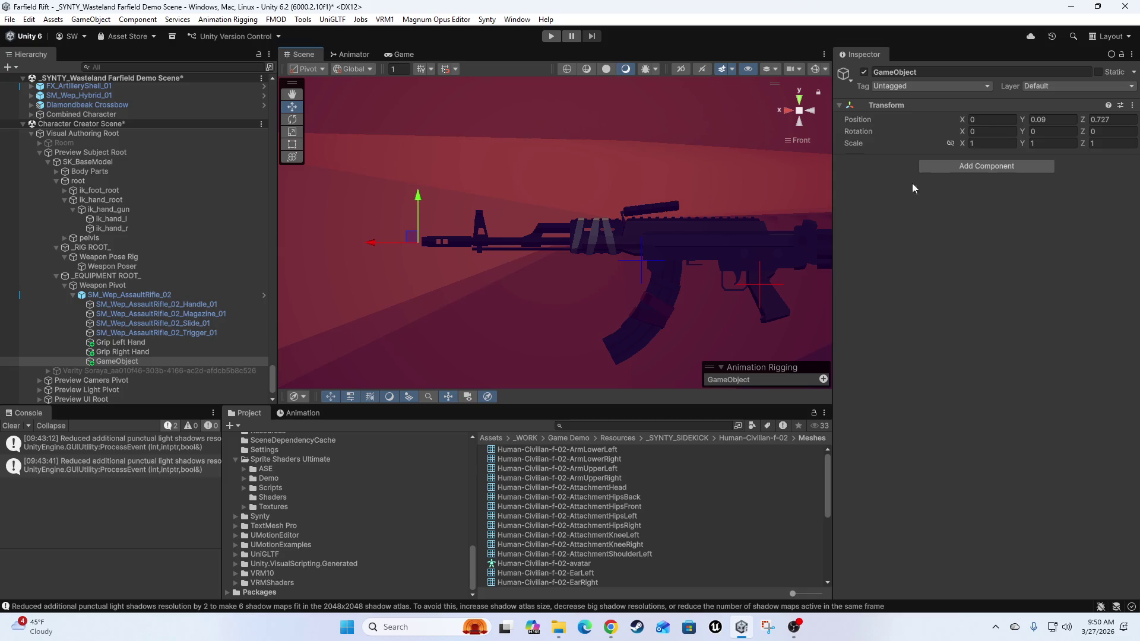
- Fine-tune the locator at the barrel tip, position 0, 0.0913, 0.7354, and zoom out
scroll(424, 333, up, 5)
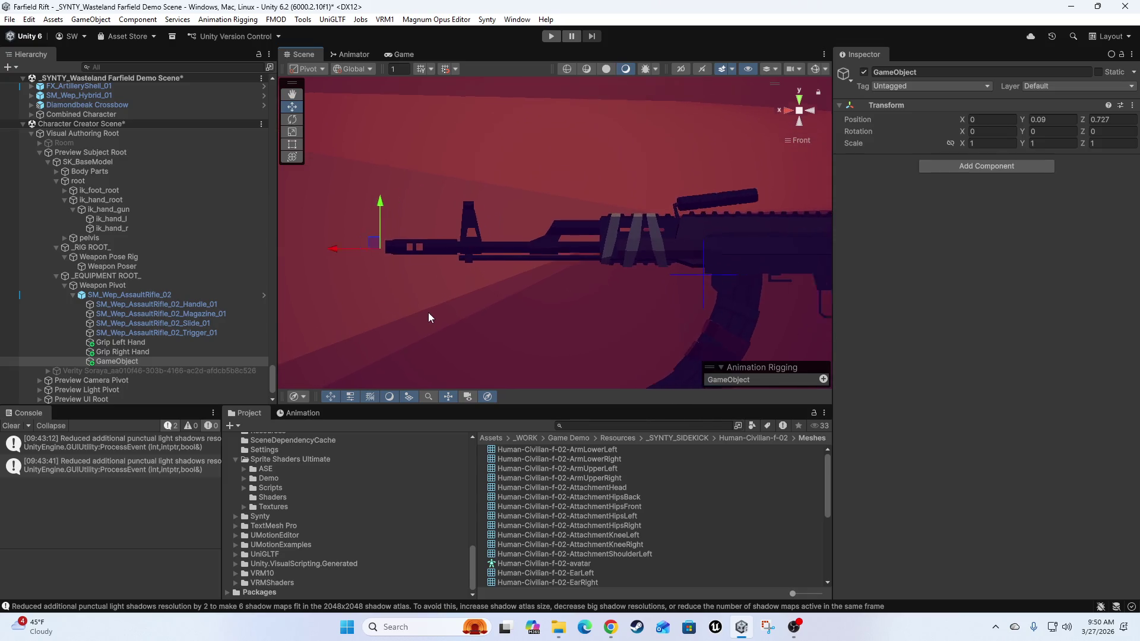
scroll(499, 309, up, 3)
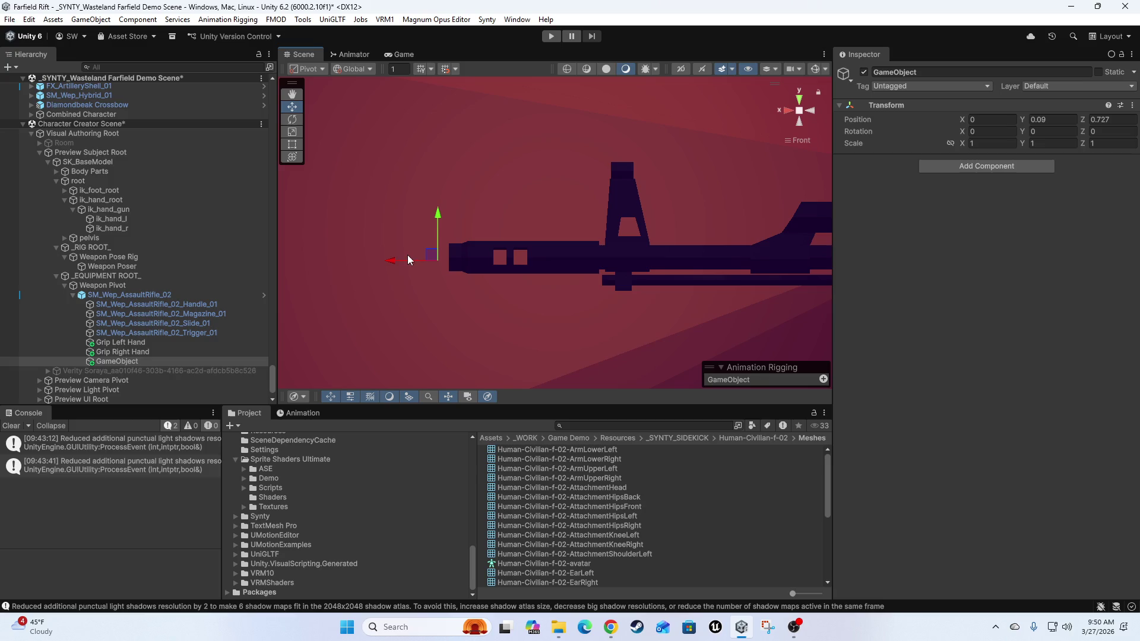
drag(393, 264, 408, 265)
drag(462, 218, 462, 219)
mouse_move(402, 263)
mouse_down()
mouse_move(345, 257)
mouse_move(408, 257)
mouse_move(373, 257)
mouse_up()
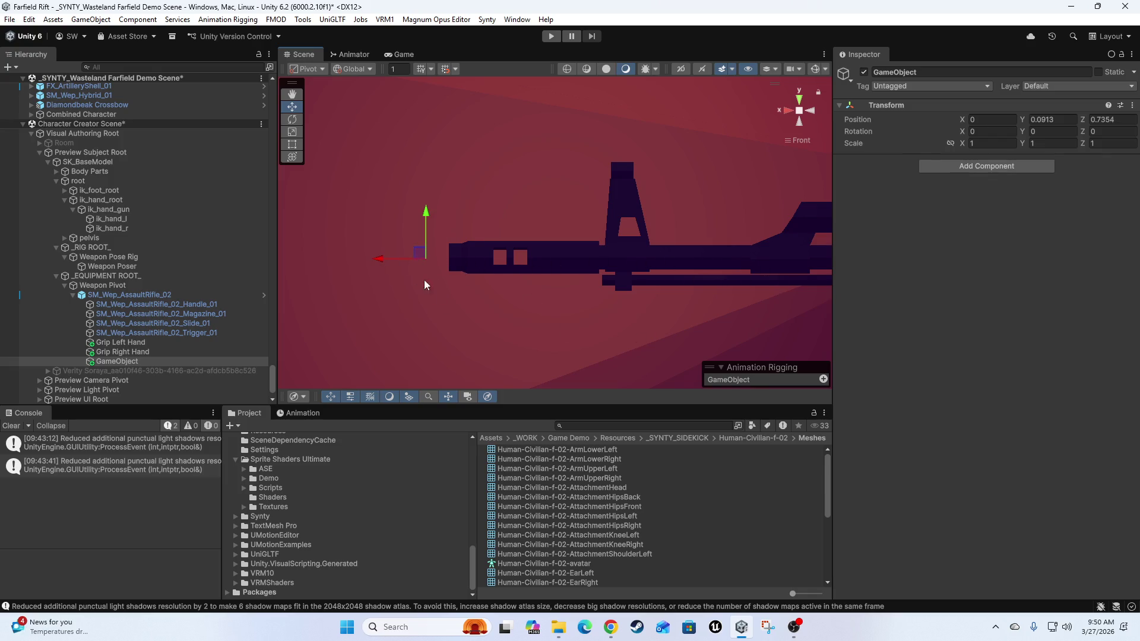
scroll(430, 297, down, 3)
scroll(596, 324, down, 2)
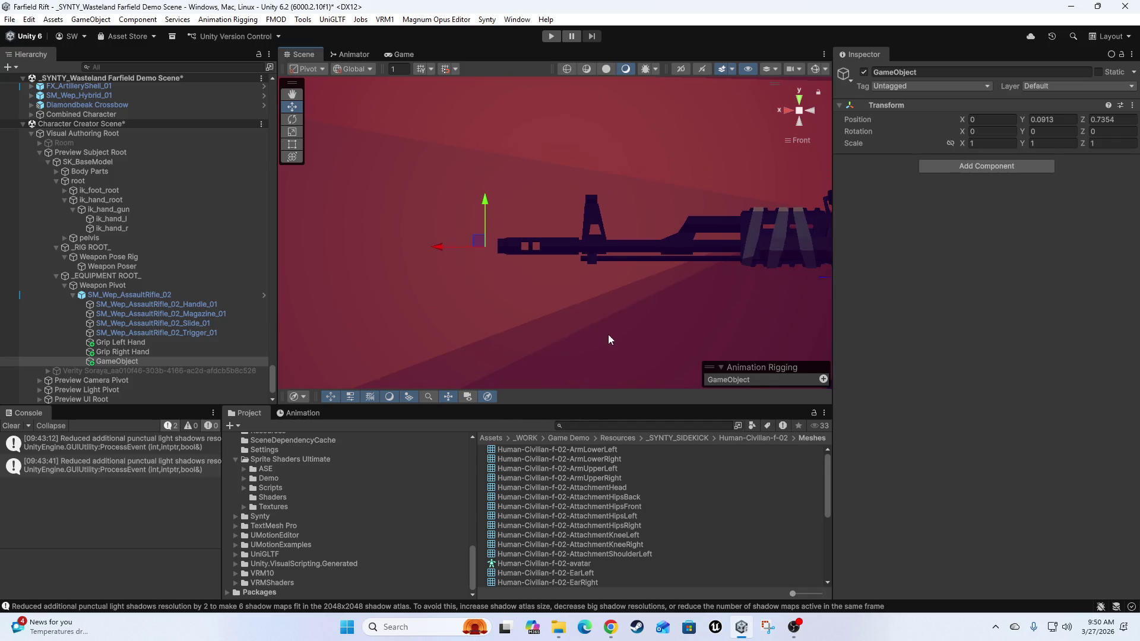
drag(609, 340, 567, 334)
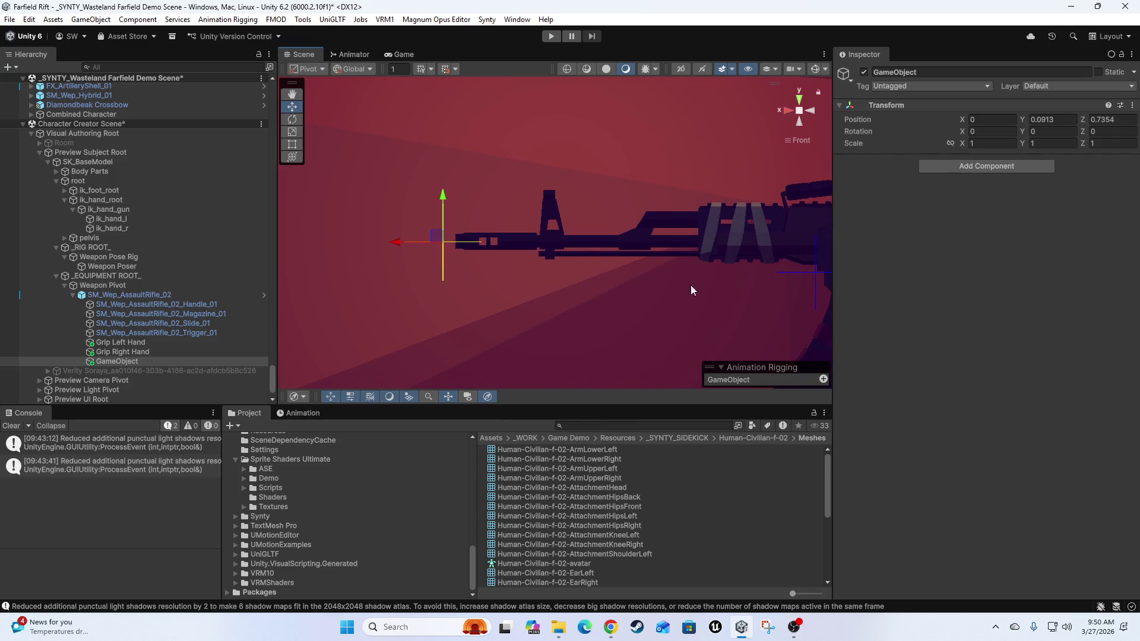
drag(690, 290, 555, 316)
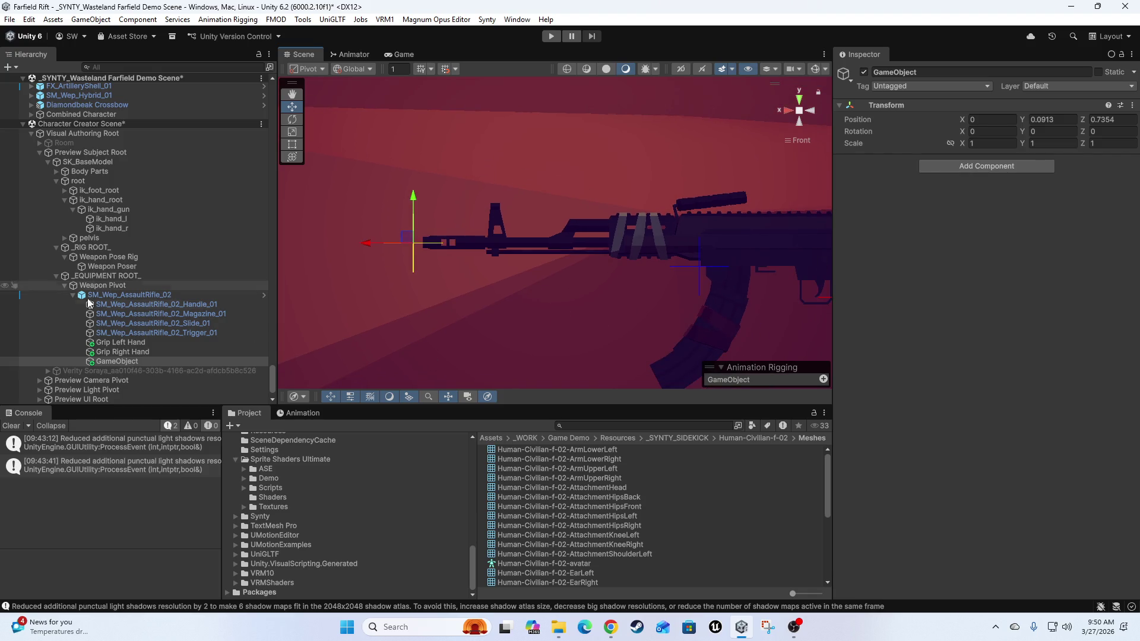
- Add a rig effector to the barrel-tip object and colour it orange FF7700
click(124, 345)
click(159, 362)
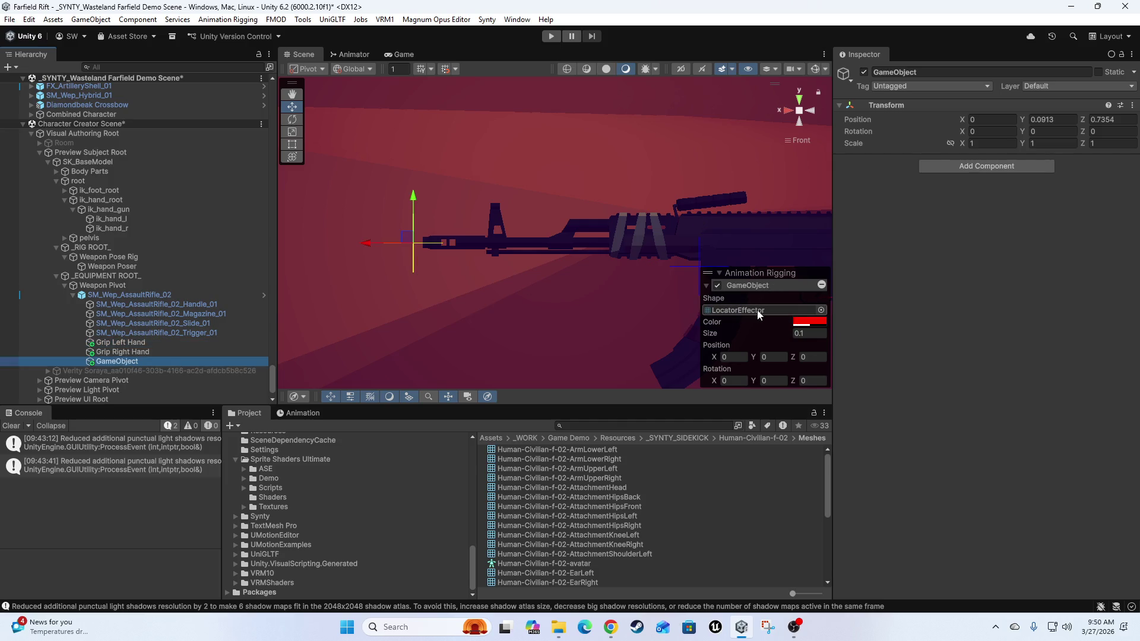
click(806, 320)
click(830, 277)
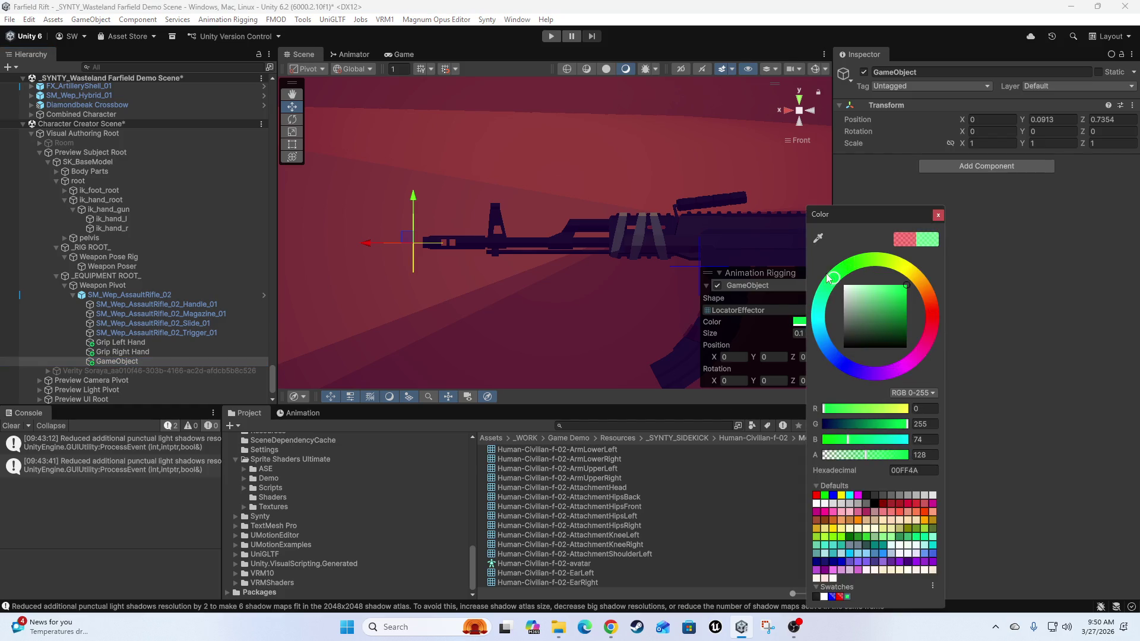
drag(829, 277, 845, 268)
drag(923, 284, 926, 293)
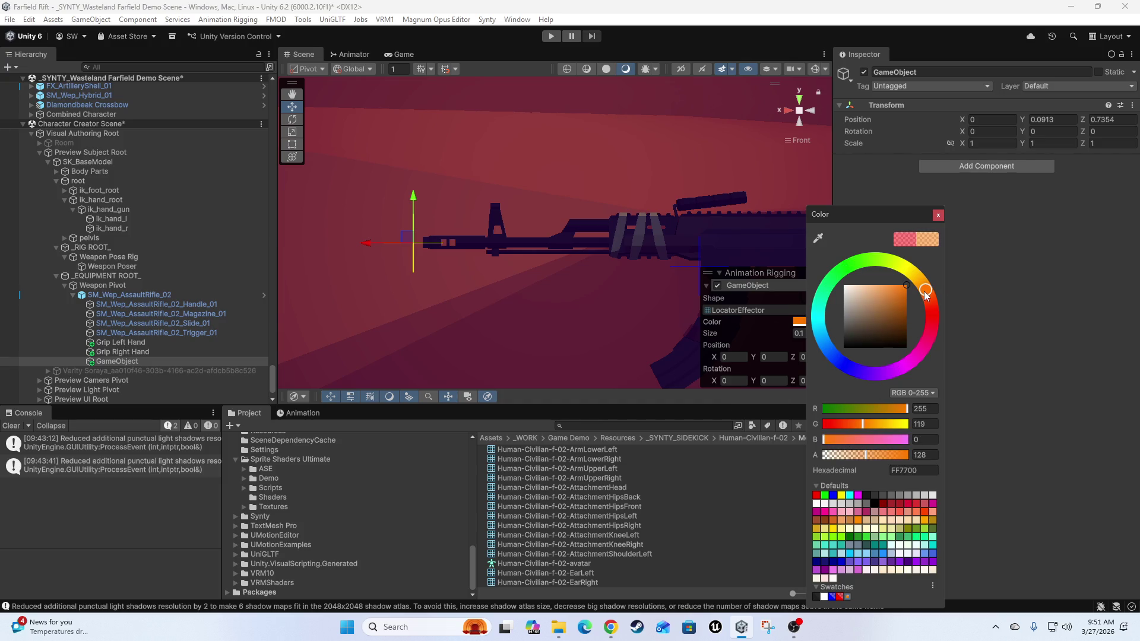
click(735, 324)
- Set the effector size to 0.05
click(816, 335)
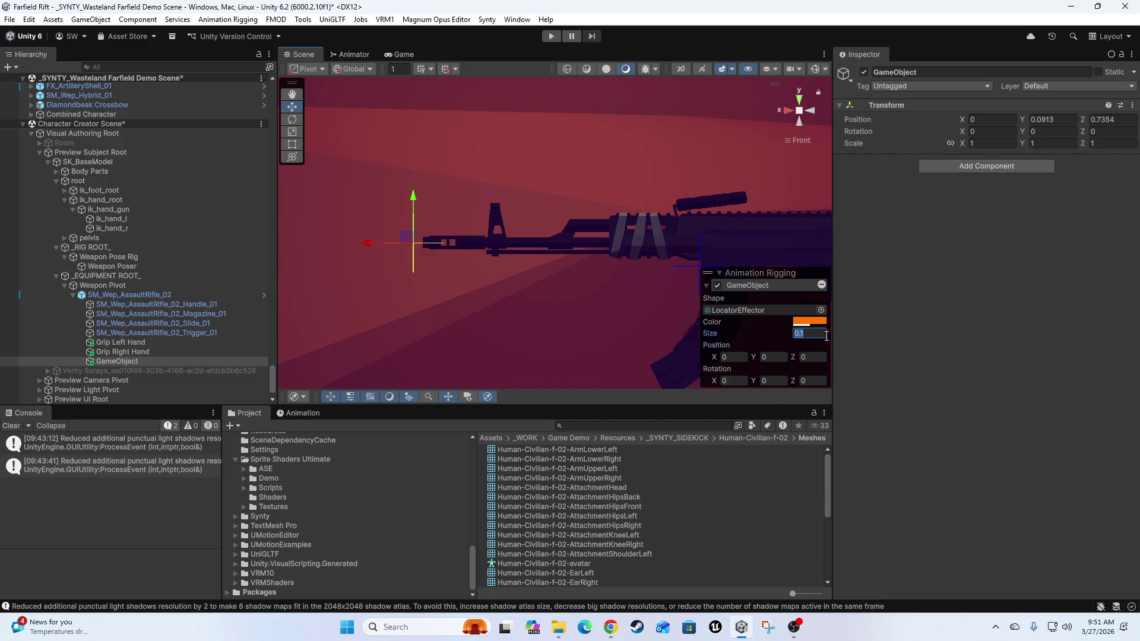
click(826, 336)
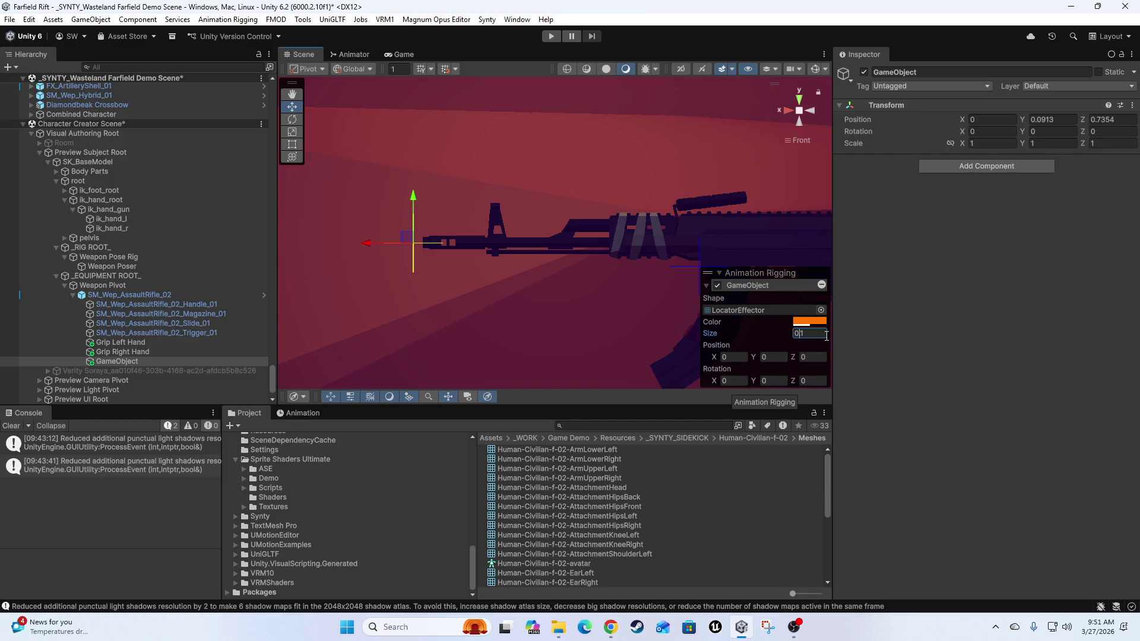
key(BackSpace)
text(05)
mouse_move(463, 261)
mouse_down()
mouse_move(603, 310)
mouse_move(516, 281)
mouse_move(586, 267)
mouse_up()
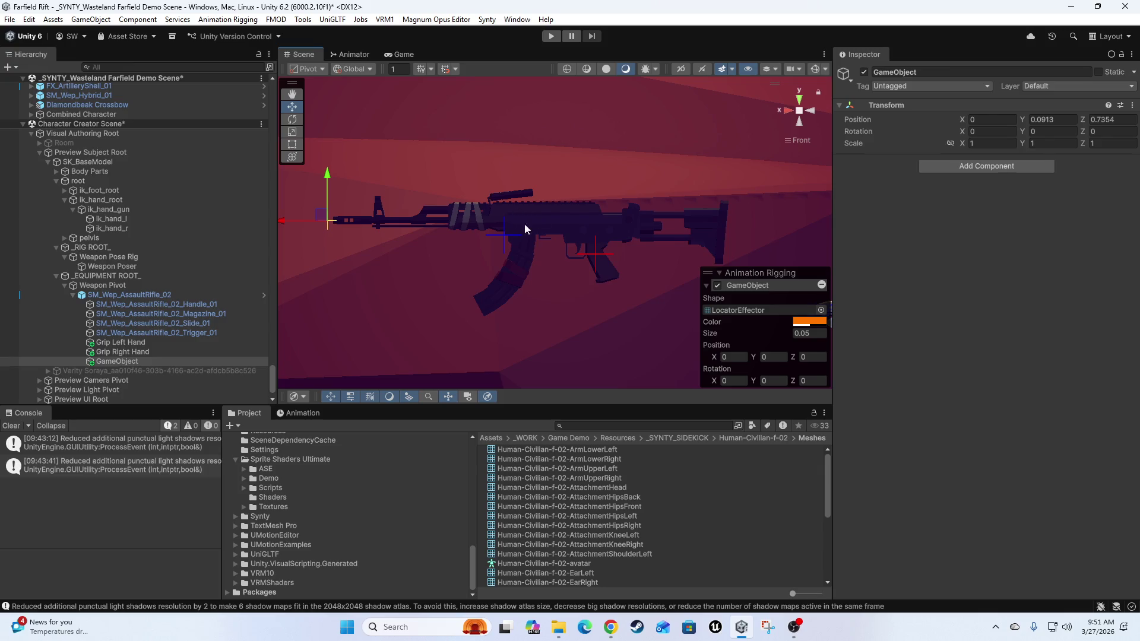
- Rename the barrel-tip object to Muzzle
click(108, 361)
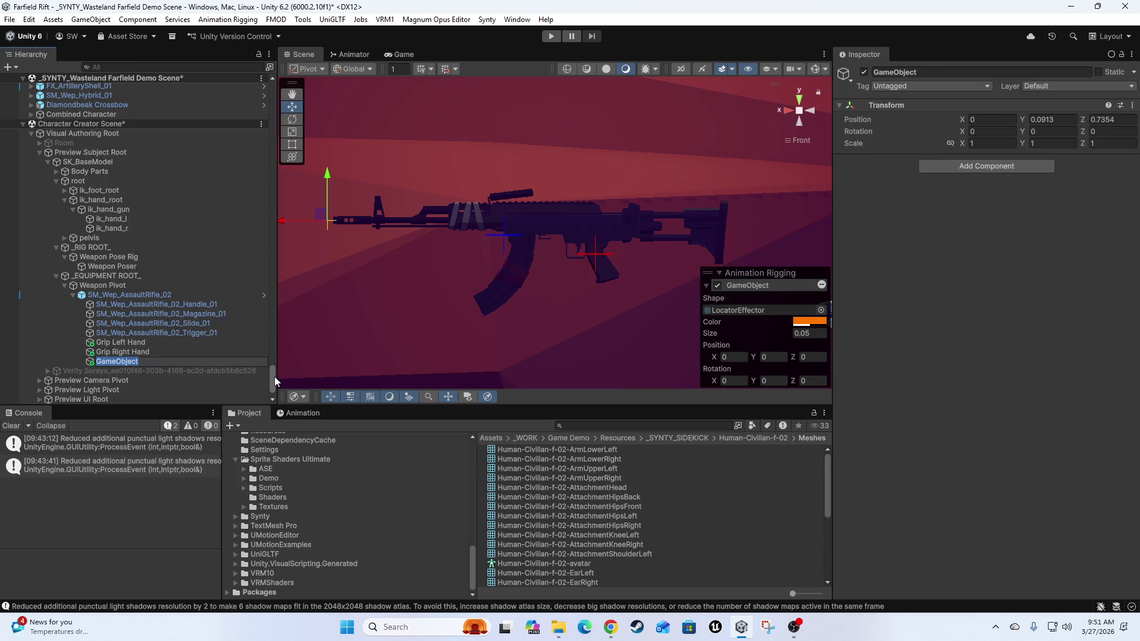
key(BackSpace)
text(Muzz)
text(le)
key(Return)
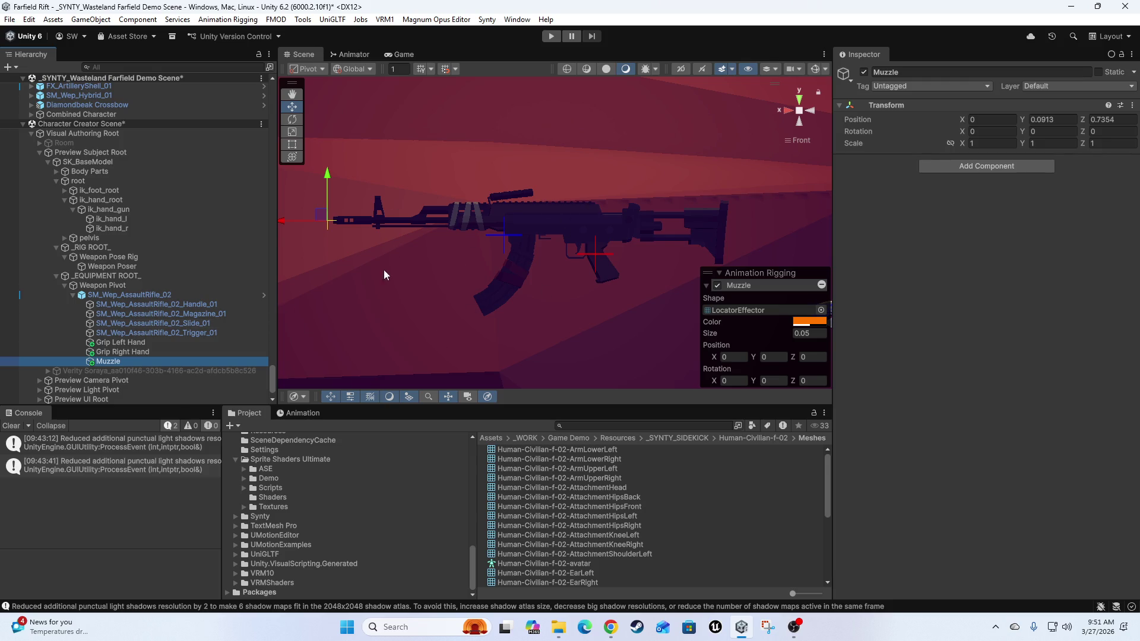
mouse_move(625, 288)
mouse_down()
mouse_move(448, 308)
mouse_move(640, 232)
mouse_move(589, 254)
mouse_move(828, 270)
mouse_up()
click(811, 110)
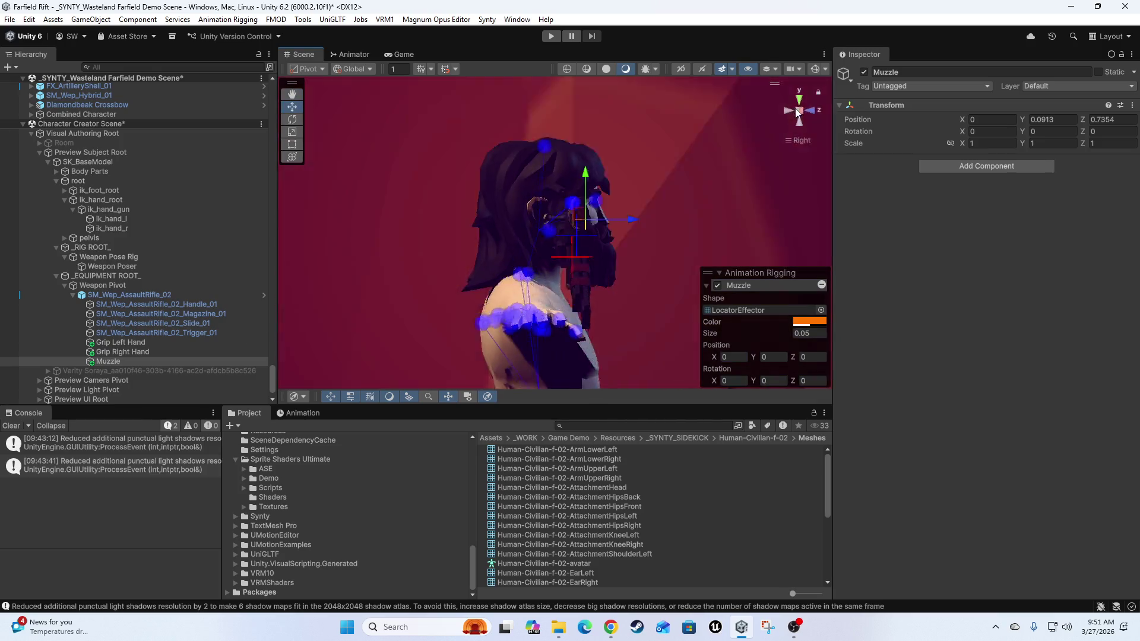
click(787, 111)
scroll(563, 279, up, 5)
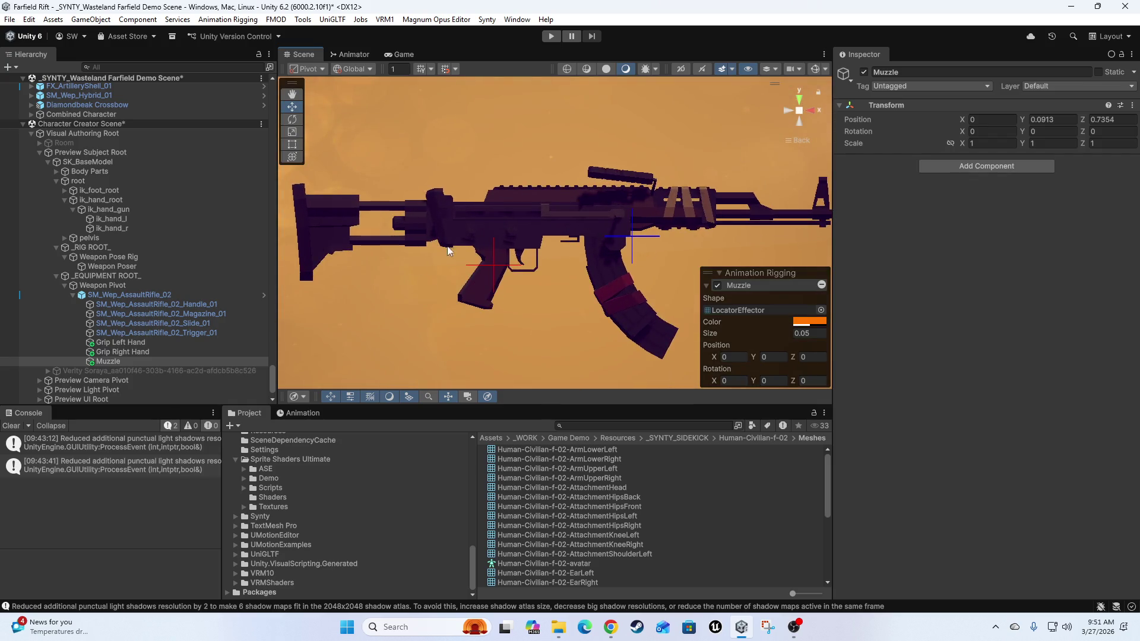
scroll(564, 277, down, 3)
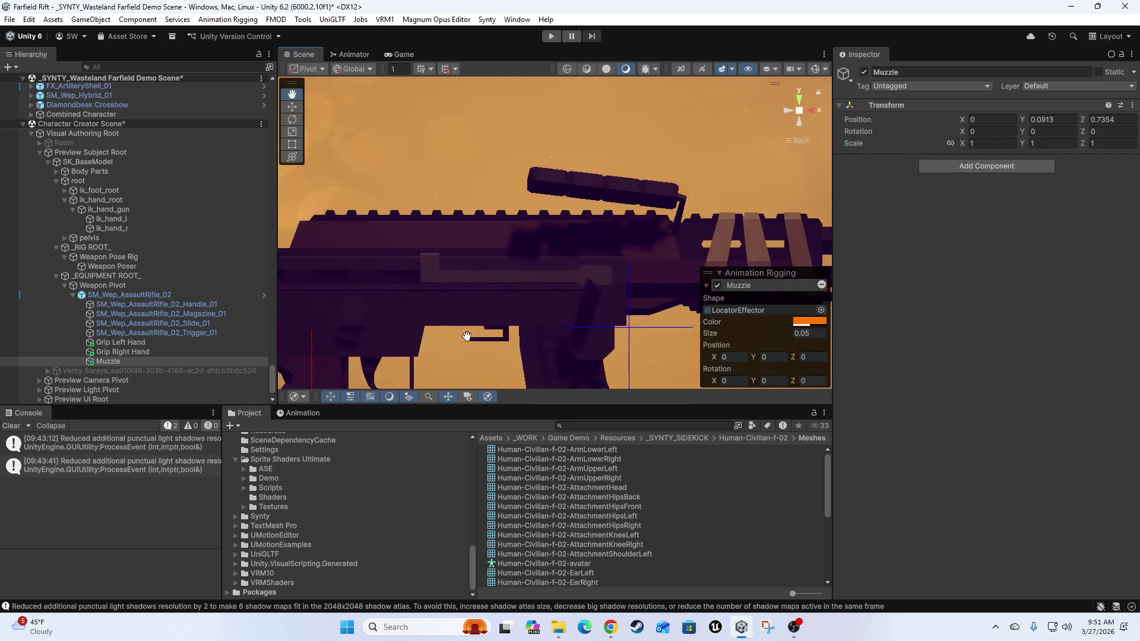
mouse_move(619, 297)
mouse_down()
mouse_move(557, 298)
mouse_move(447, 269)
mouse_move(625, 222)
mouse_move(605, 386)
mouse_move(586, 209)
mouse_move(593, 353)
mouse_move(580, 223)
mouse_move(620, 255)
mouse_up()
right_click(619, 256)
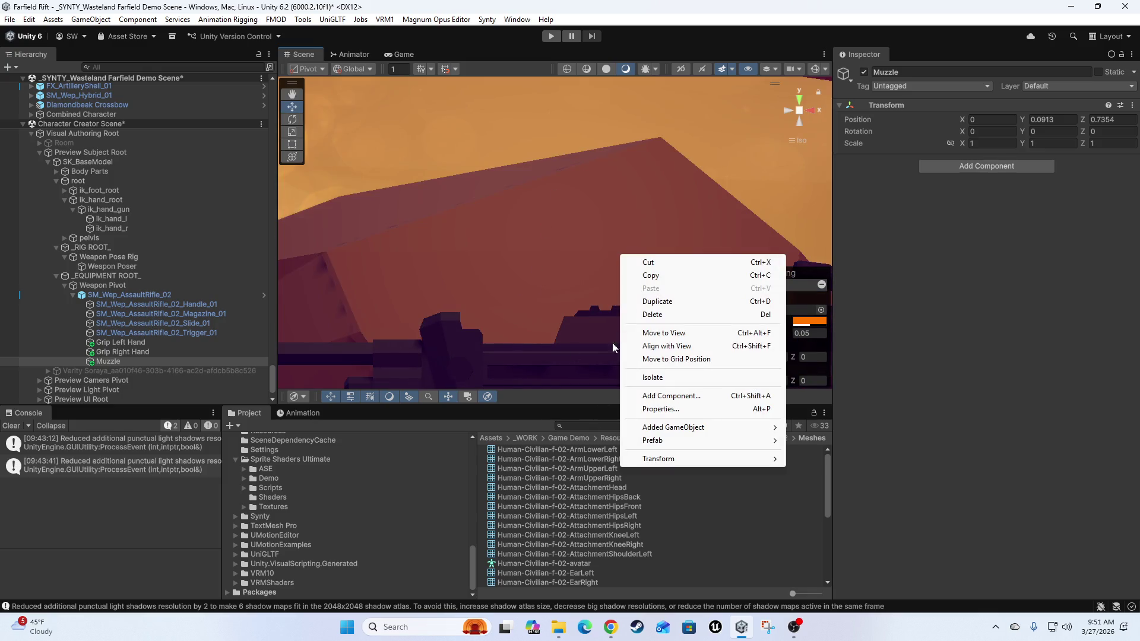
mouse_move(612, 347)
mouse_down()
mouse_move(575, 325)
mouse_move(533, 319)
mouse_move(969, 356)
mouse_move(772, 332)
mouse_move(593, 284)
mouse_move(536, 221)
mouse_up()
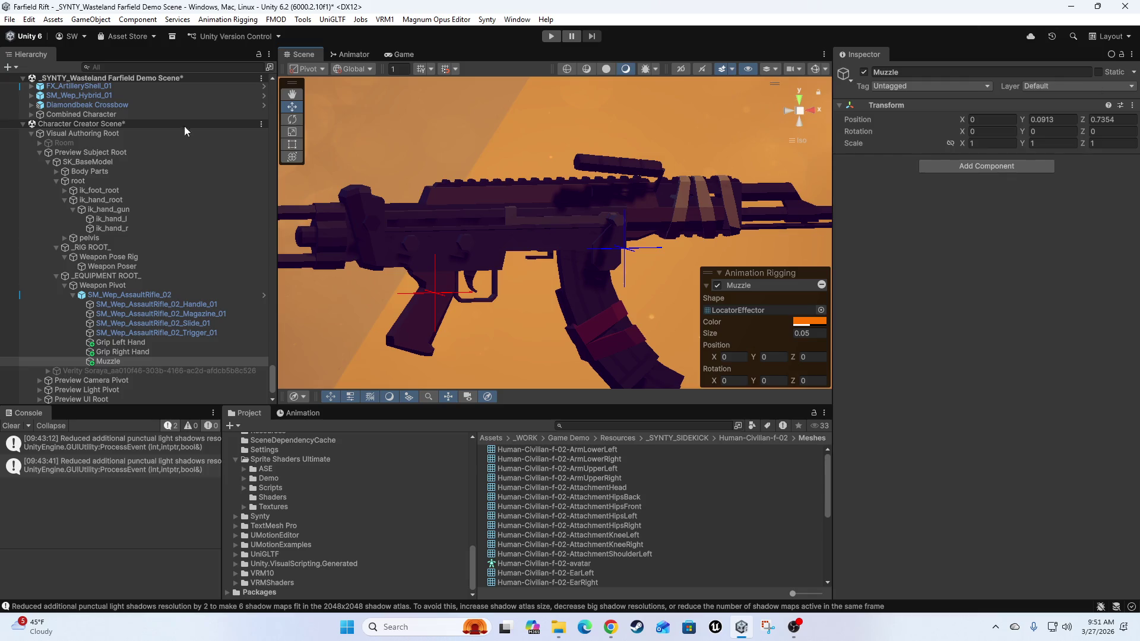
click(785, 113)
click(787, 111)
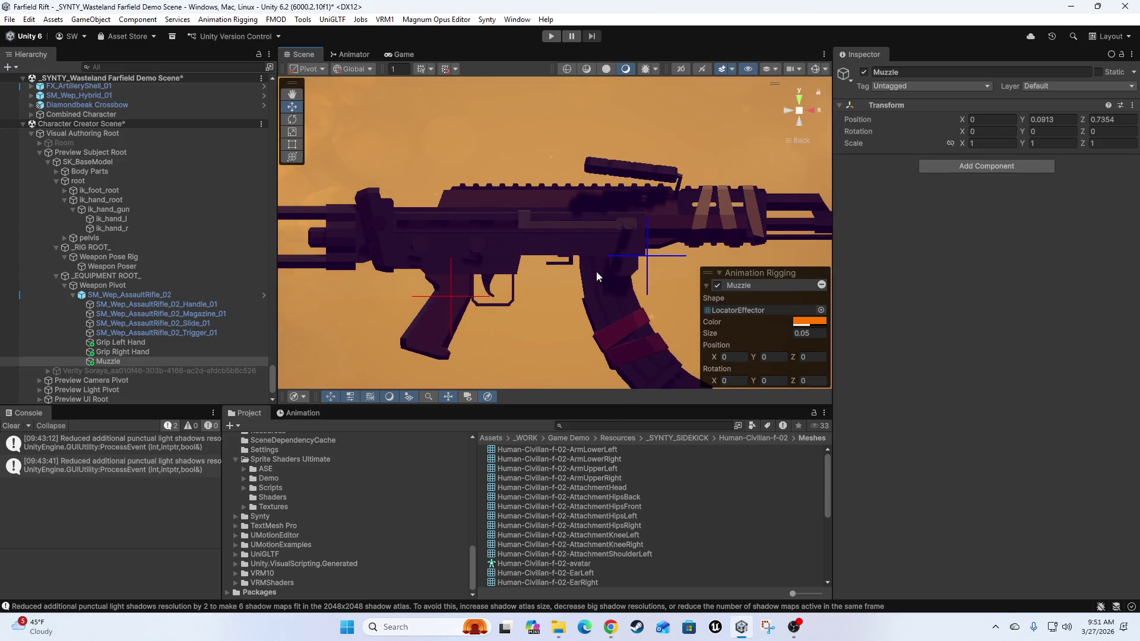
mouse_move(596, 270)
mouse_down()
mouse_move(504, 230)
mouse_move(543, 266)
mouse_up()
scroll(493, 176, up, 3)
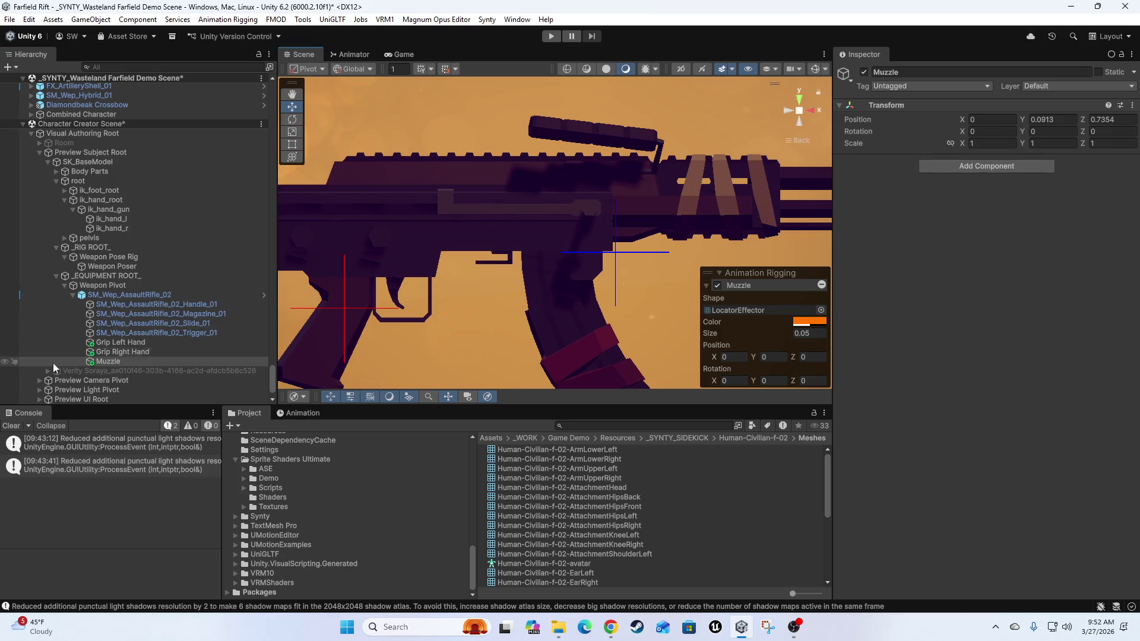
click(104, 296)
- Create an empty child under SM_Wep_AssaultRifle_02 and begin naming it Shell Eject
right_click(103, 298)
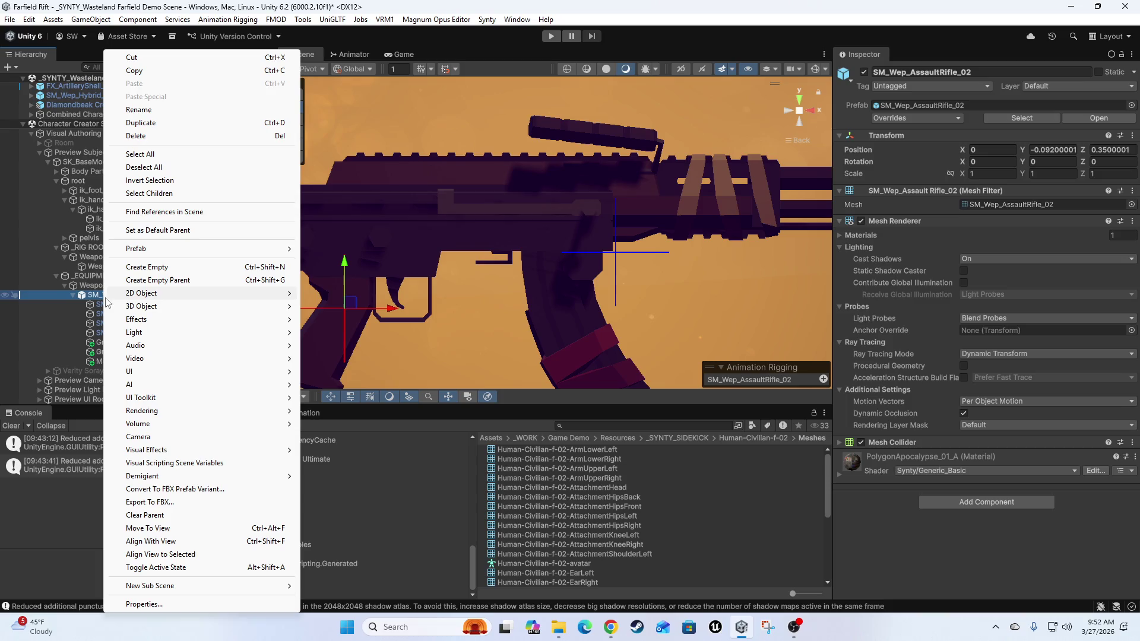
click(153, 273)
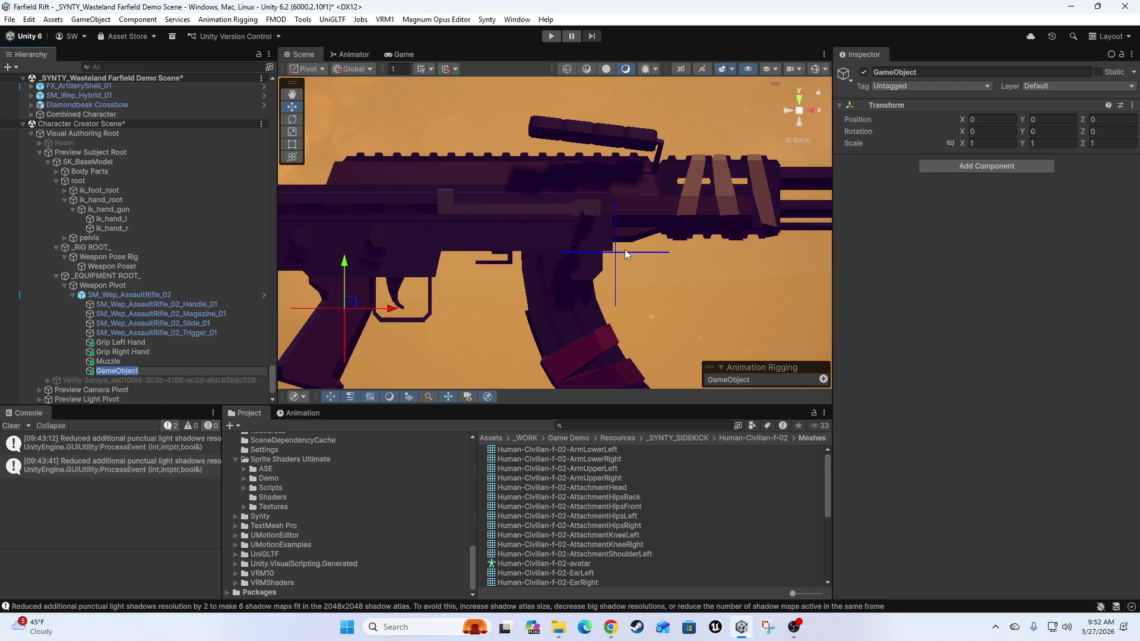
text(Shell)
text( E)
- Name the locator Shell Eject and move it onto the receiver near the ejection port
key(Return)
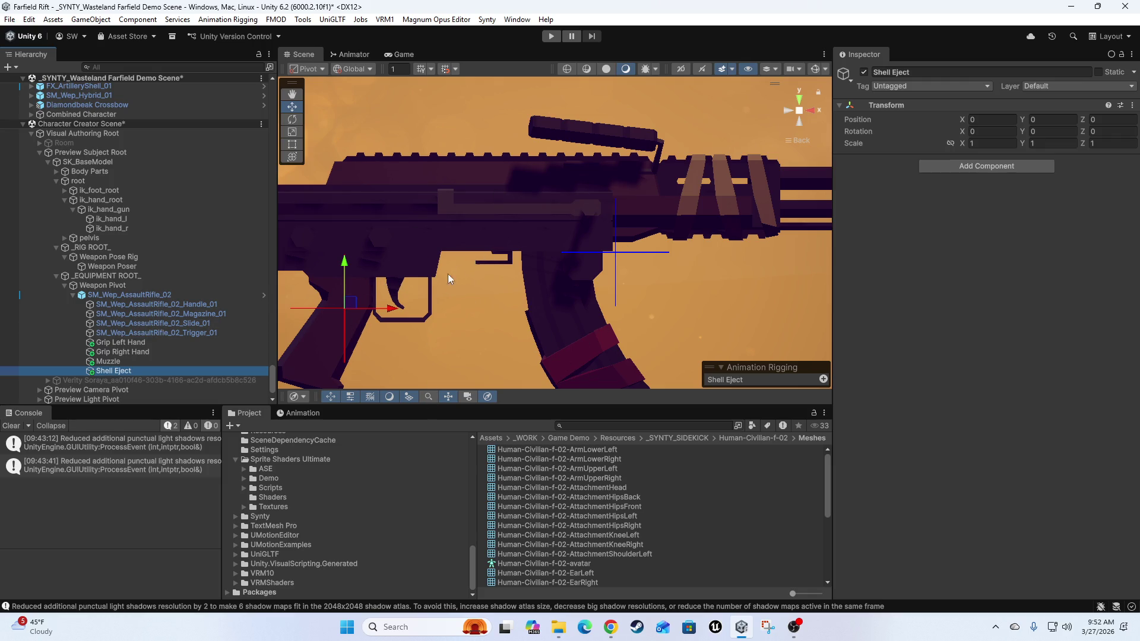
mouse_move(350, 301)
mouse_down()
mouse_move(476, 236)
mouse_move(561, 209)
mouse_up()
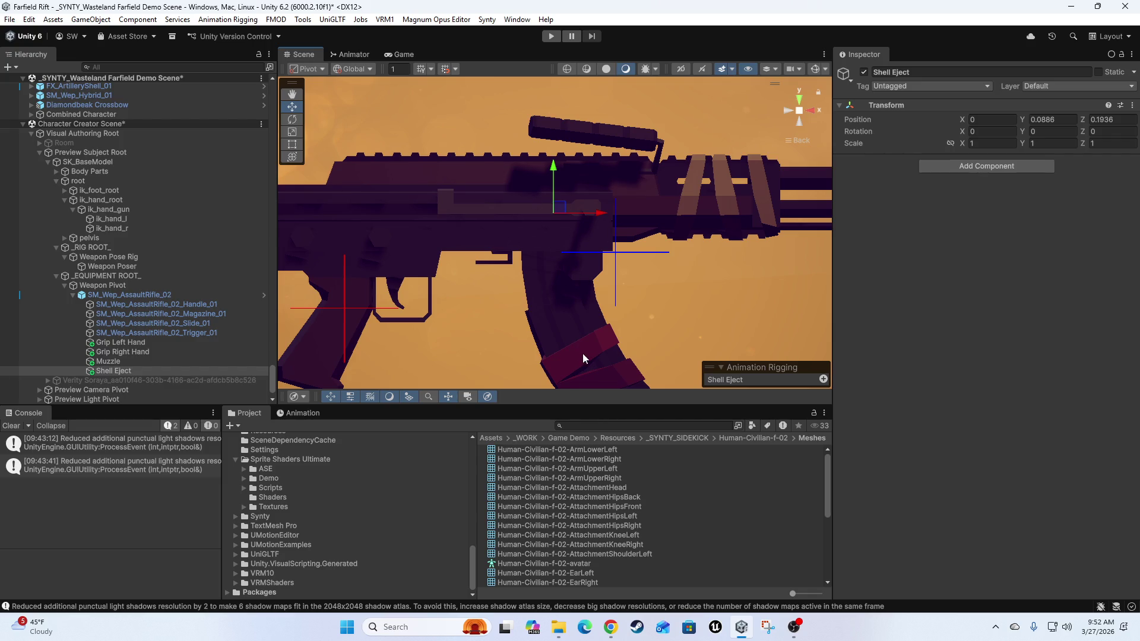
drag(748, 264, 767, 273)
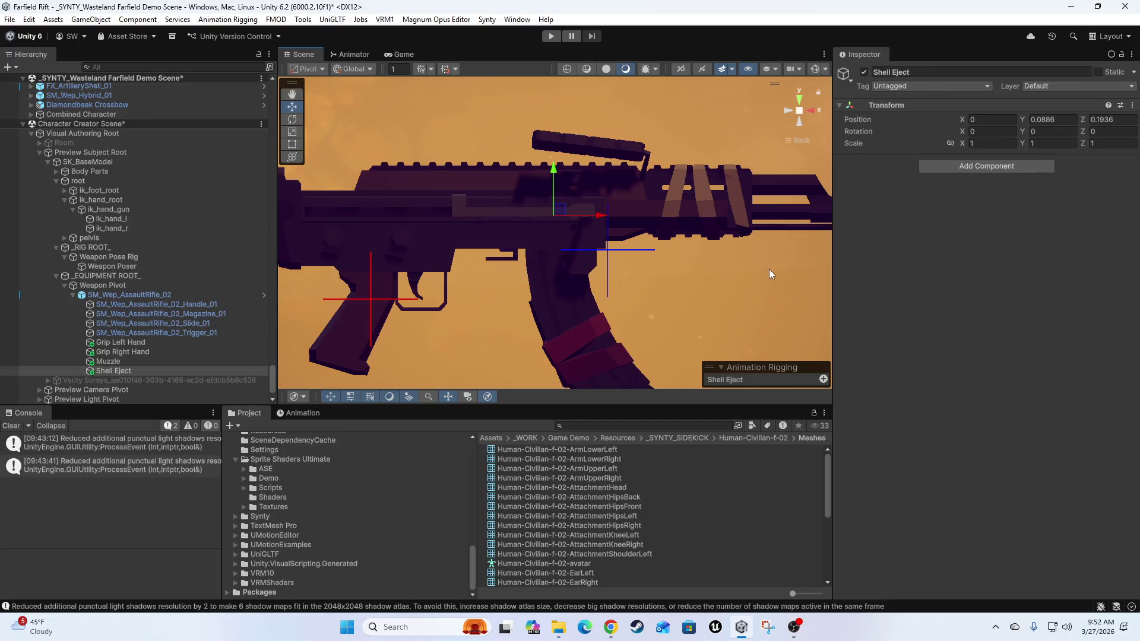
- Test pulling back the rifle's slide and dropping its magazine, undoing both moves
click(470, 210)
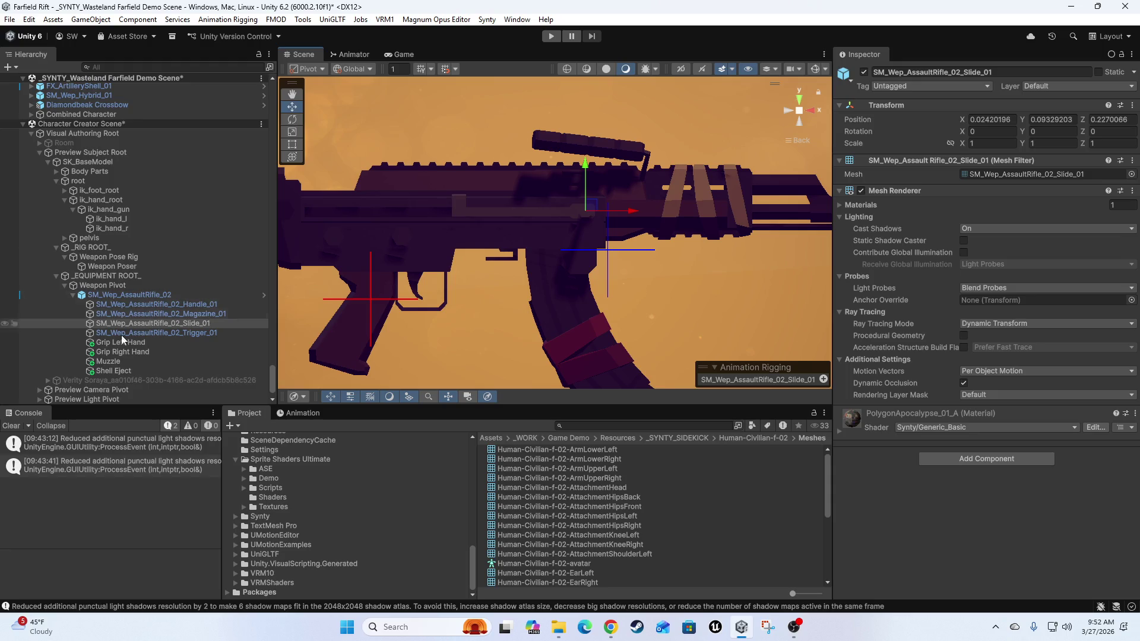
click(183, 323)
mouse_move(630, 212)
mouse_down()
mouse_move(434, 230)
mouse_move(580, 250)
mouse_move(527, 229)
mouse_move(535, 237)
mouse_up()
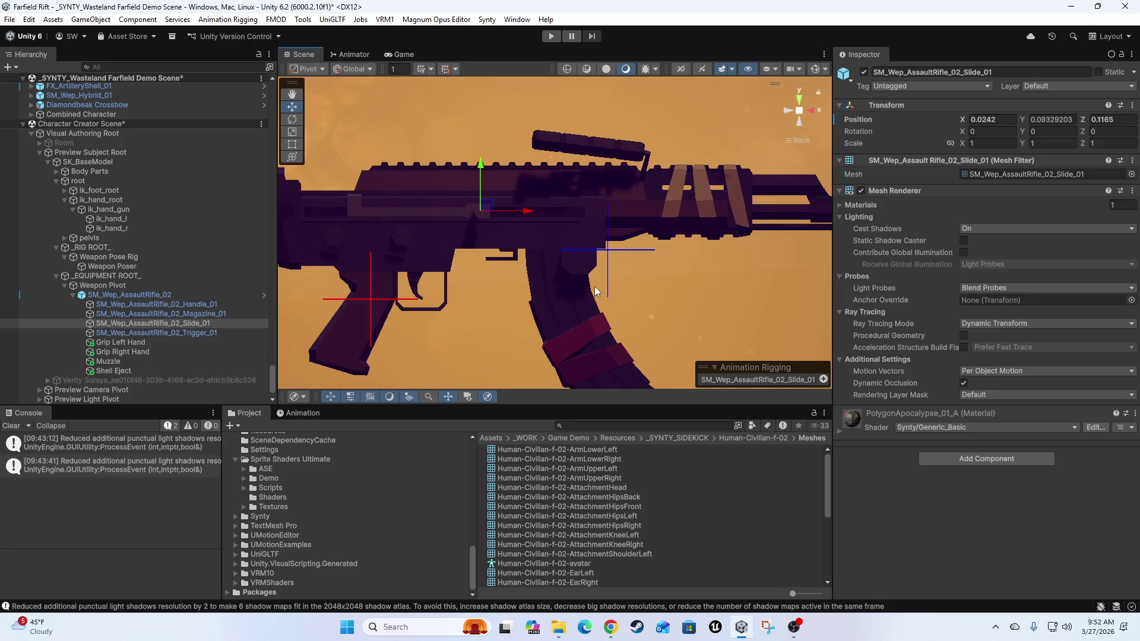
key(ctrl+z)
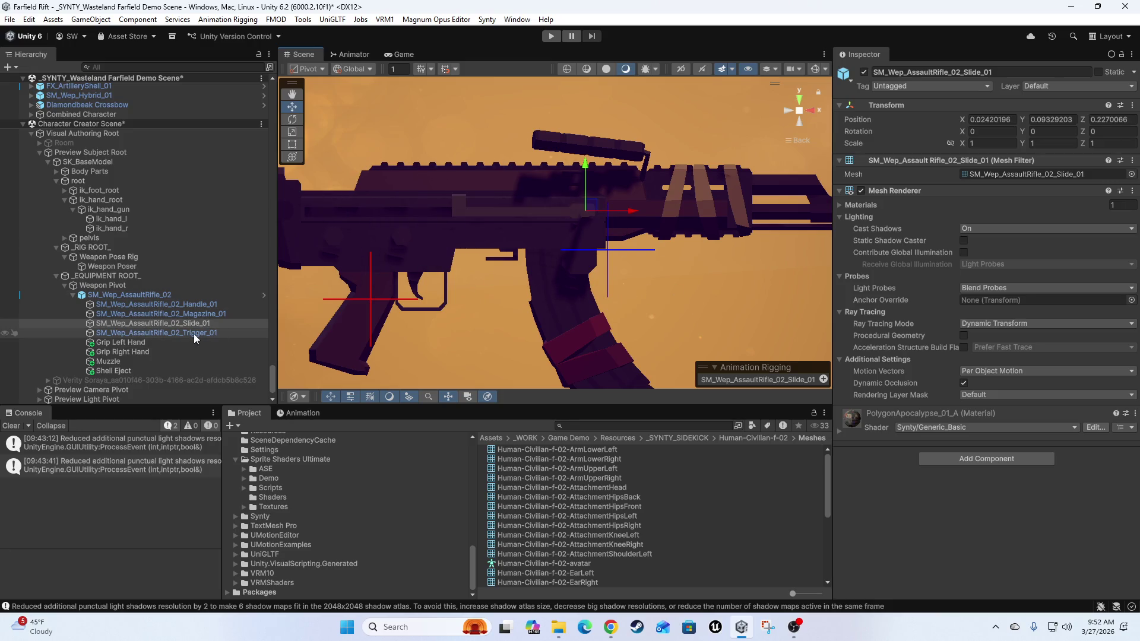
click(205, 313)
drag(607, 327, 622, 405)
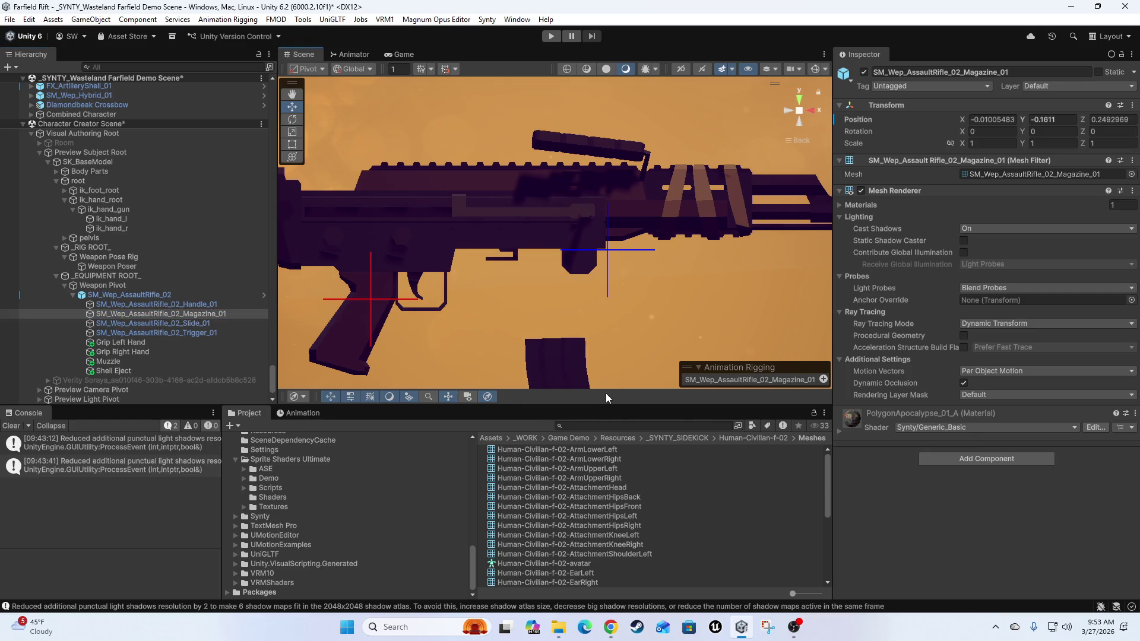
key(ctrl+z)
- Test raising the trigger and undo it, then reselect the Shell Eject locator
click(198, 305)
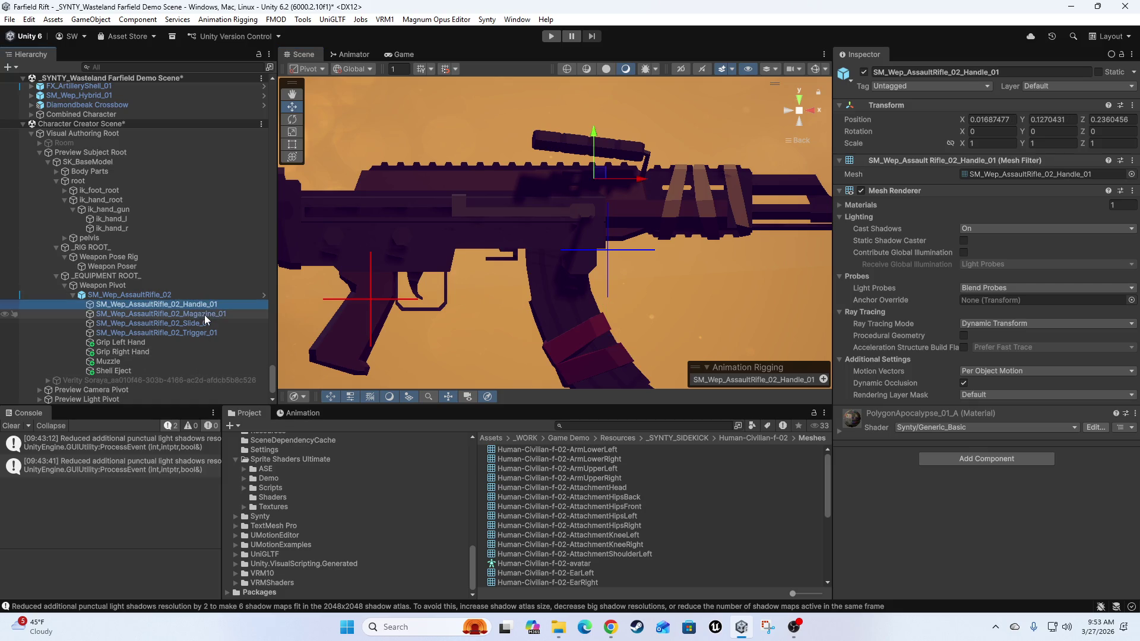
click(593, 135)
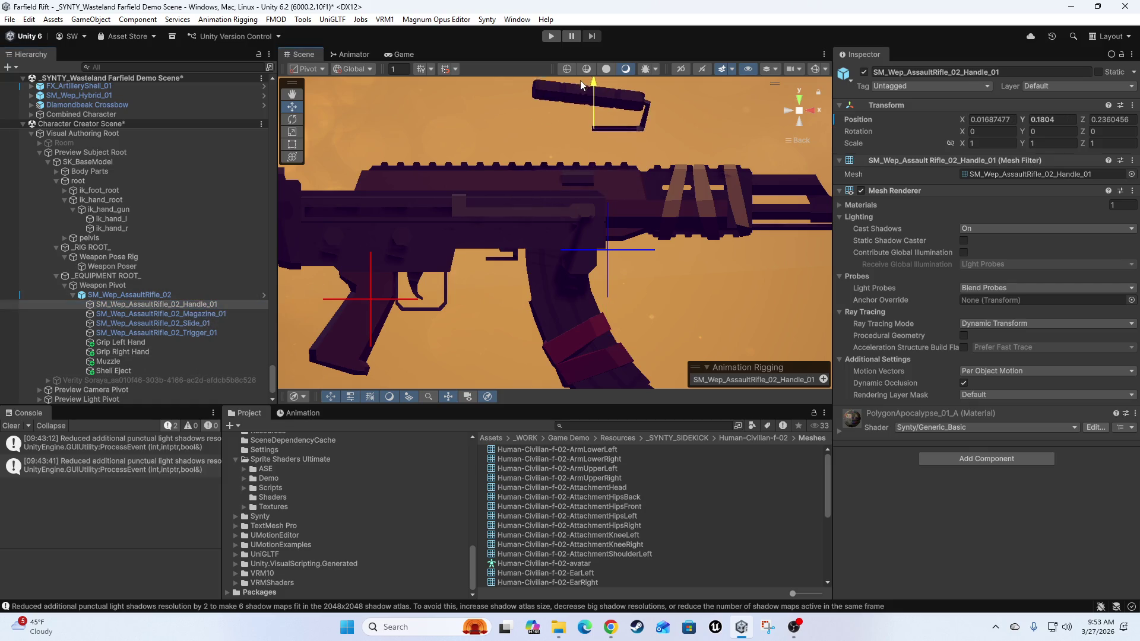
click(187, 333)
drag(420, 227, 405, 220)
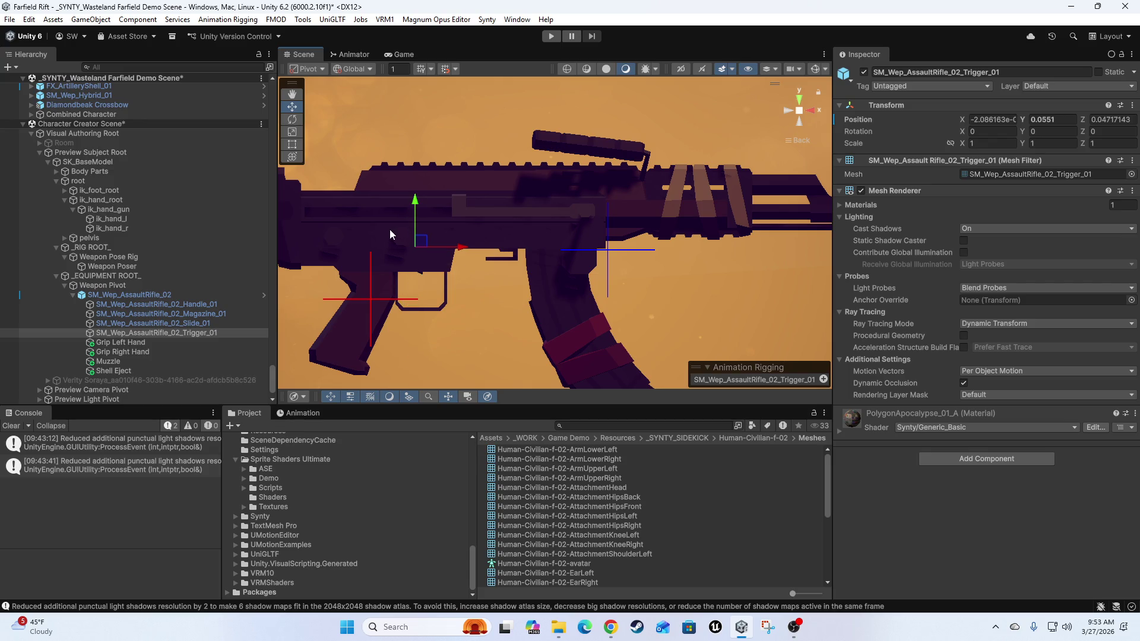
key(ctrl+z)
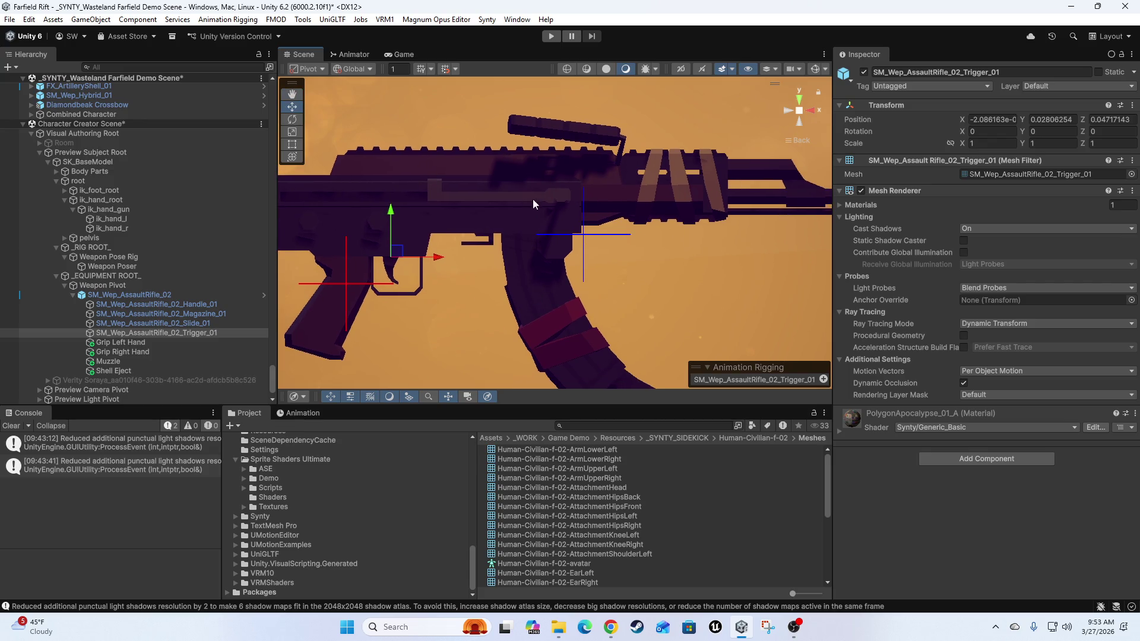
click(114, 371)
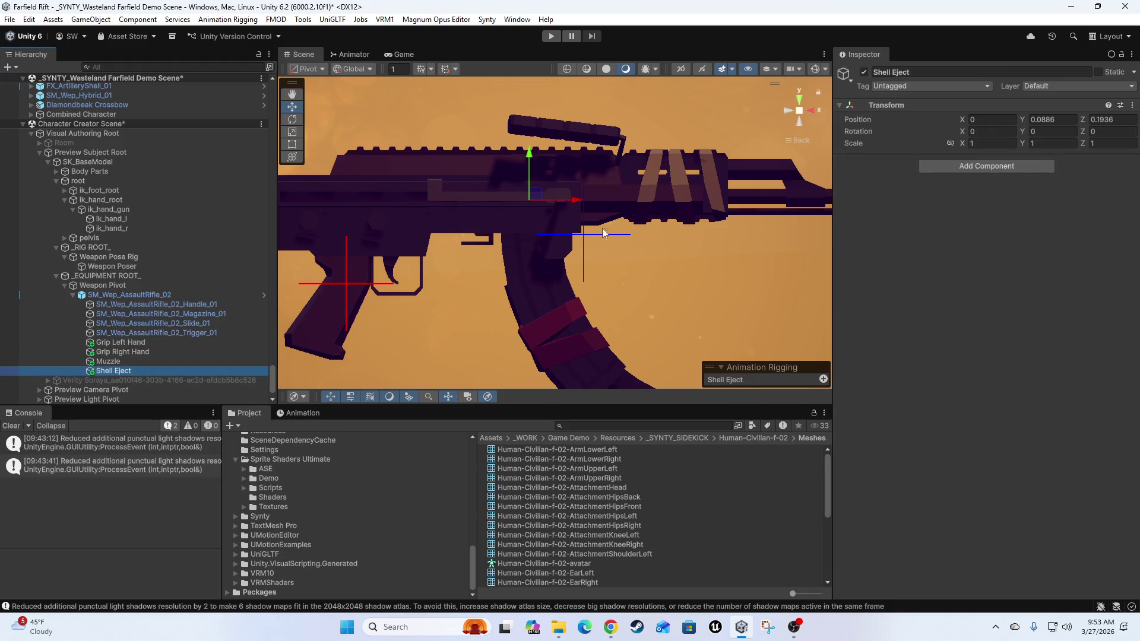
- Add an animation rigging effector to Shell Eject with green colour and size 0.05
click(807, 378)
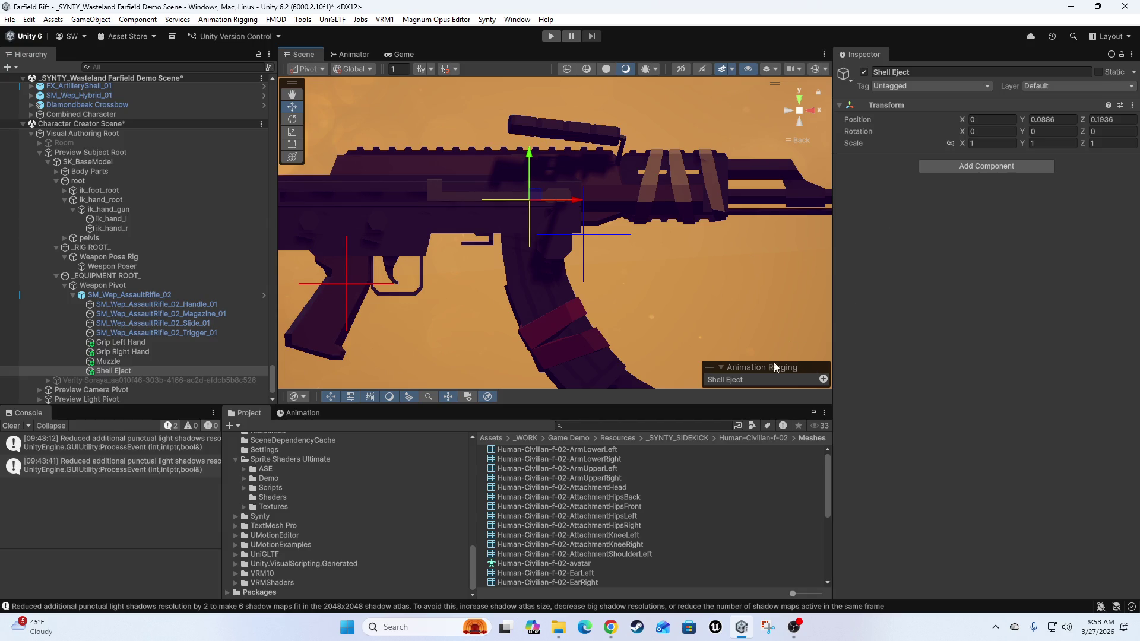
click(823, 379)
click(798, 321)
click(850, 267)
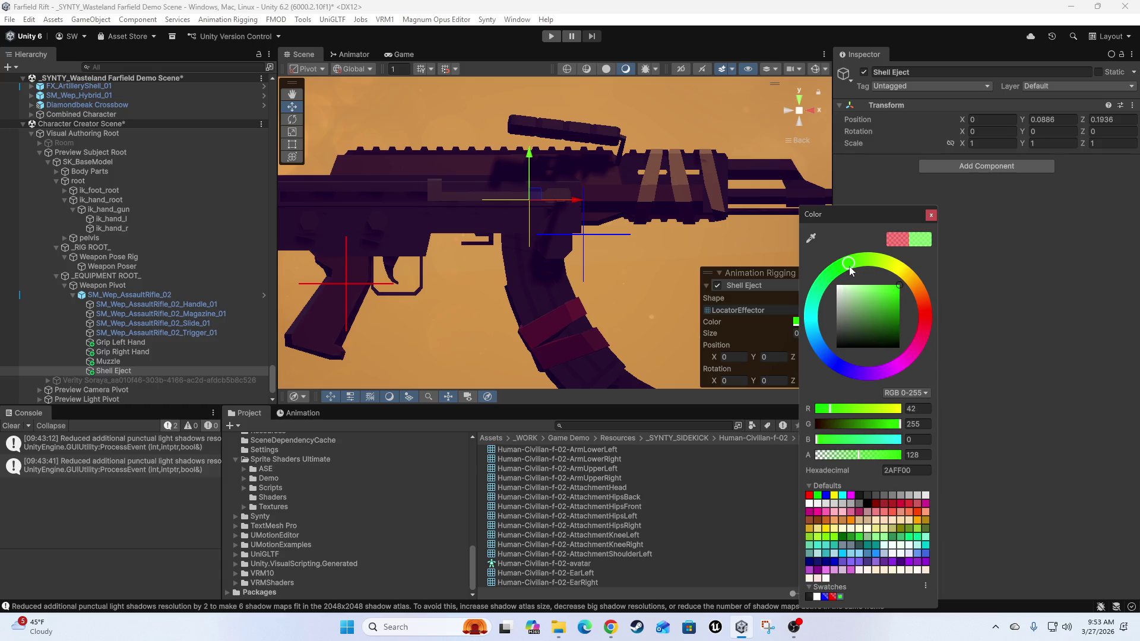
click(1078, 382)
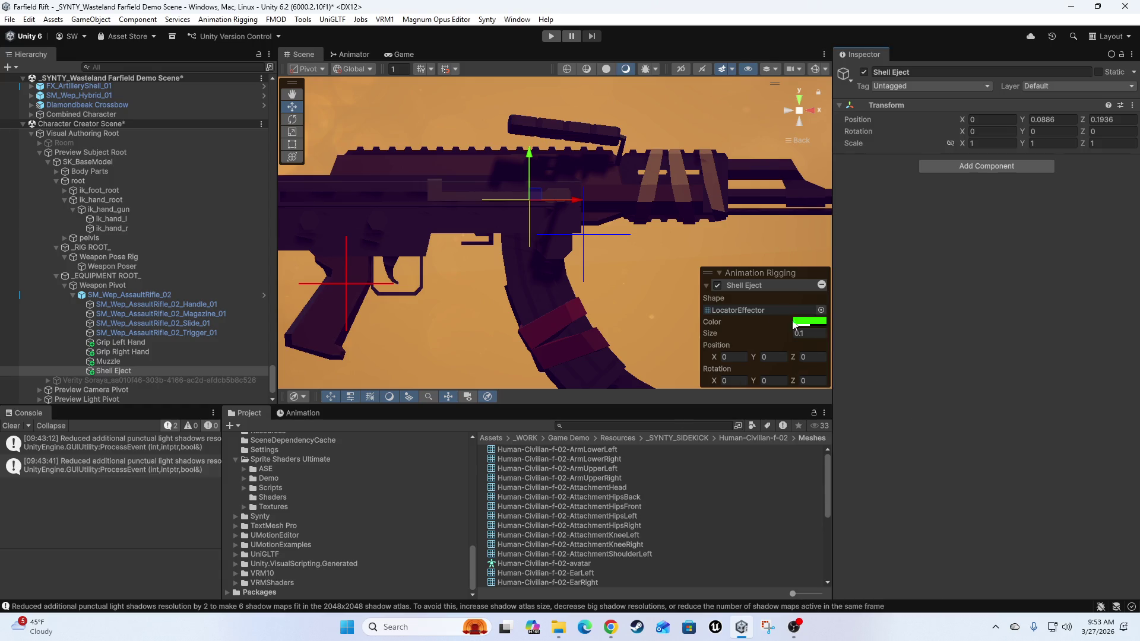
click(815, 334)
text(0.05)
scroll(480, 276, down, 6)
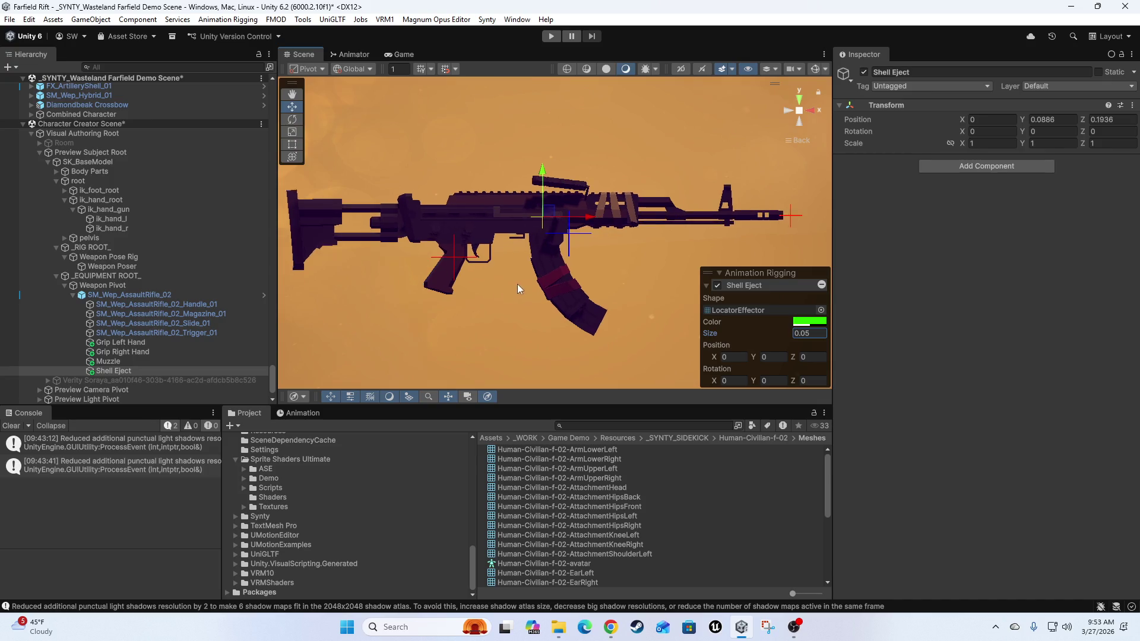
scroll(516, 285, up, 5)
scroll(560, 273, up, 2)
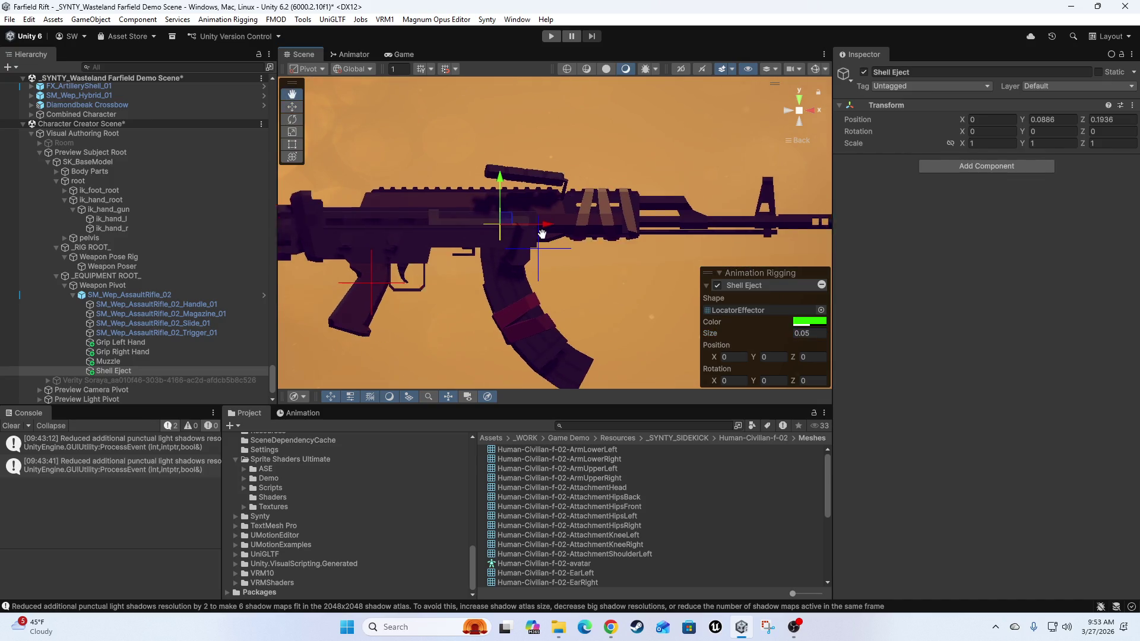
- Reframe the view on the rifle and duplicate the Shell Eject locator
drag(468, 185, 585, 189)
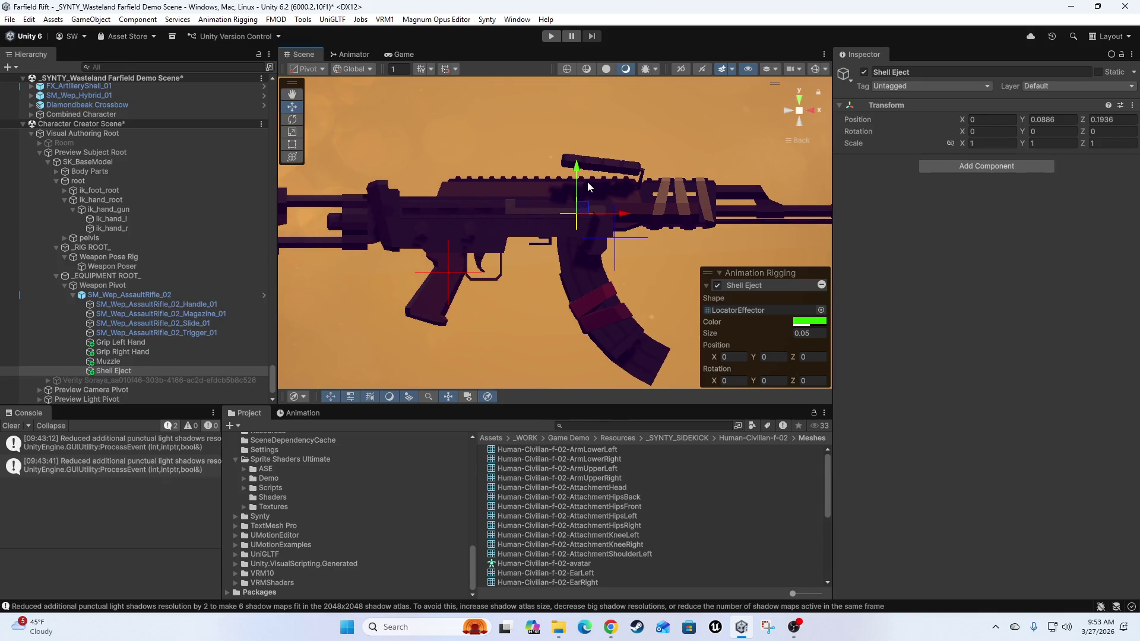
mouse_move(440, 175)
mouse_down()
mouse_move(573, 197)
mouse_move(416, 194)
mouse_move(745, 195)
mouse_up()
drag(425, 207, 546, 217)
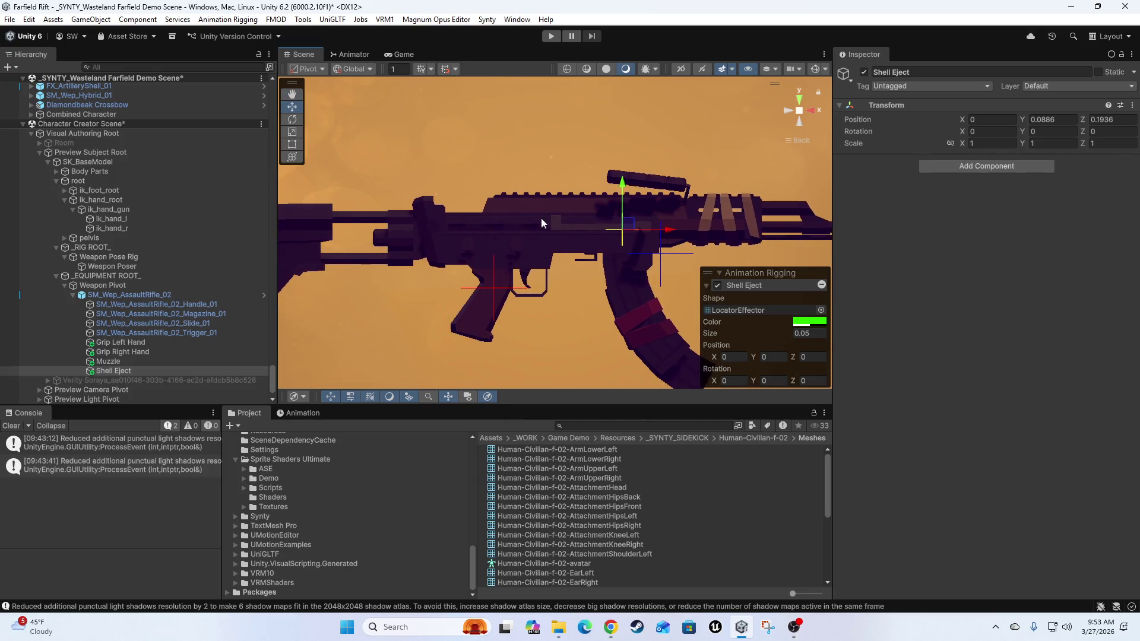
click(109, 371)
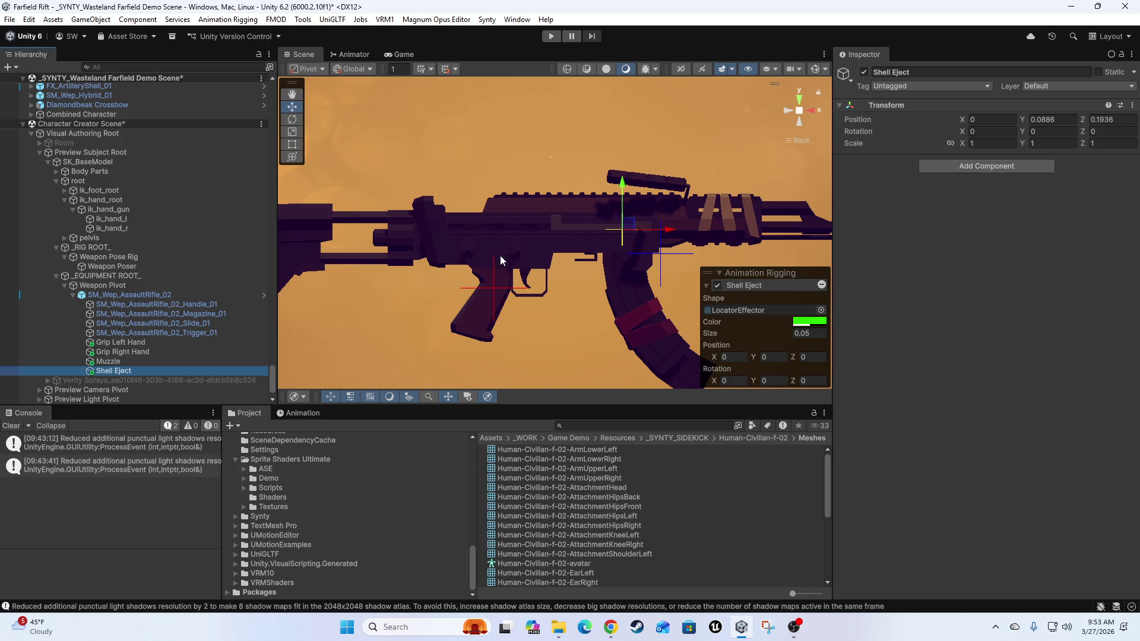
key(ctrl+d)
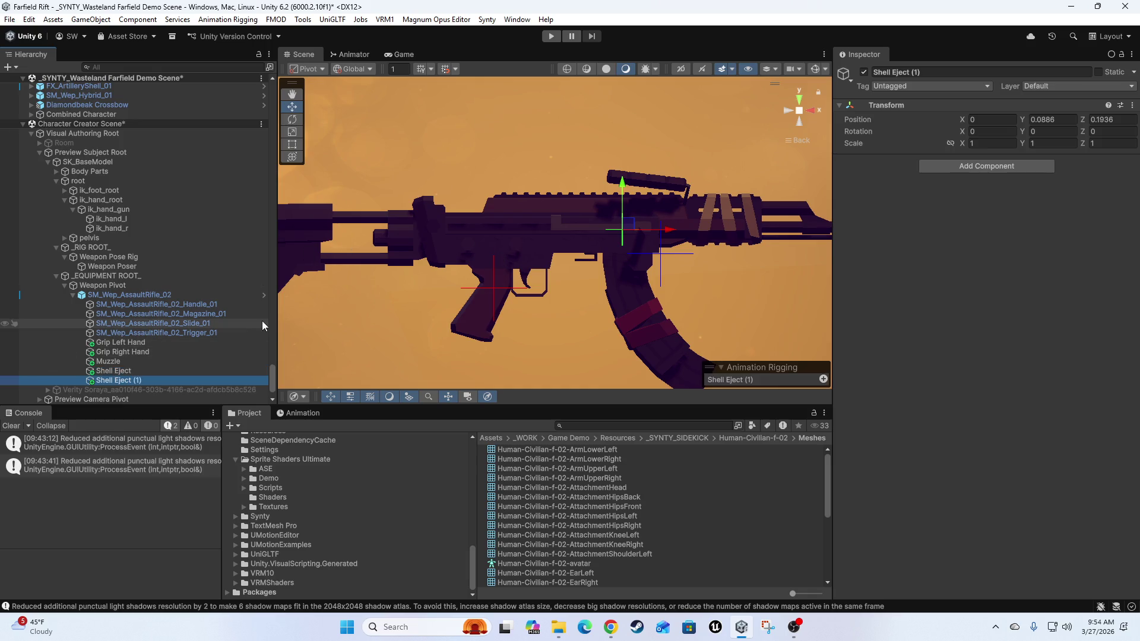
- Rename the duplicated Shell Eject locator to Aim
click(136, 379)
key(BackSpace)
text(Aim)
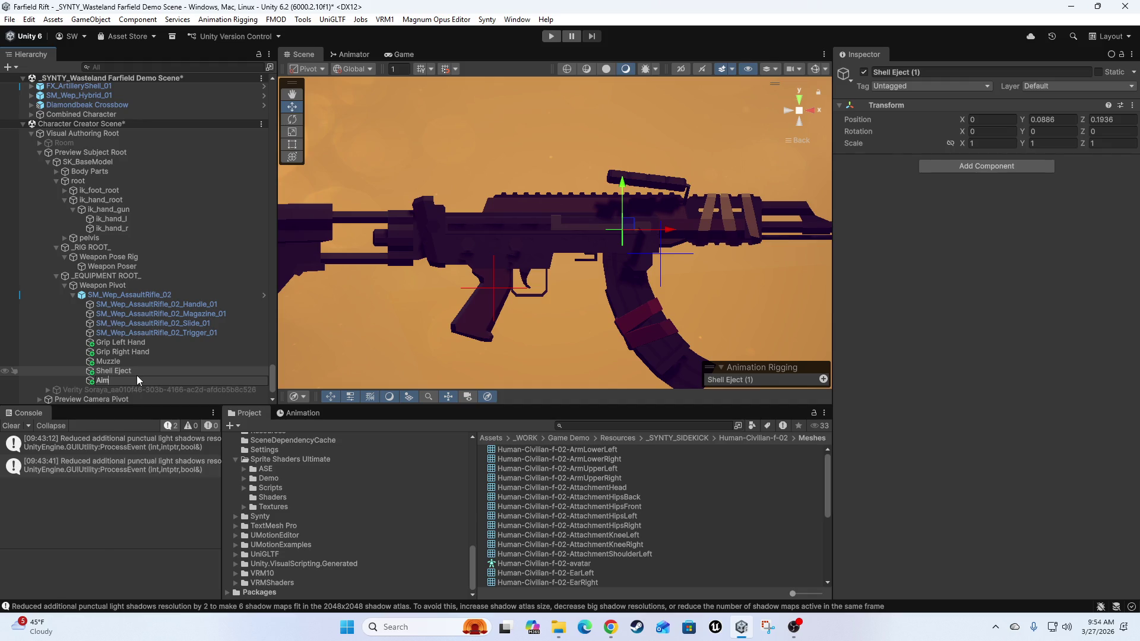
key(Return)
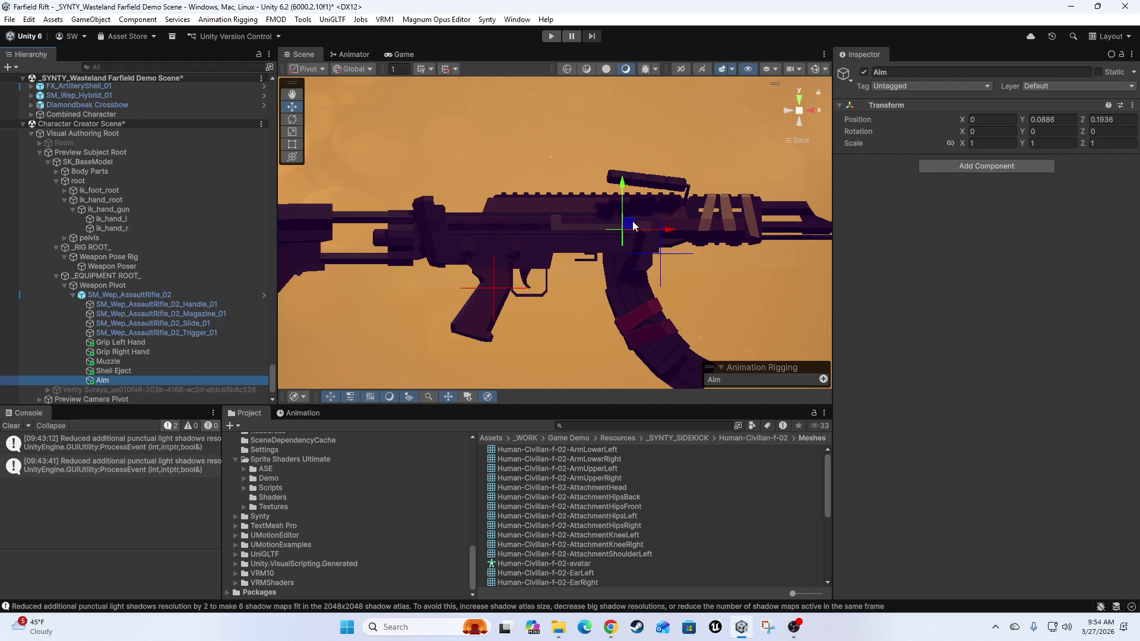
- Move Aim above the rifle to position 0, 0.1531, -0.106
mouse_move(632, 222)
mouse_down()
mouse_move(599, 199)
mouse_move(511, 180)
mouse_move(825, 194)
mouse_up()
key(f)
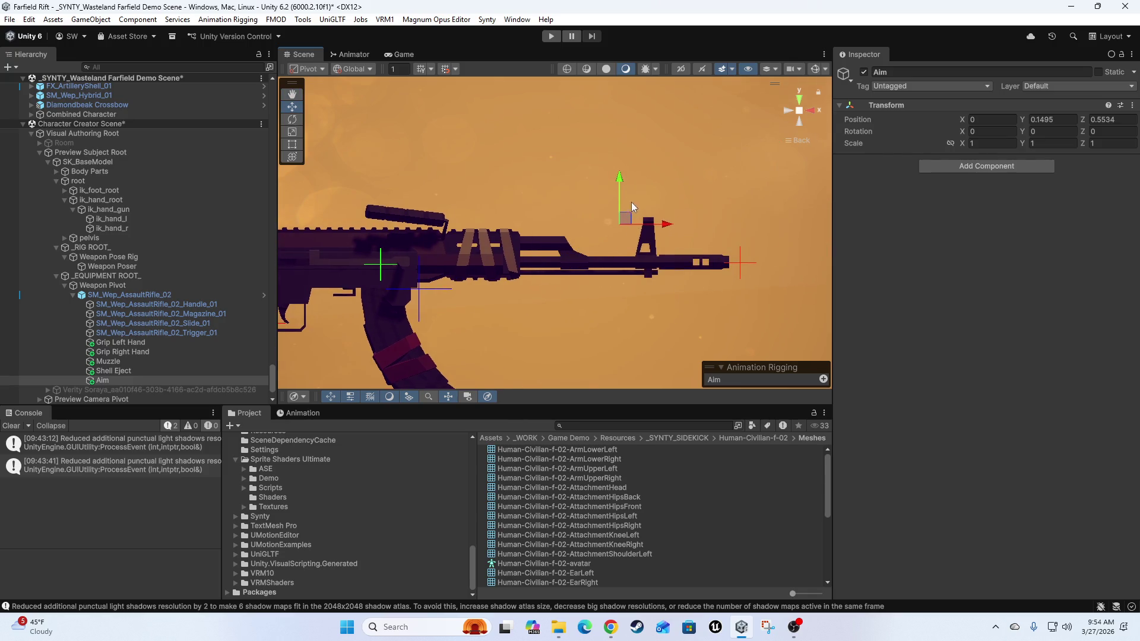
drag(619, 178, 619, 174)
scroll(618, 174, up, 3)
drag(582, 260, 683, 261)
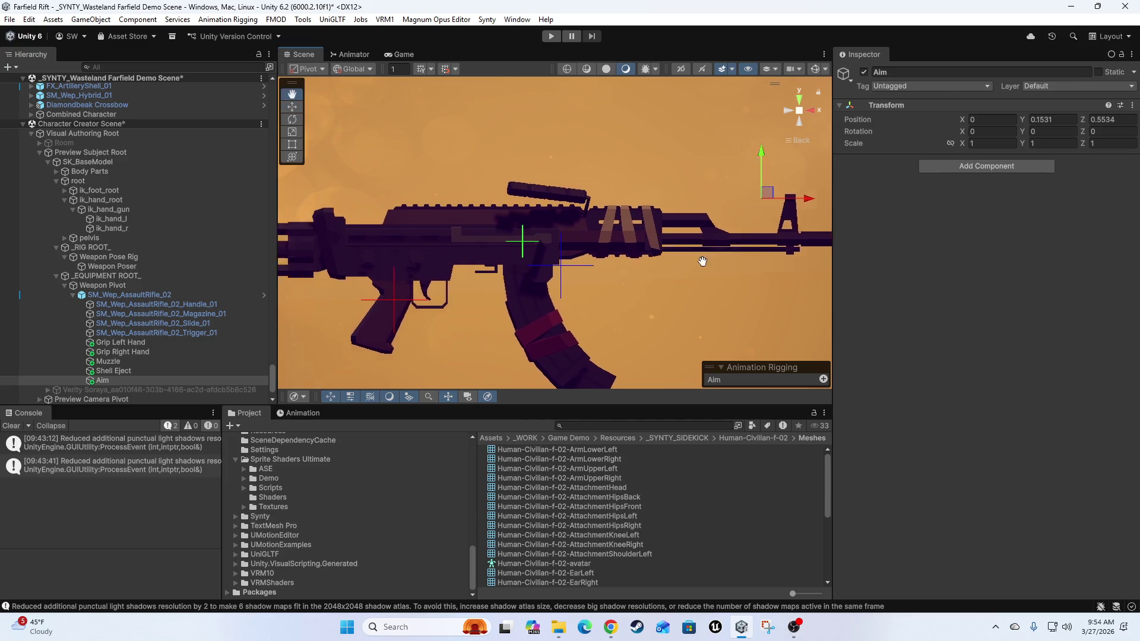
scroll(510, 355, down, 5)
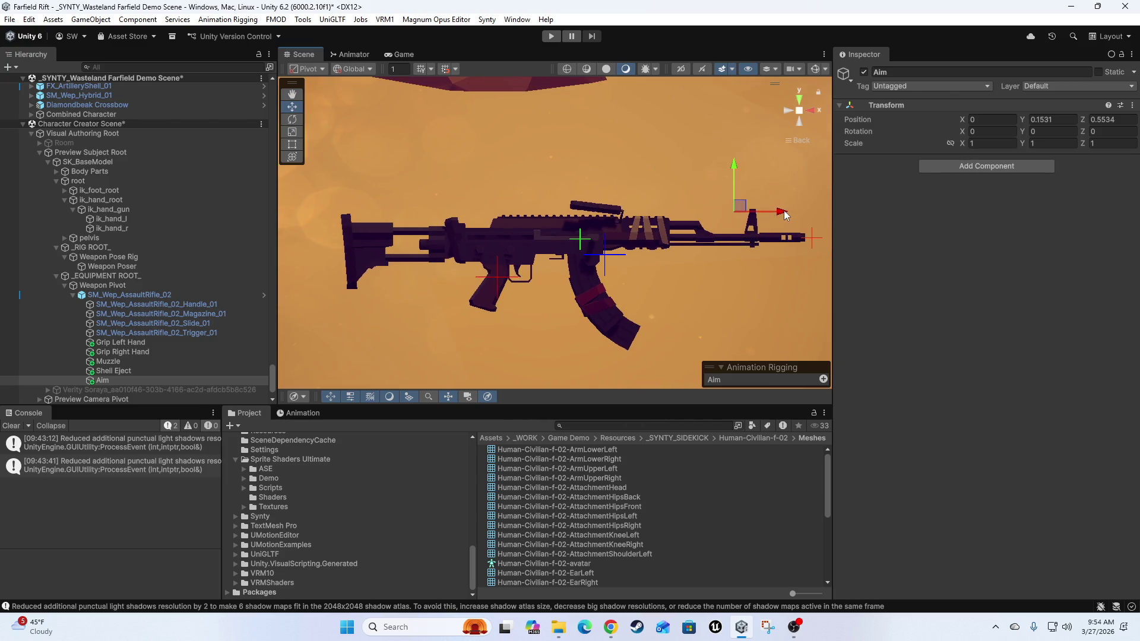
drag(783, 213, 502, 212)
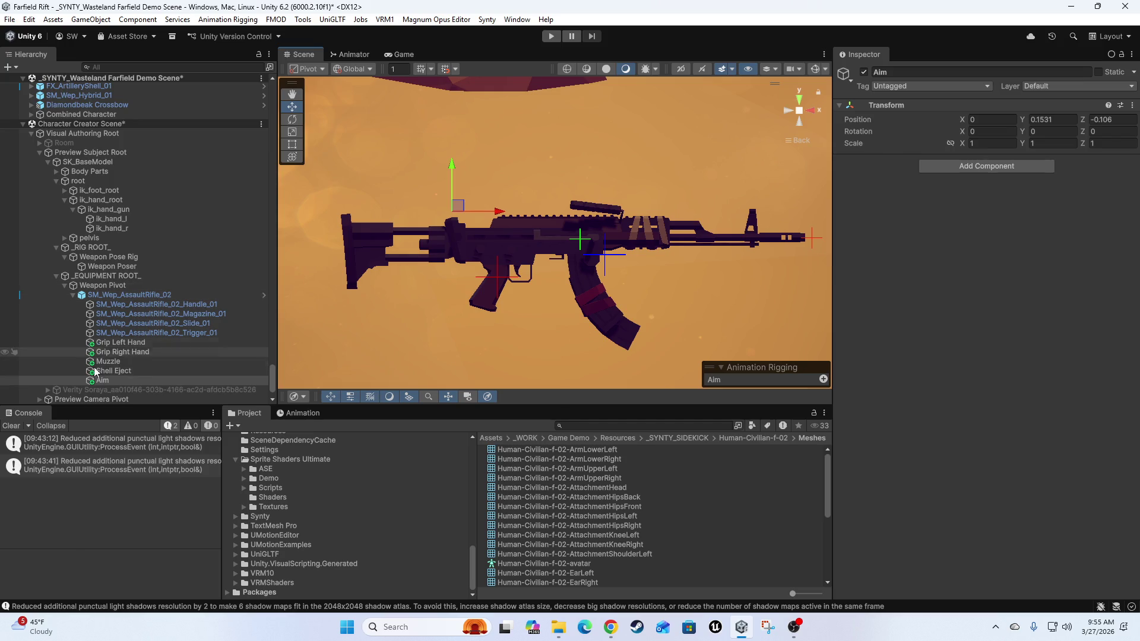
click(99, 287)
- Create an empty Rig Targets child and place it above the grip locators
right_click(99, 286)
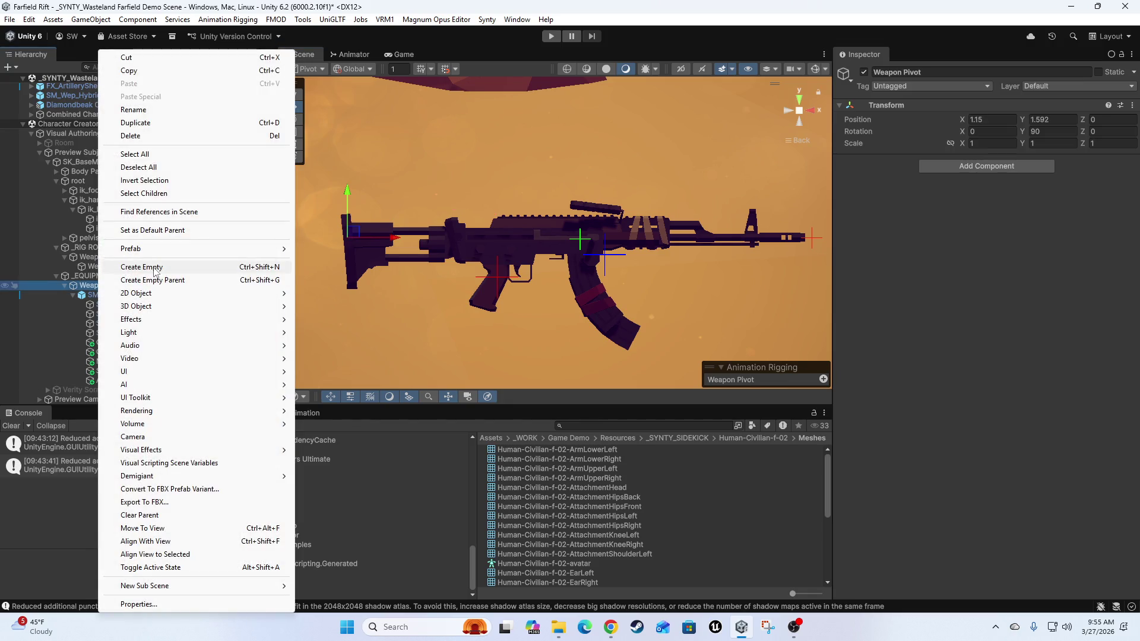
click(155, 269)
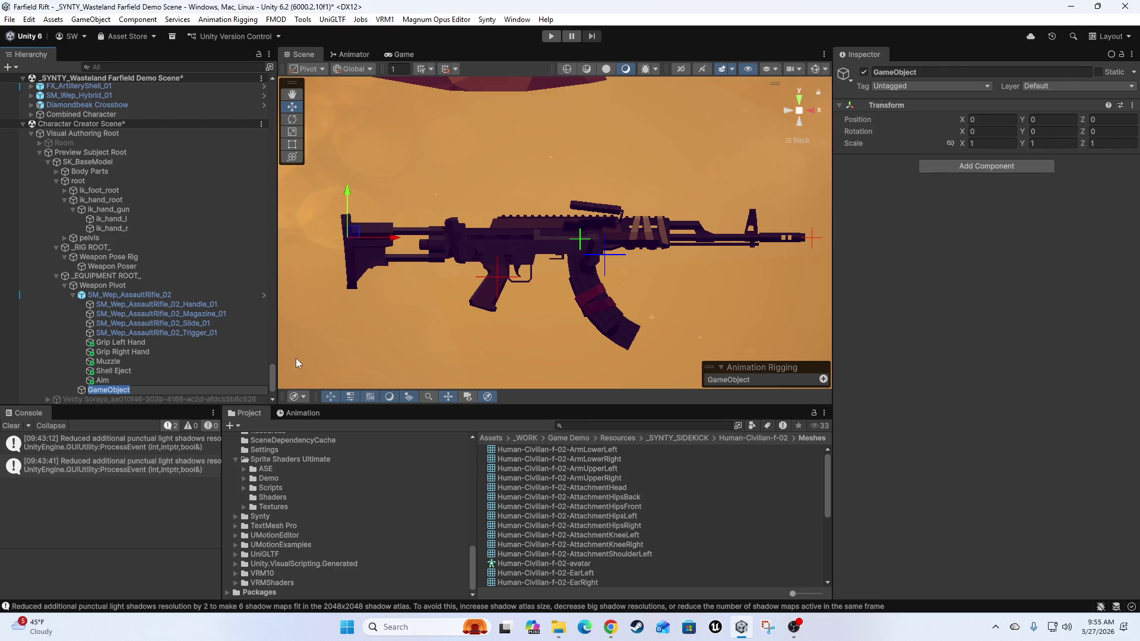
text(Rig Targets)
key(Return)
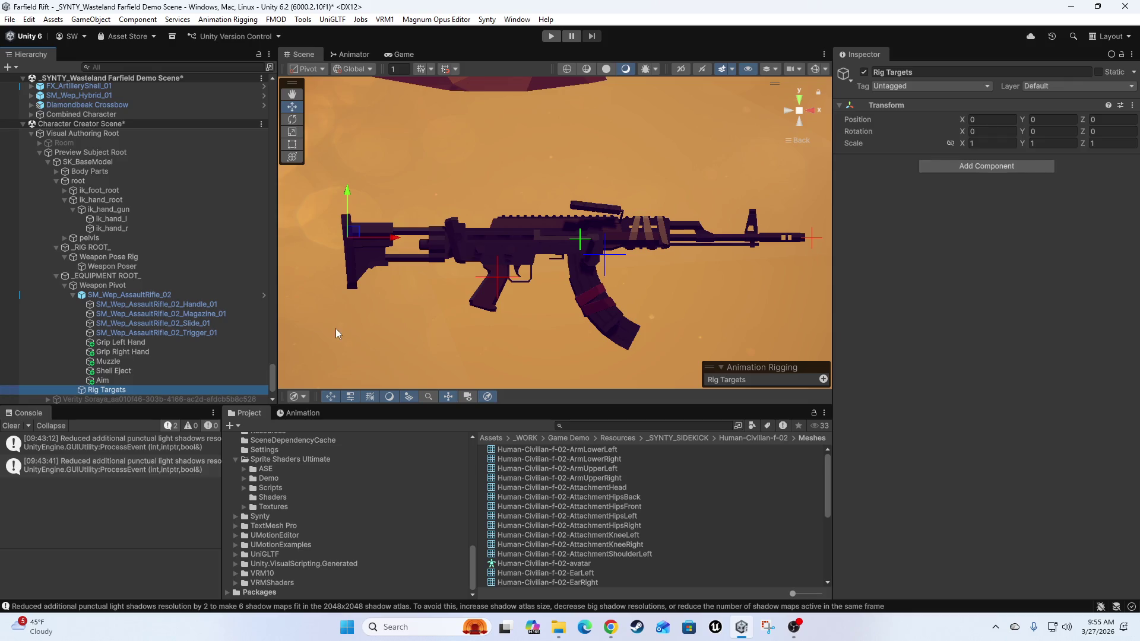
click(74, 293)
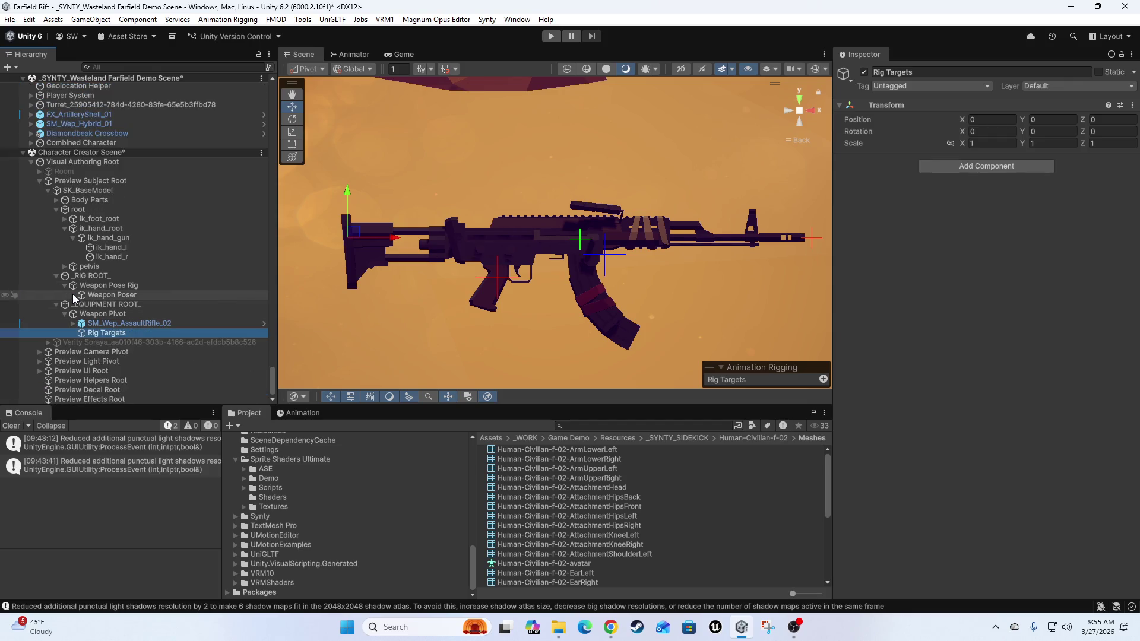
click(71, 324)
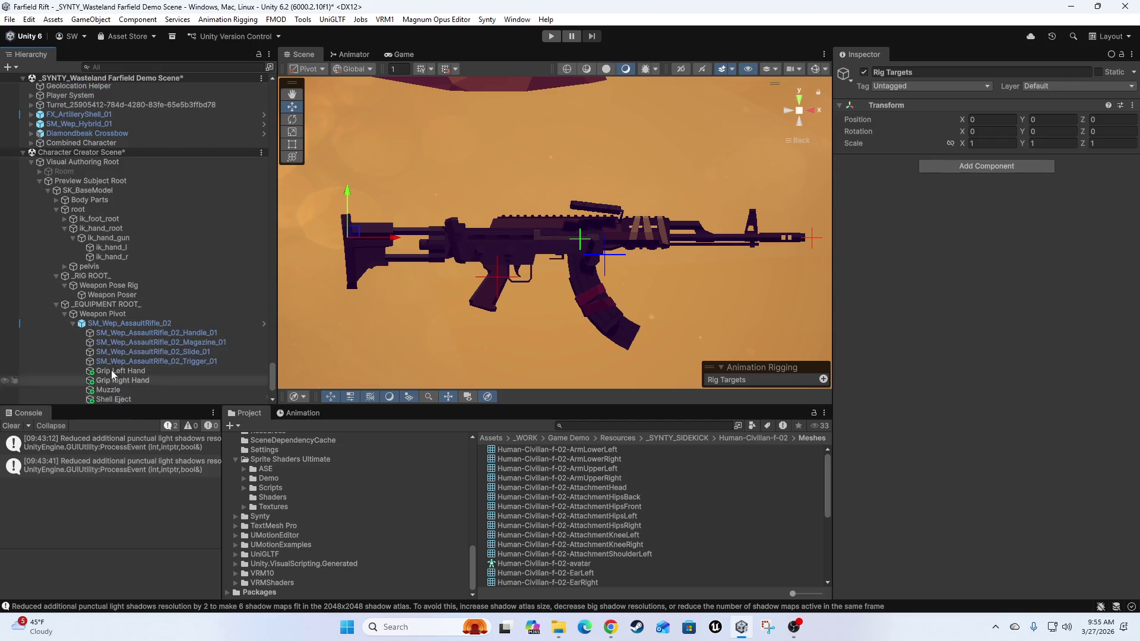
drag(95, 334, 112, 283)
- Zero the Rig Targets position to 0, 0, 0
click(1050, 119)
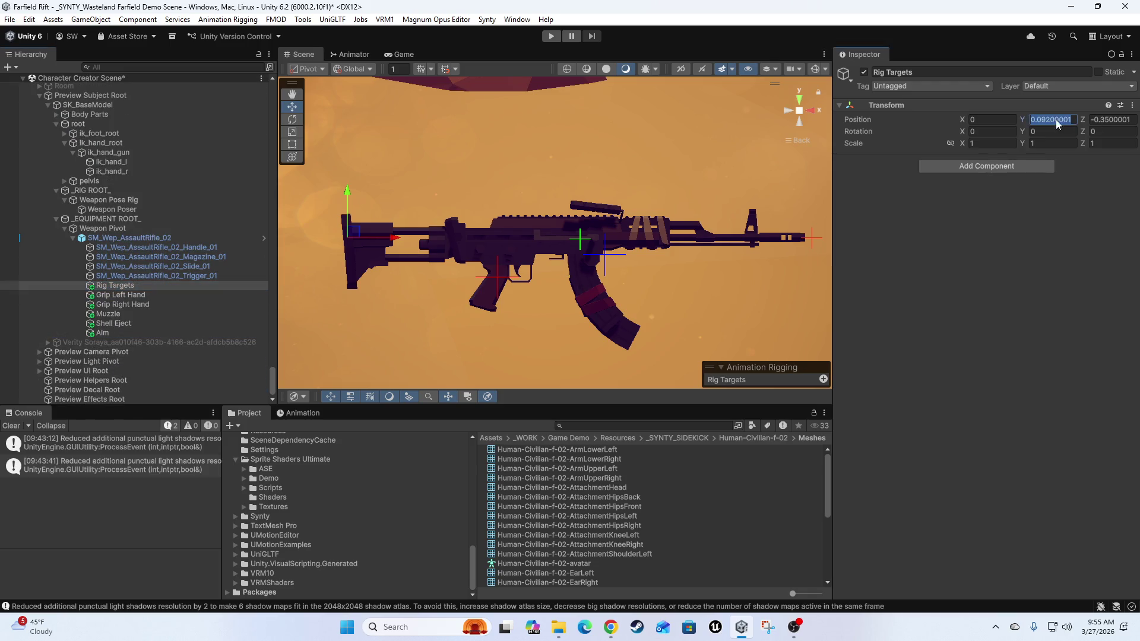
text(0)
key(Tab)
text(0)
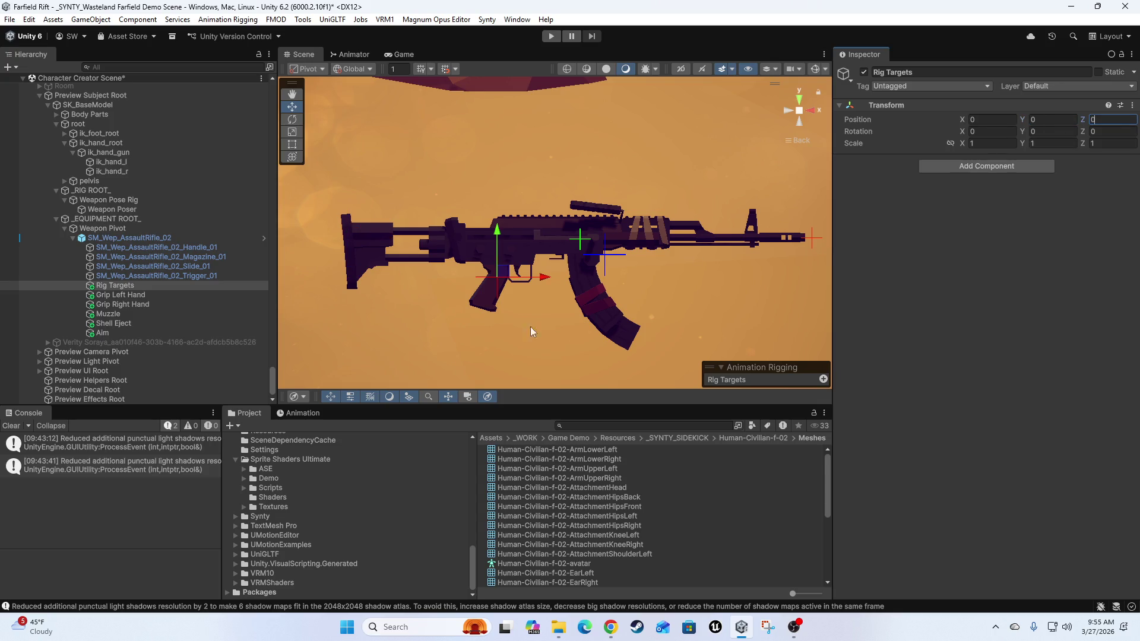
- Parent Grip Left Hand, Grip Right Hand, Muzzle, Shell Eject and Aim under Rig Targets
click(111, 295)
shift+click(102, 333)
drag(122, 310, 117, 291)
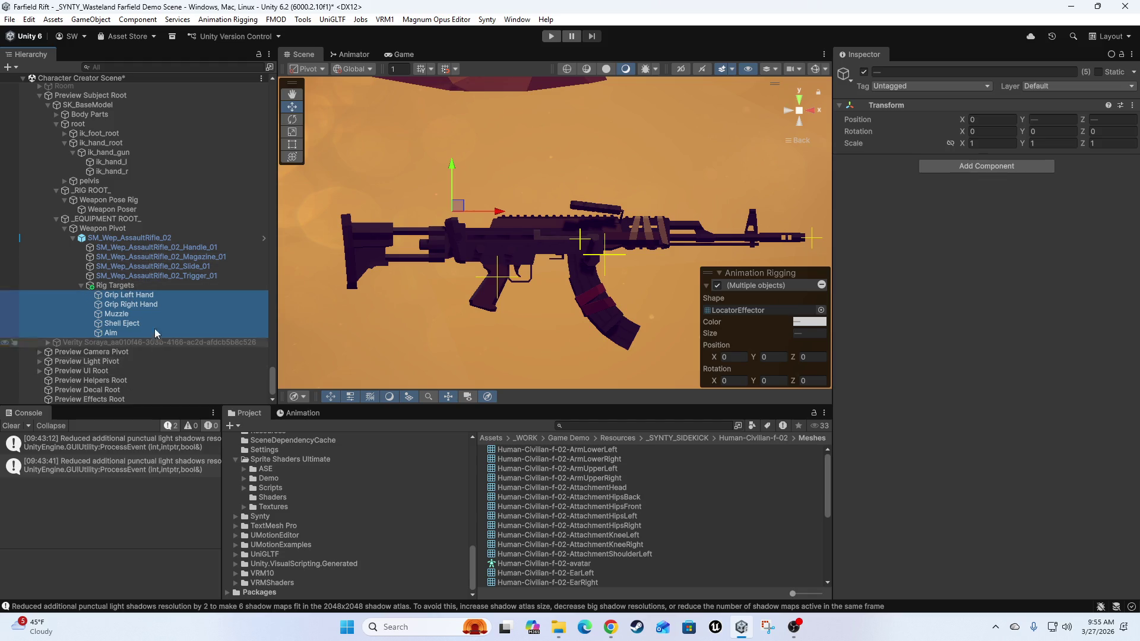
right_click(121, 289)
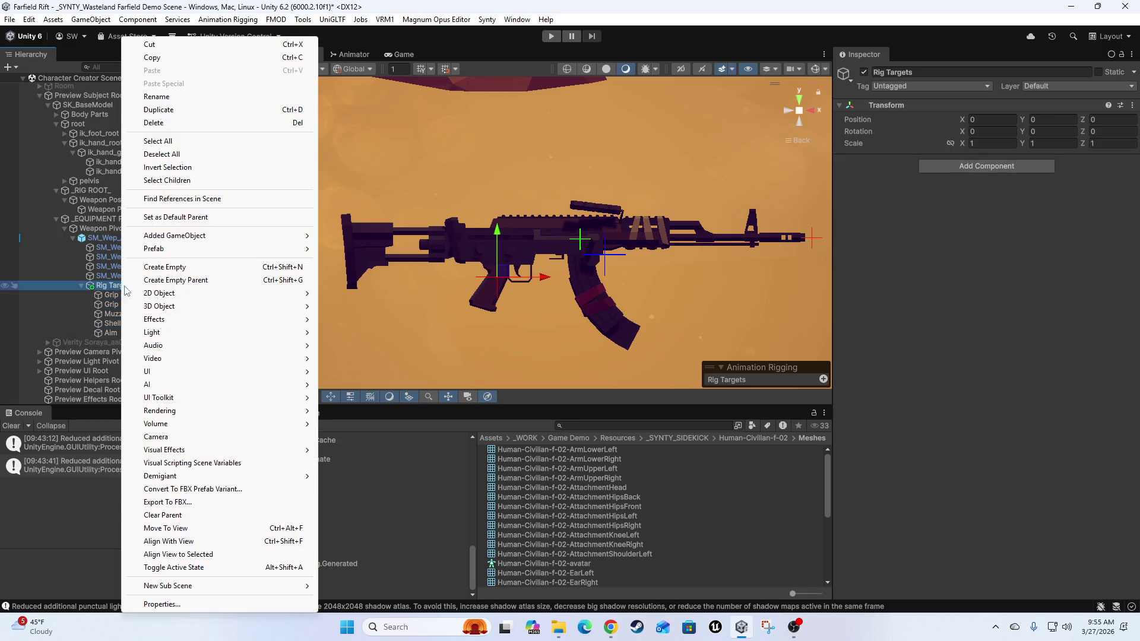
- Create an empty child named Attachments under Rig Targets
click(229, 270)
text(Attachment)
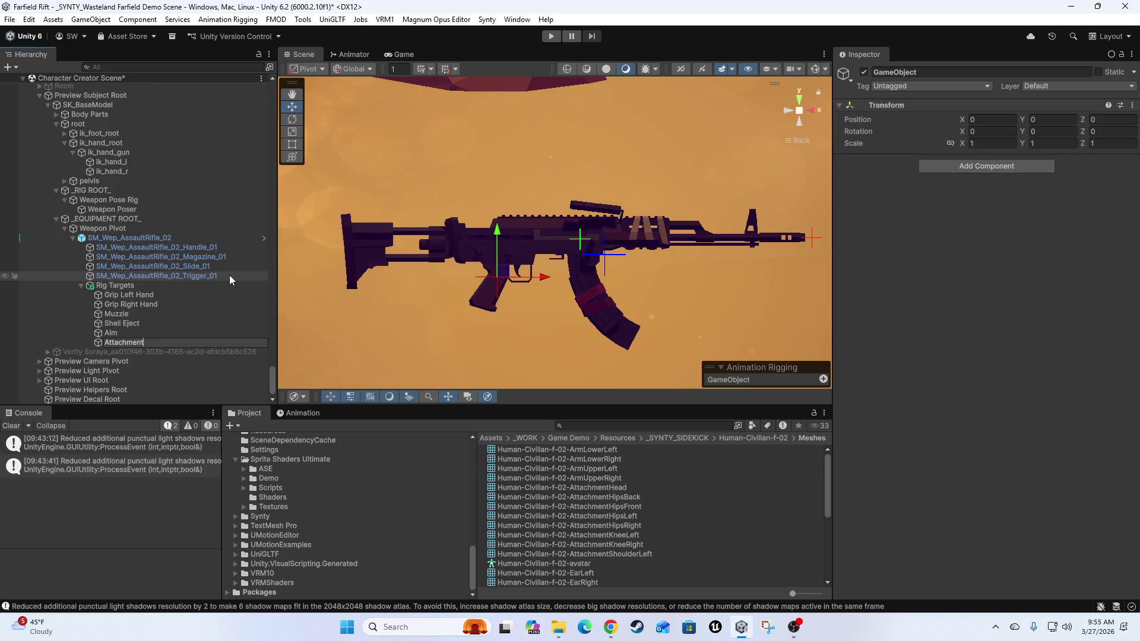
text(s)
key(Return)
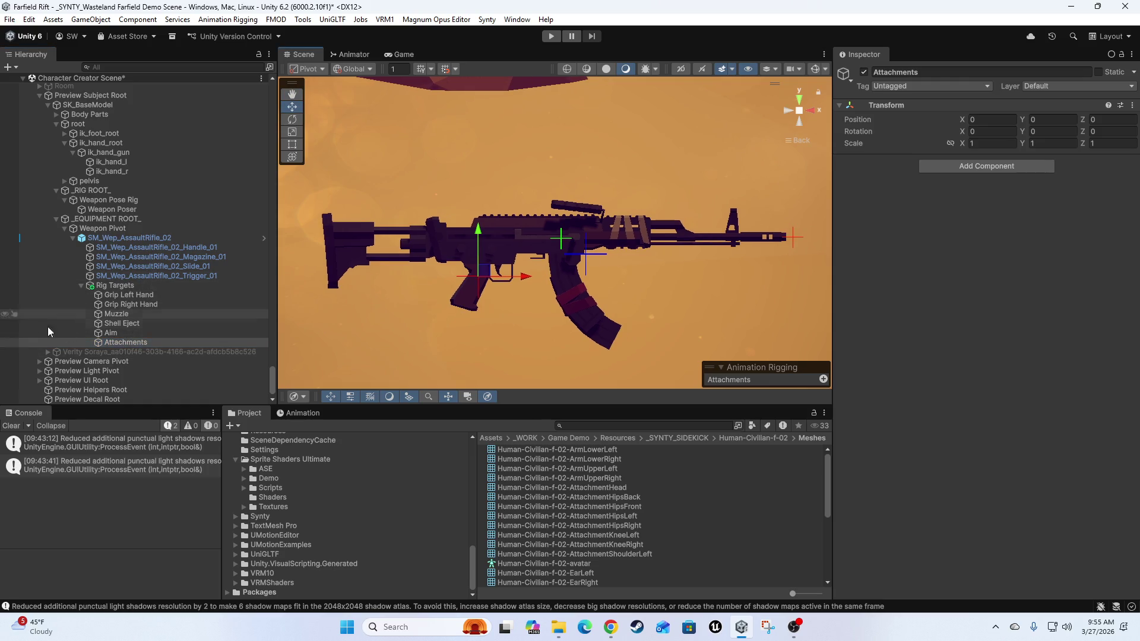
right_click(132, 343)
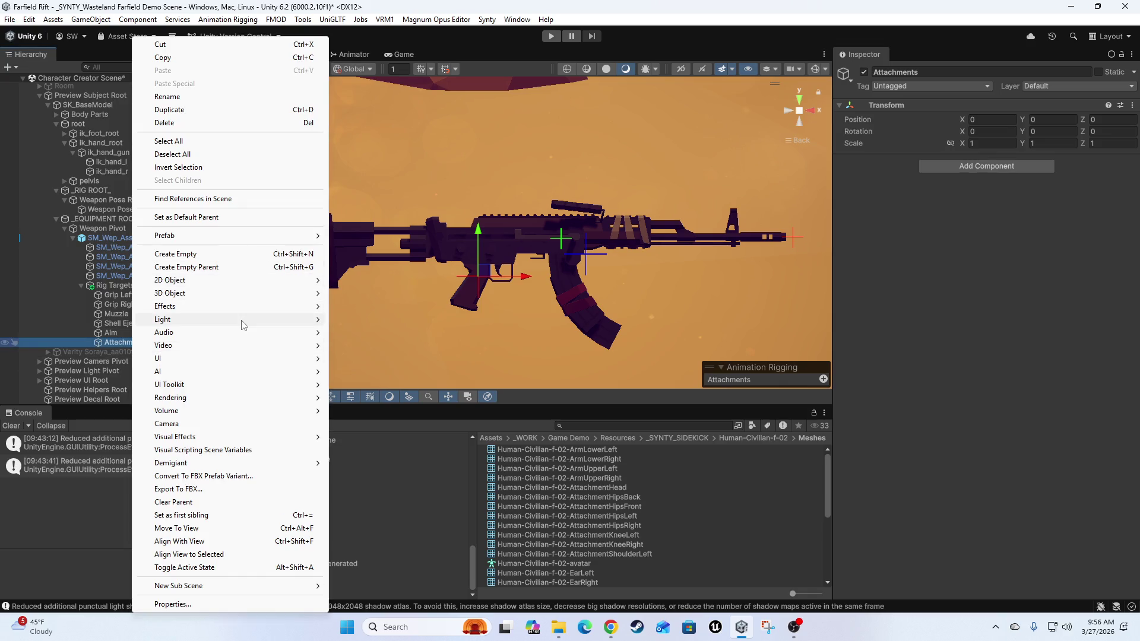
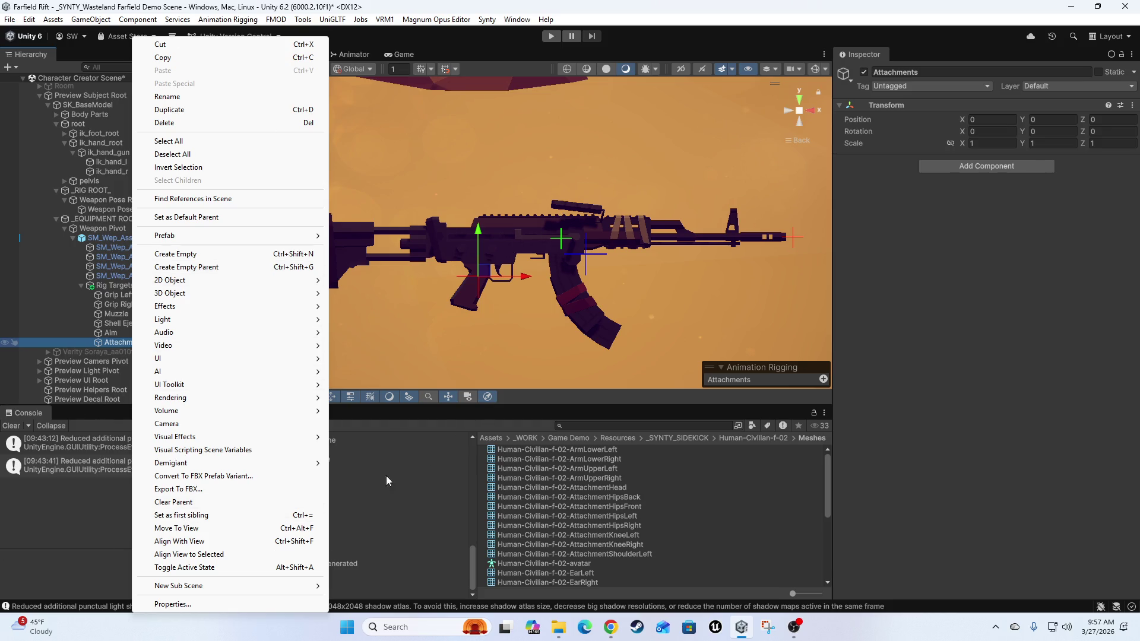
- Create an empty GameObject under the rifle's Attachments group and name it 'Mod 1'
mouse_move(244, 287)
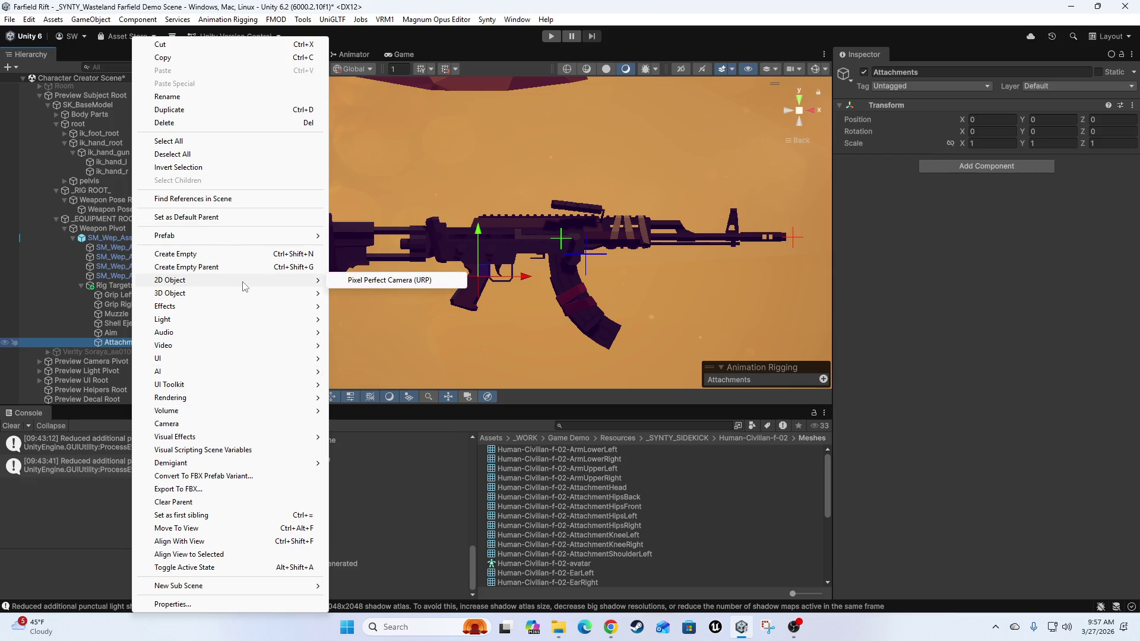
click(501, 227)
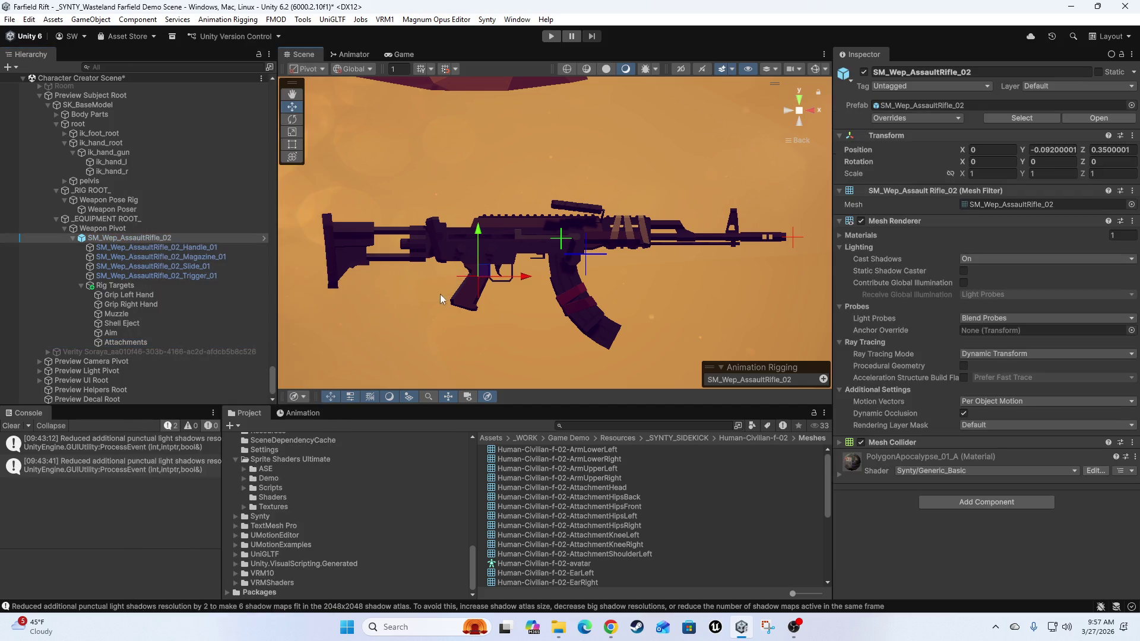
click(119, 342)
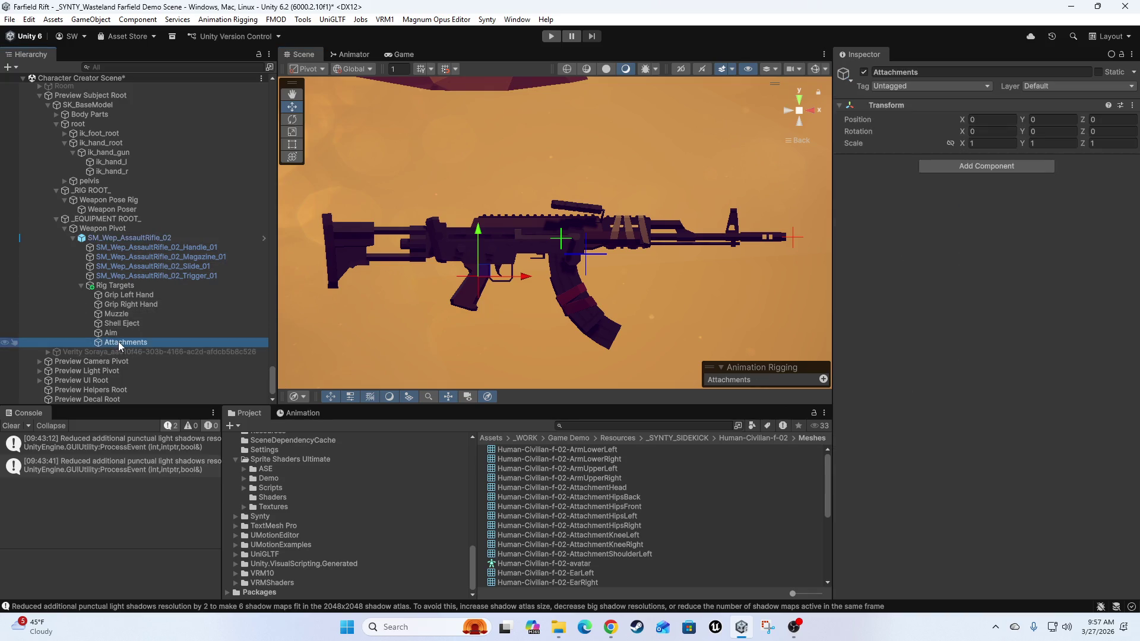
right_click(119, 342)
click(205, 256)
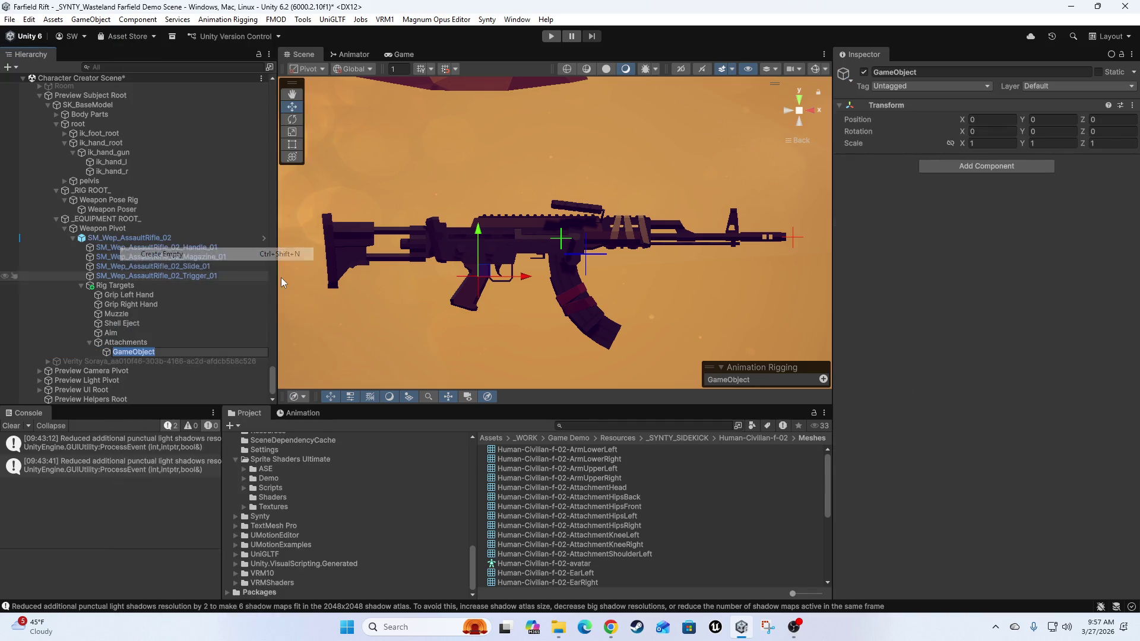
text(Mod 1)
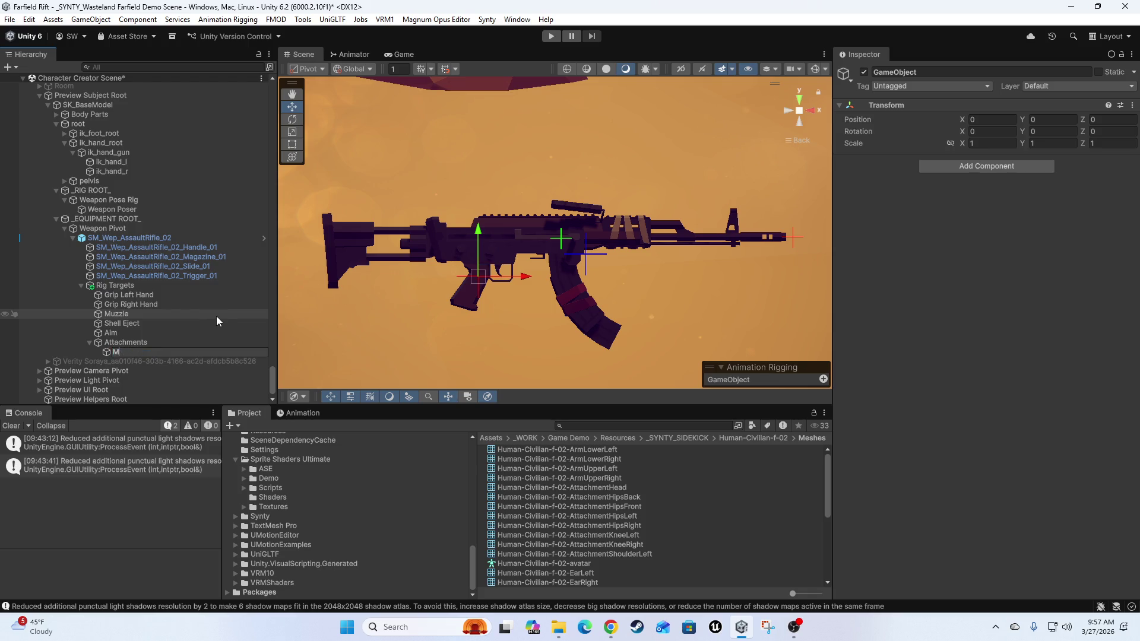
key(Return)
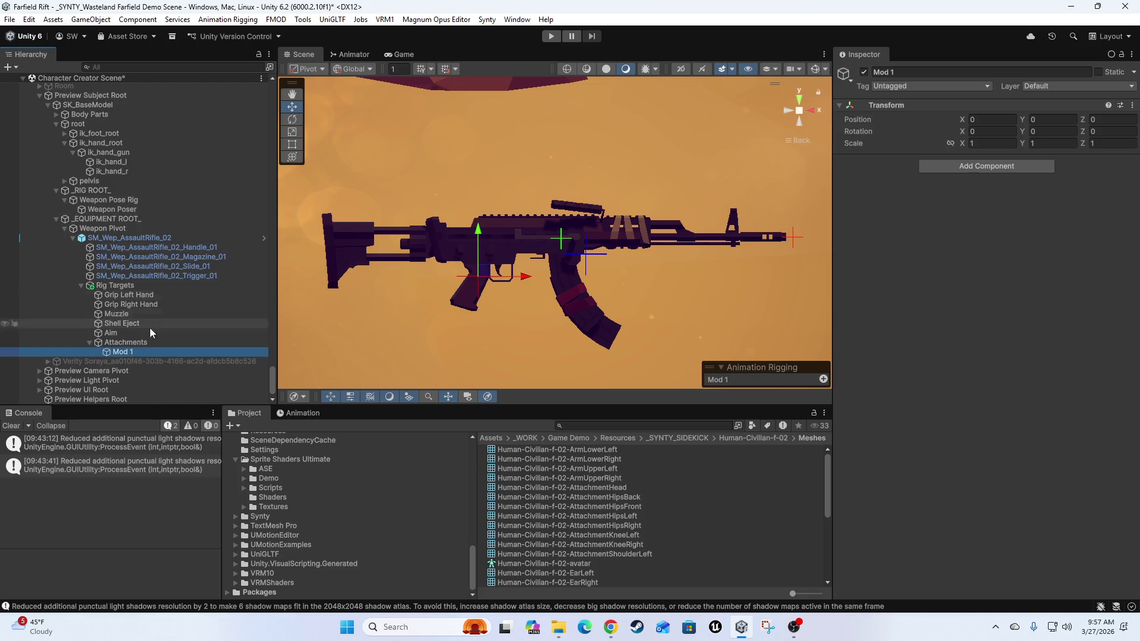
scroll(700, 355, up, 1)
drag(530, 253, 538, 245)
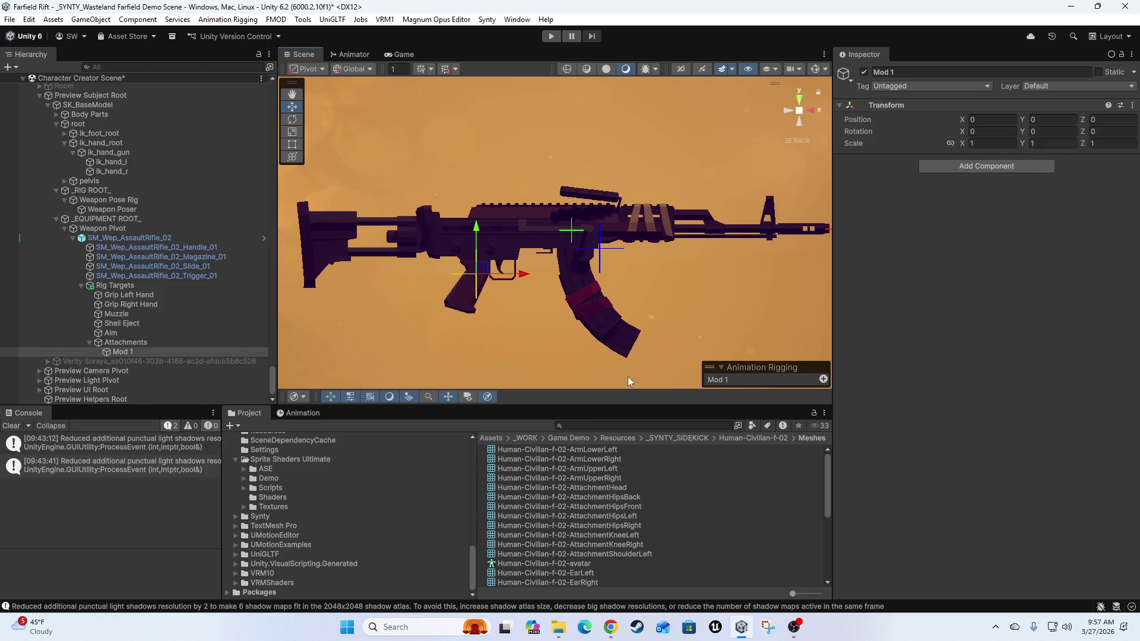
- Change Mod 1's rig shape to the BoxEffector asset from Animation Rigging's Shapes
click(138, 353)
click(764, 310)
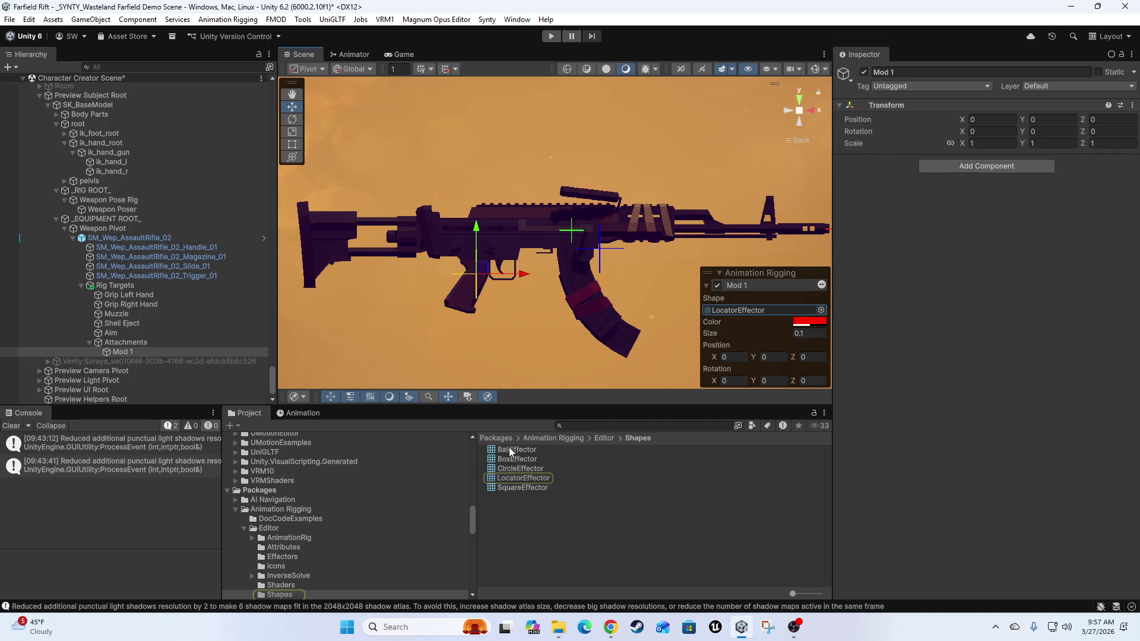
mouse_move(511, 459)
mouse_down()
mouse_move(753, 310)
mouse_move(773, 335)
mouse_up()
- Set the box effector's size to 0.025
click(817, 337)
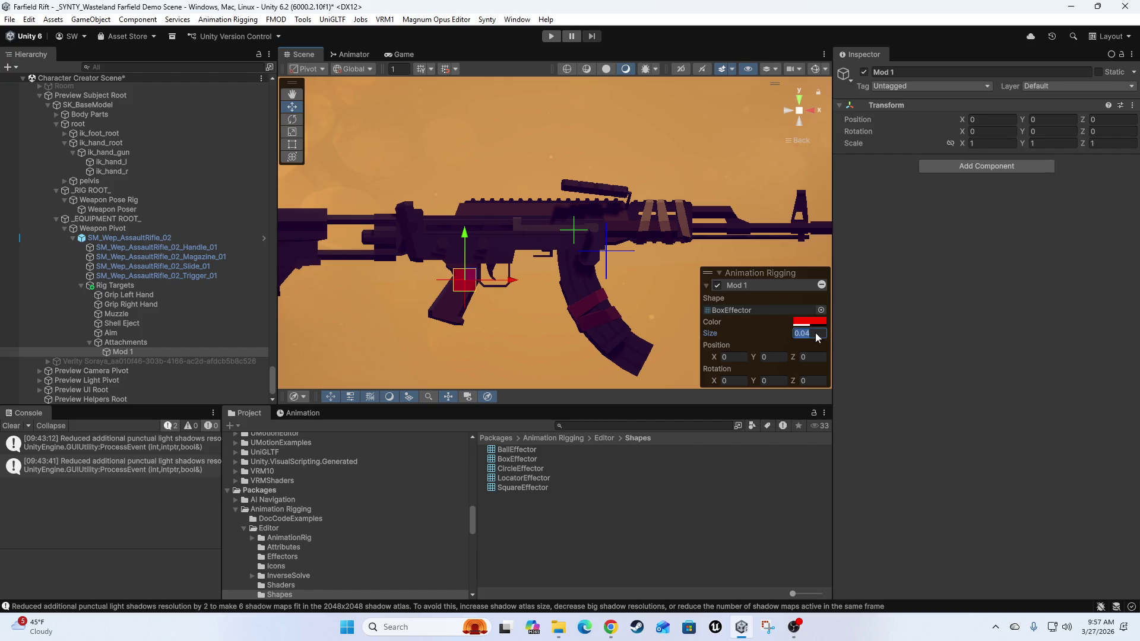
key(Right)
key(Left)
text(2)
key(Delete)
text(5)
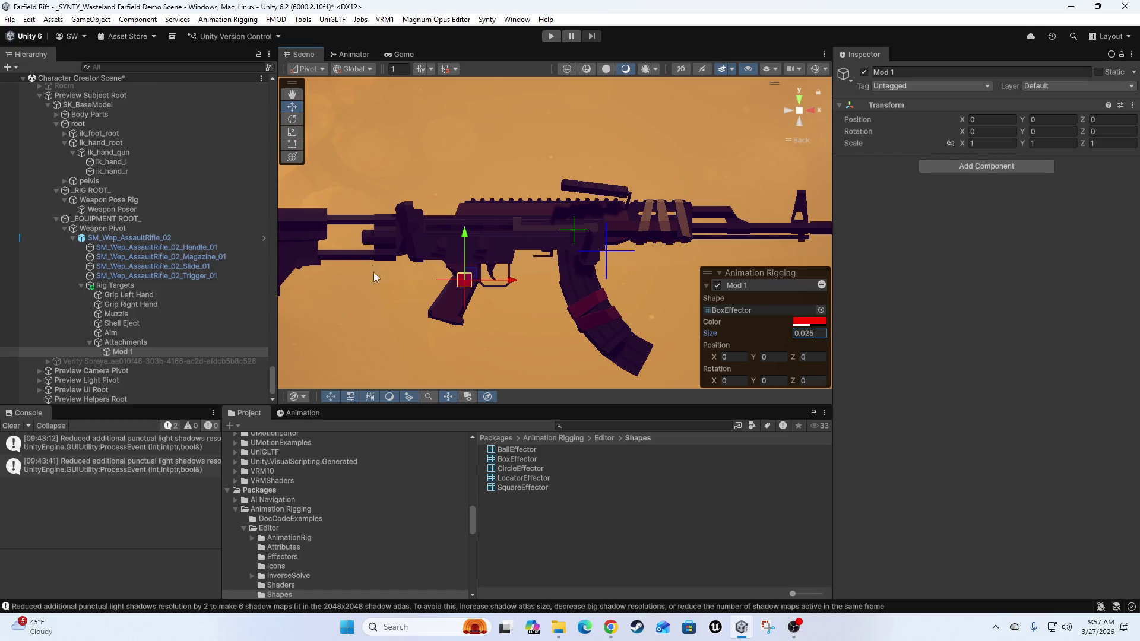
- Move Mod 1 up to Y 0.152 and along the top rail to Z 0.011
drag(464, 240, 448, 151)
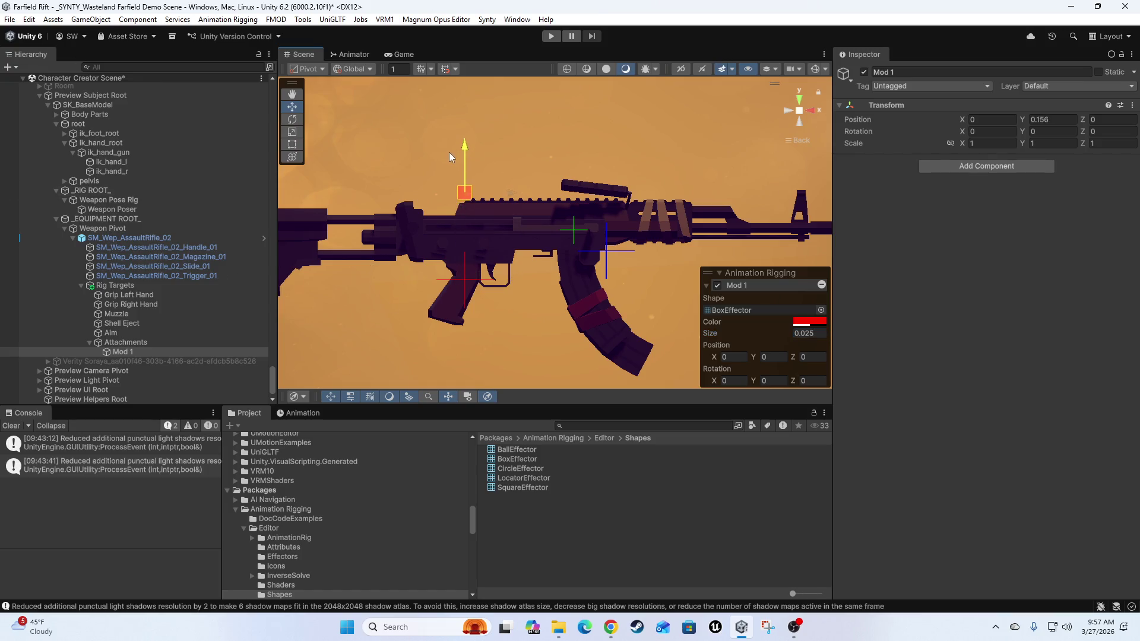
mouse_move(510, 196)
mouse_down()
mouse_move(829, 189)
mouse_move(510, 169)
mouse_move(553, 161)
mouse_move(527, 155)
mouse_up()
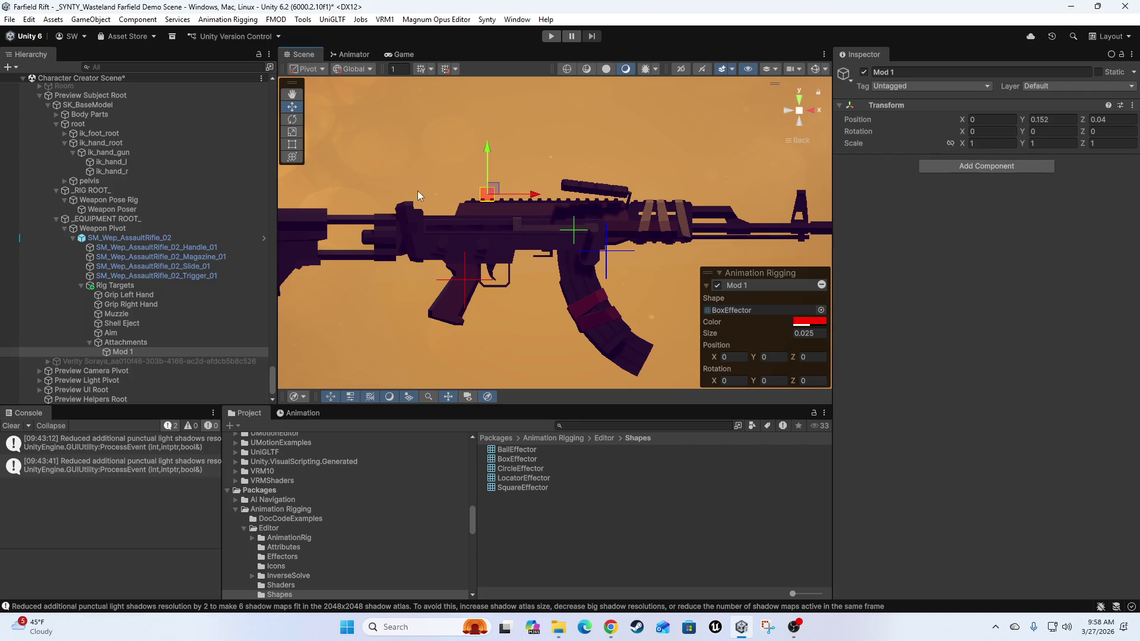
drag(457, 260, 477, 253)
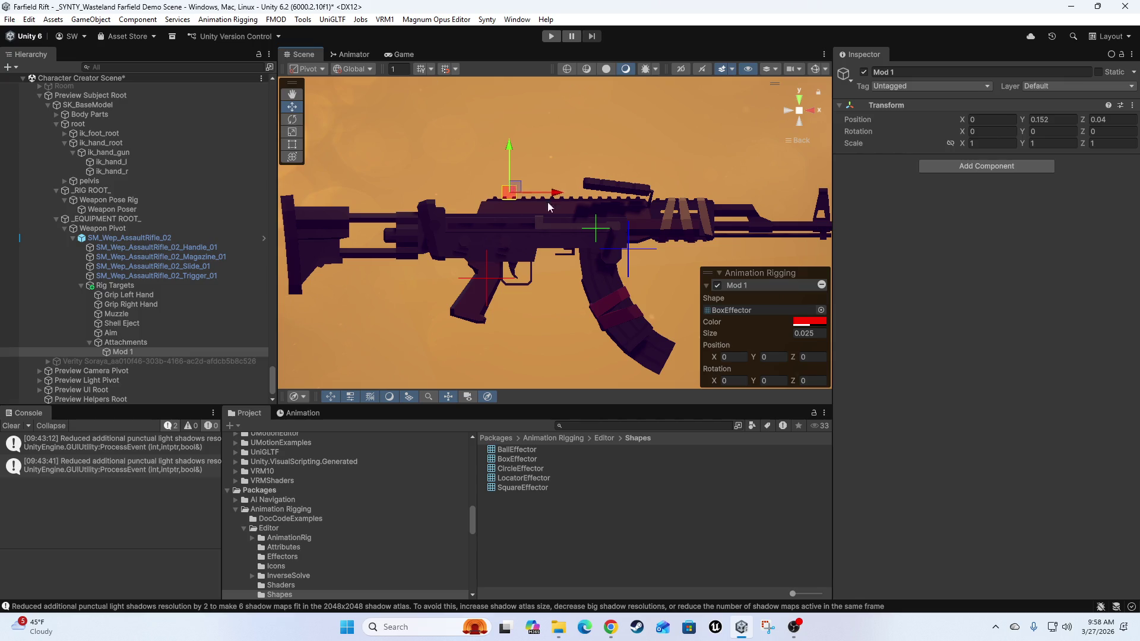
mouse_move(557, 193)
mouse_down()
mouse_move(692, 193)
mouse_move(542, 194)
mouse_up()
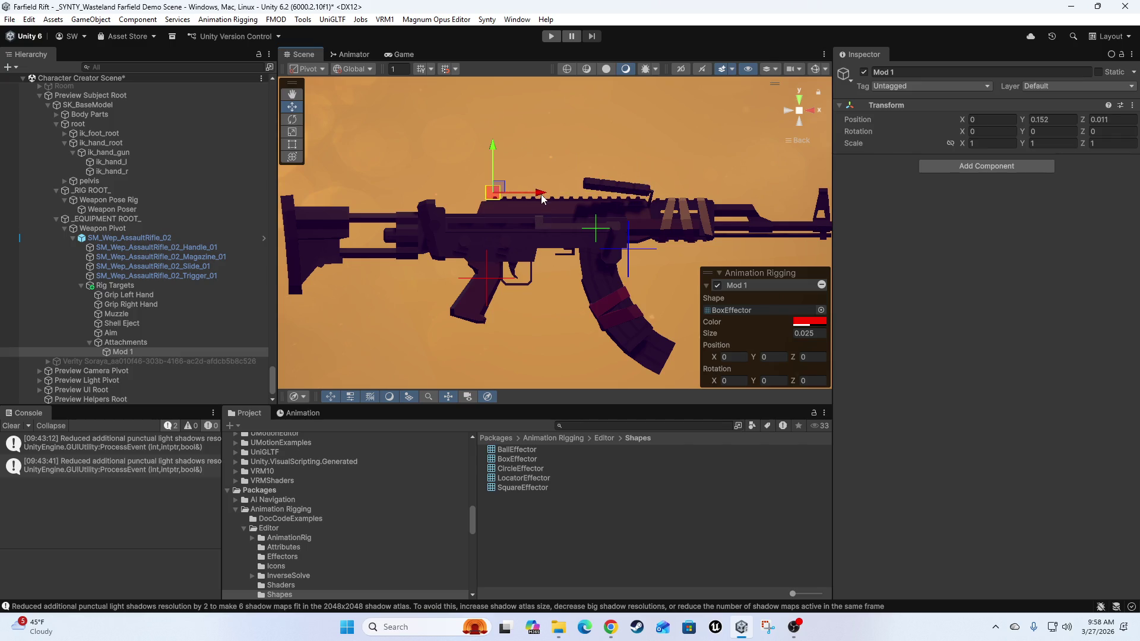
click(71, 352)
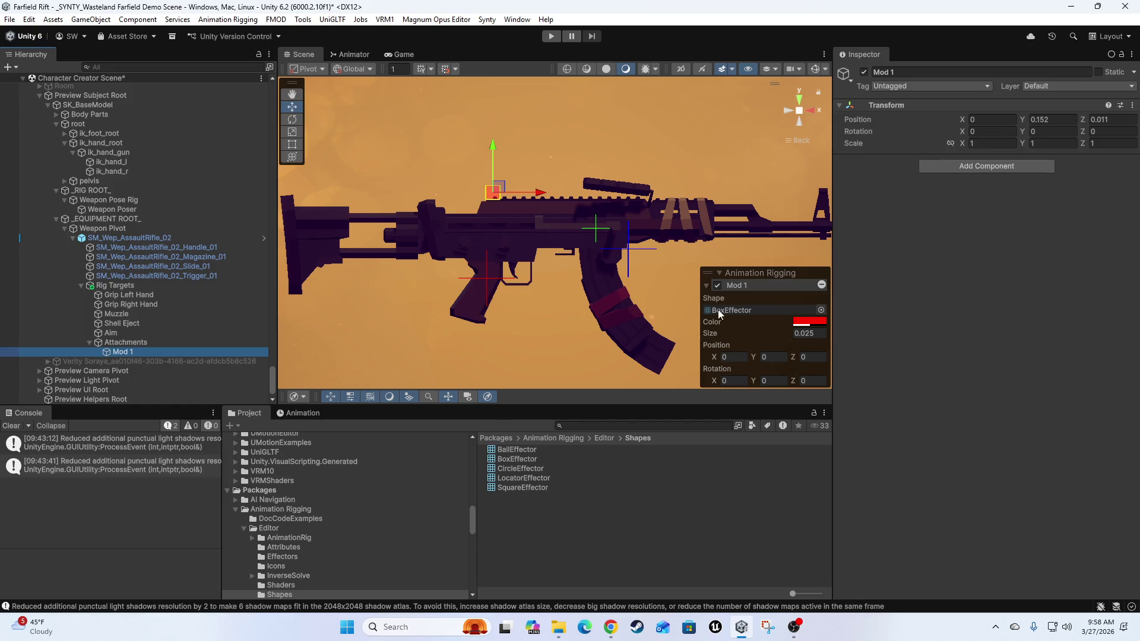
- Search assets for 'scope', compare scope previews, and parent SM_Wep_Attach_Scope_Bottle_01 under Mod 1
click(582, 426)
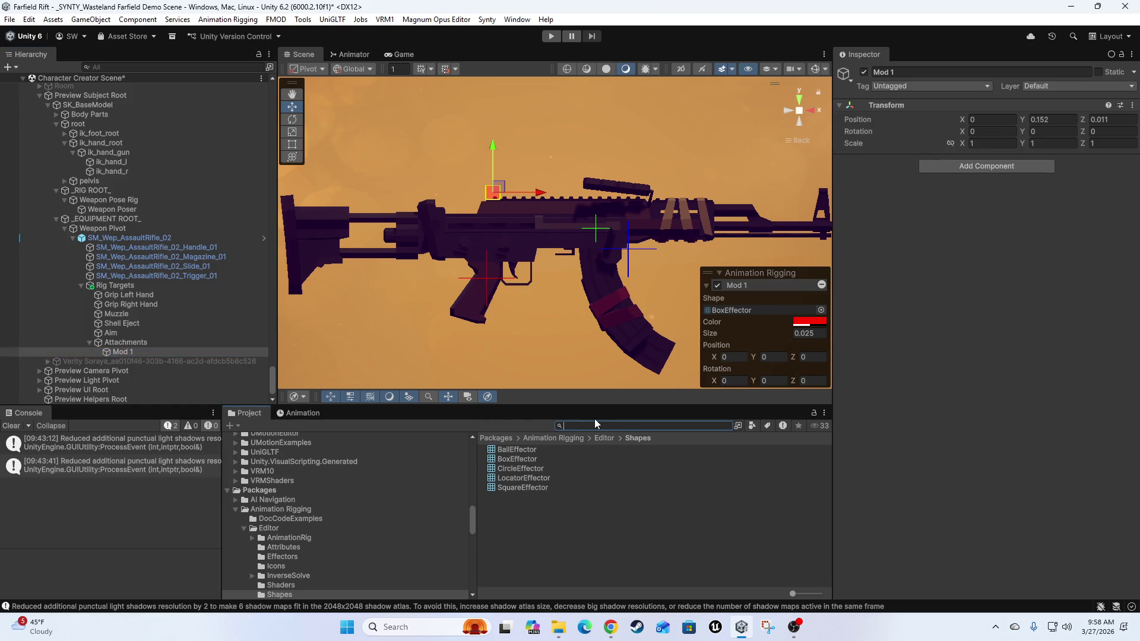
text(scope)
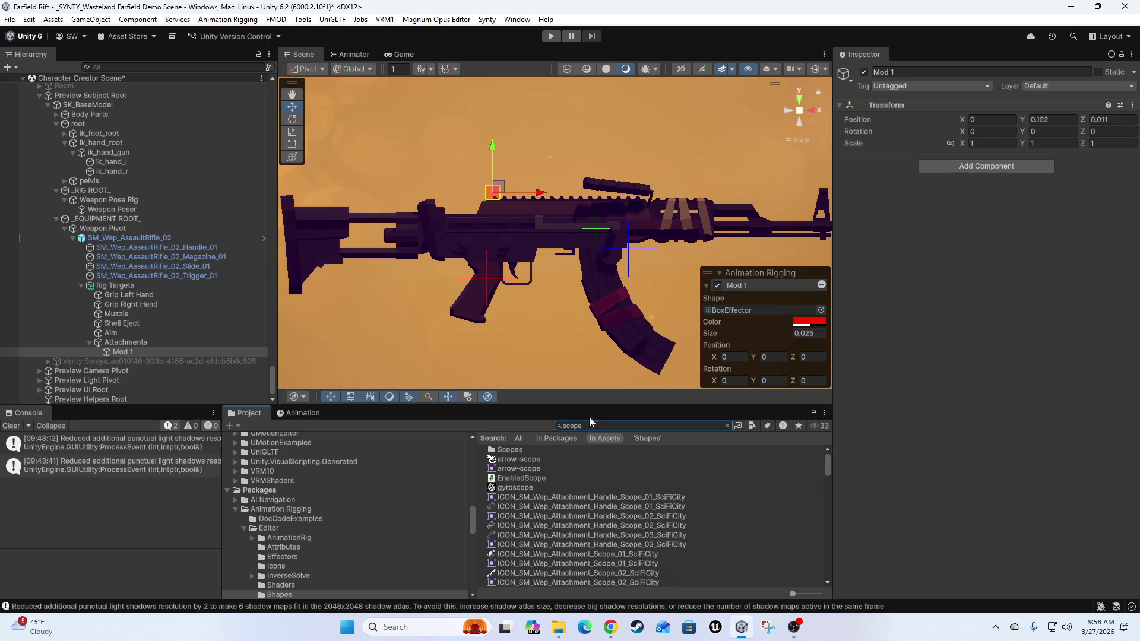
scroll(551, 519, down, 6)
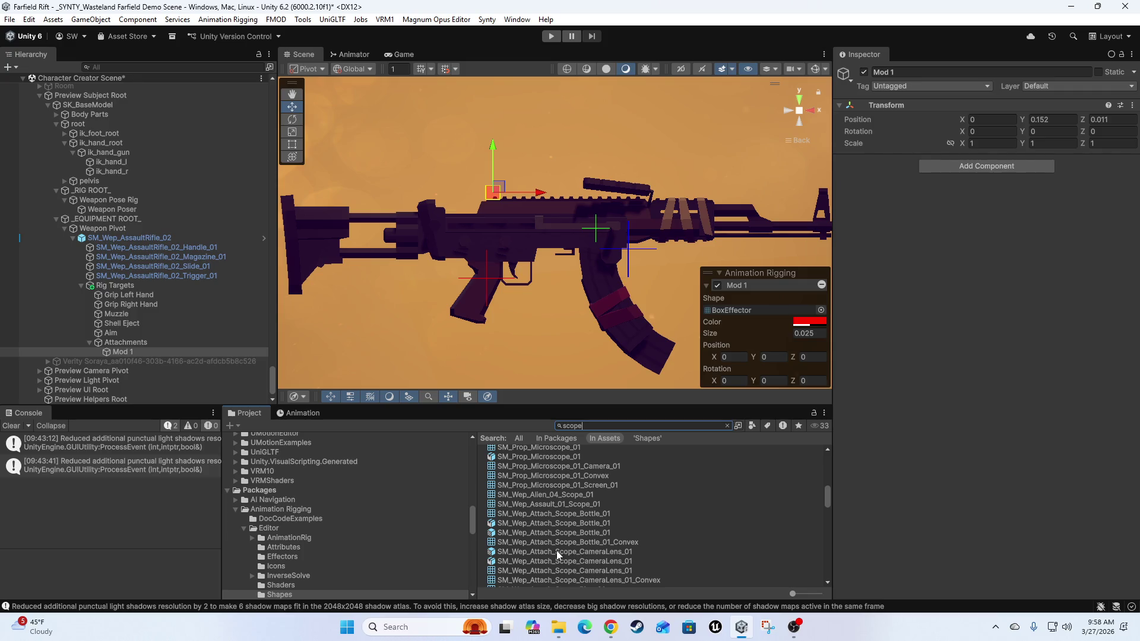
click(552, 552)
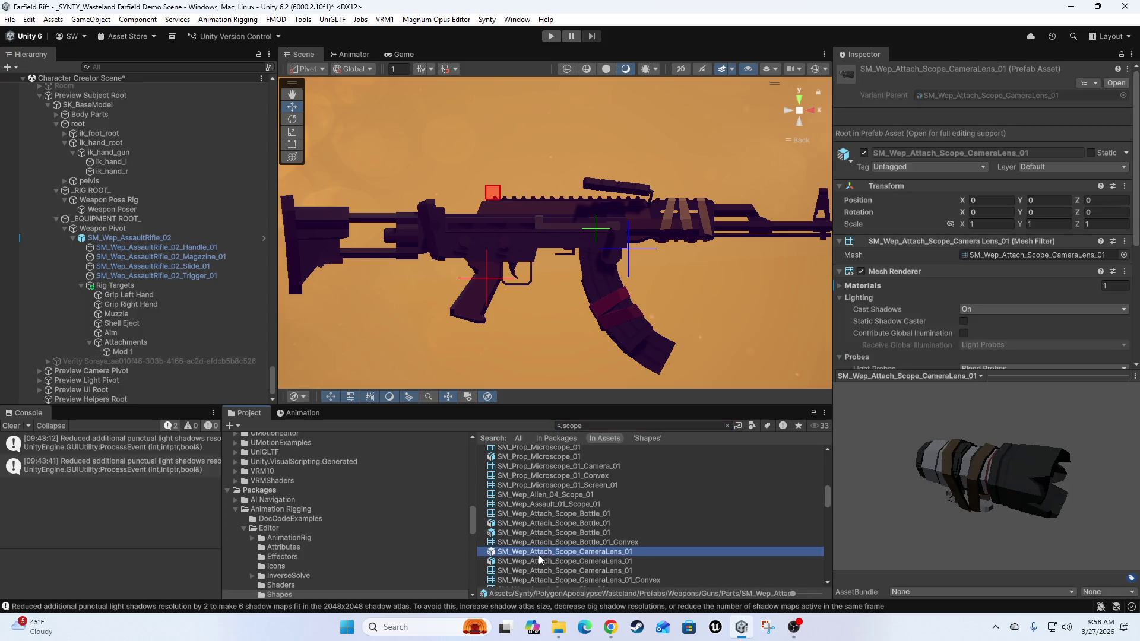
mouse_move(879, 480)
mouse_down()
mouse_move(966, 457)
mouse_move(807, 461)
mouse_move(870, 468)
mouse_move(843, 499)
mouse_up()
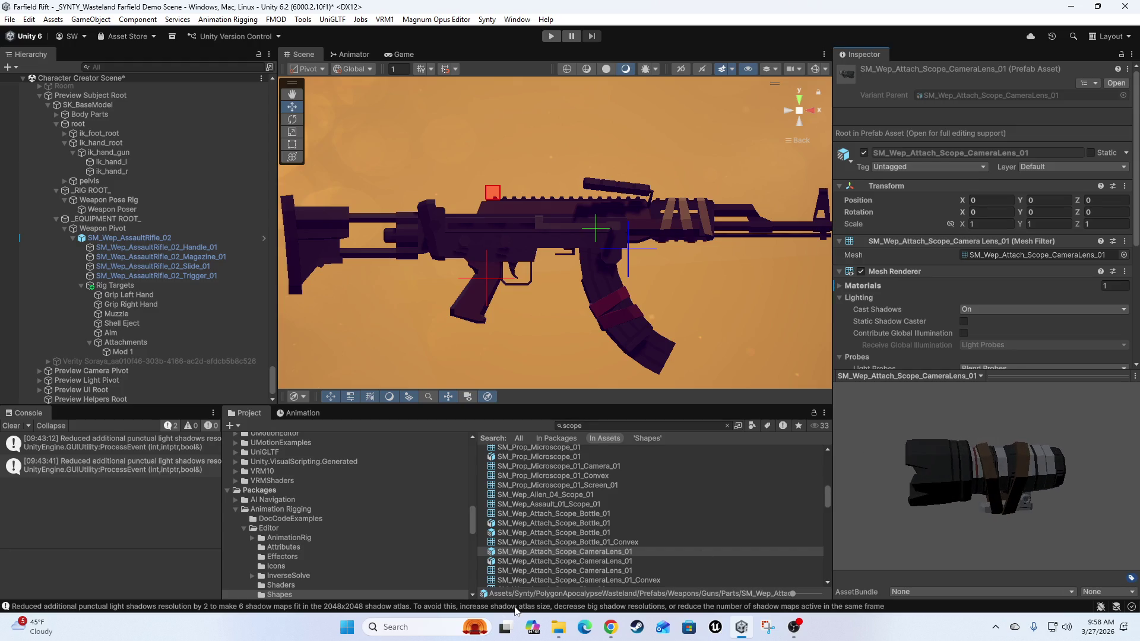
click(528, 533)
mouse_move(858, 516)
mouse_down()
mouse_move(952, 450)
mouse_move(853, 457)
mouse_move(743, 445)
mouse_move(1104, 436)
mouse_move(1009, 439)
mouse_up()
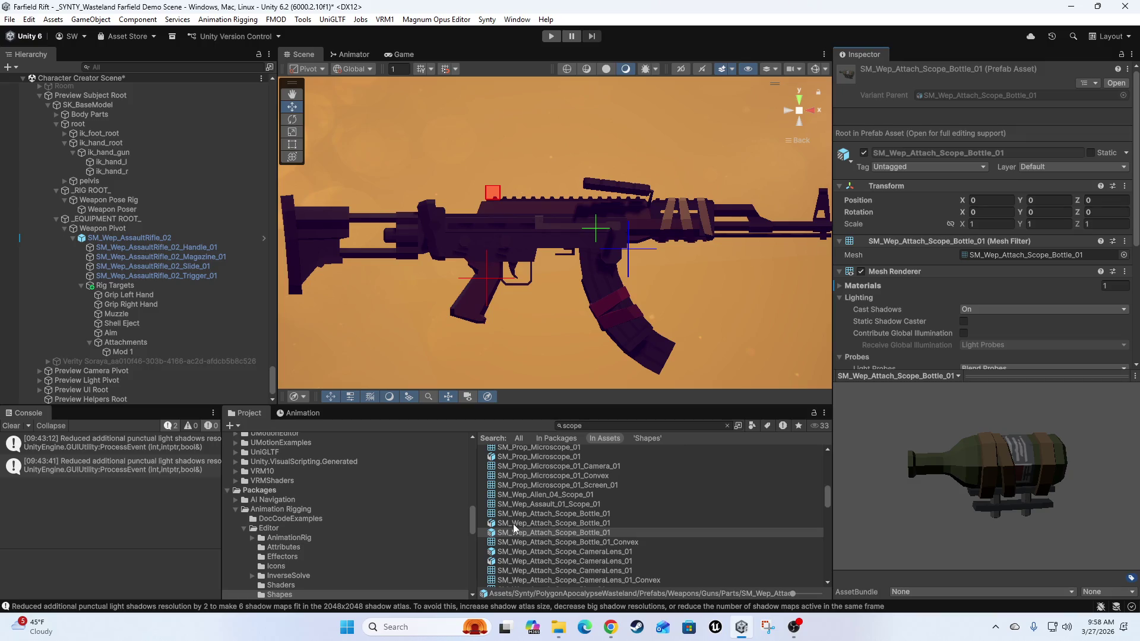
mouse_move(508, 534)
mouse_down()
mouse_move(513, 524)
mouse_move(65, 359)
mouse_move(131, 353)
mouse_up()
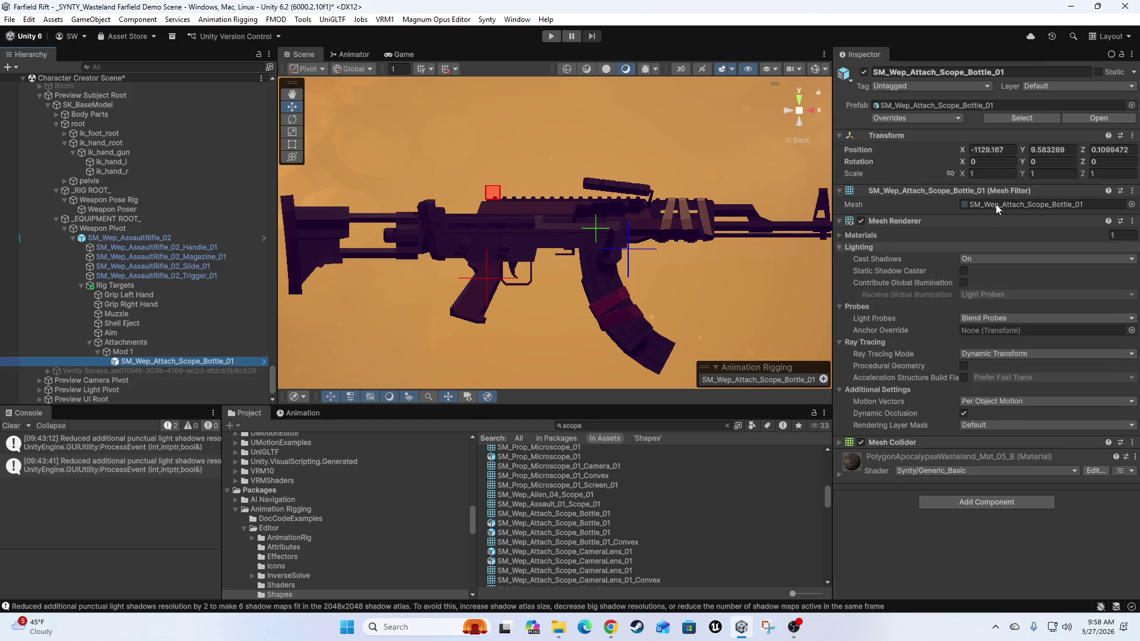
- Set the bottle scope's local position to 0, 0, 0
click(1008, 148)
text(0)
key(Tab)
text(0)
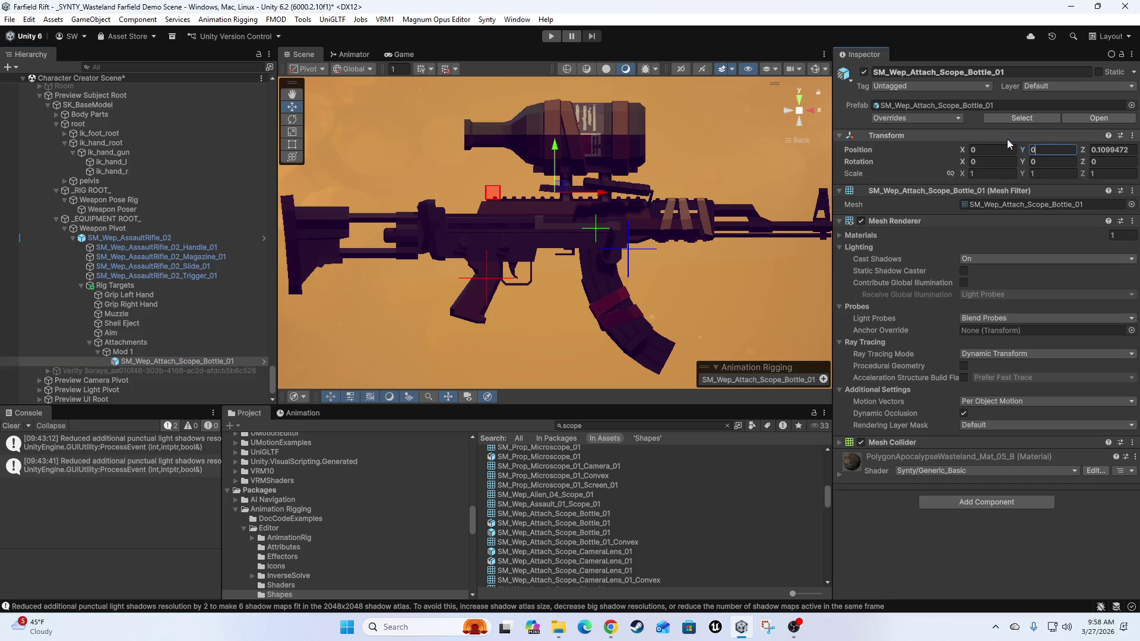
key(Tab)
text(0)
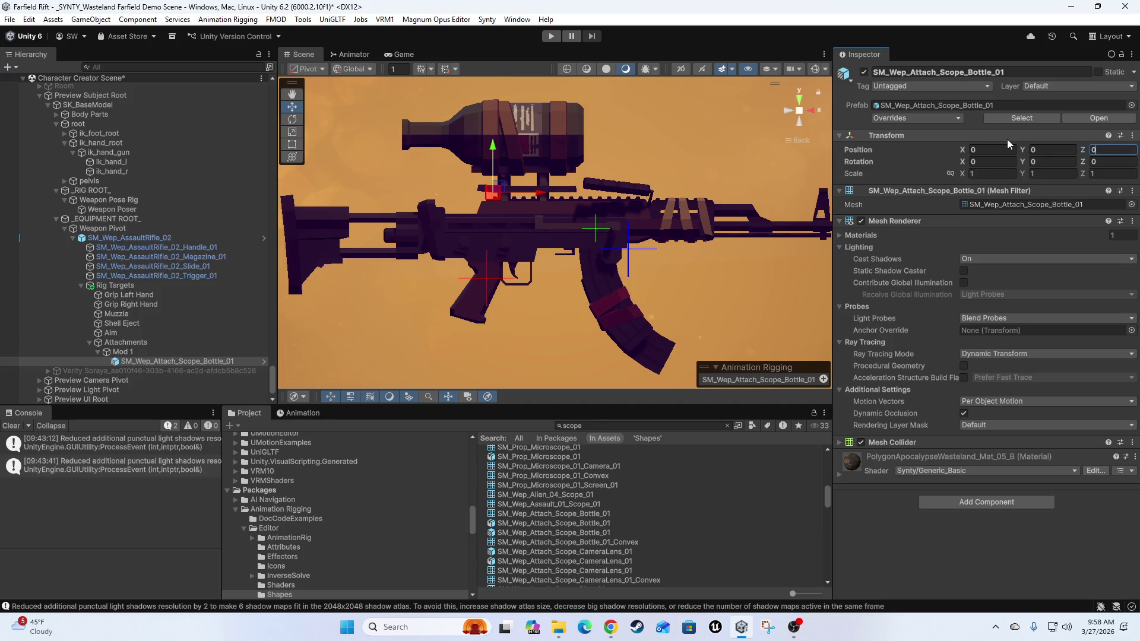
- Reframe the view to check the scope on the rifle, undoing an accidental nudge, and select Mod 1
mouse_move(469, 158)
mouse_down()
mouse_move(516, 172)
mouse_move(498, 195)
mouse_move(628, 226)
mouse_up()
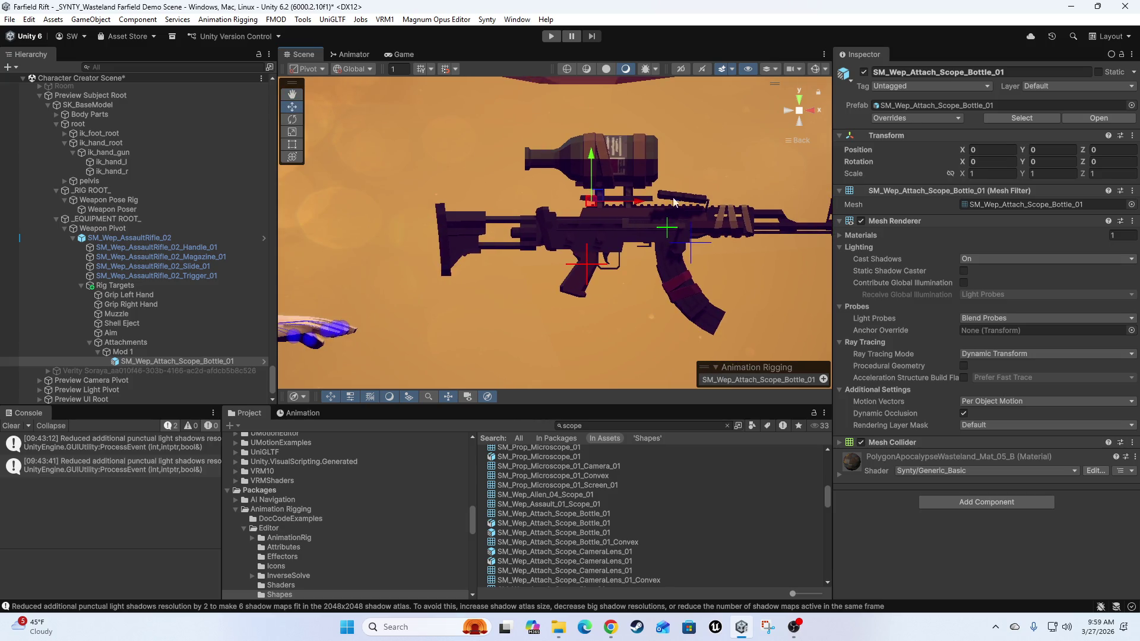
scroll(606, 218, up, 5)
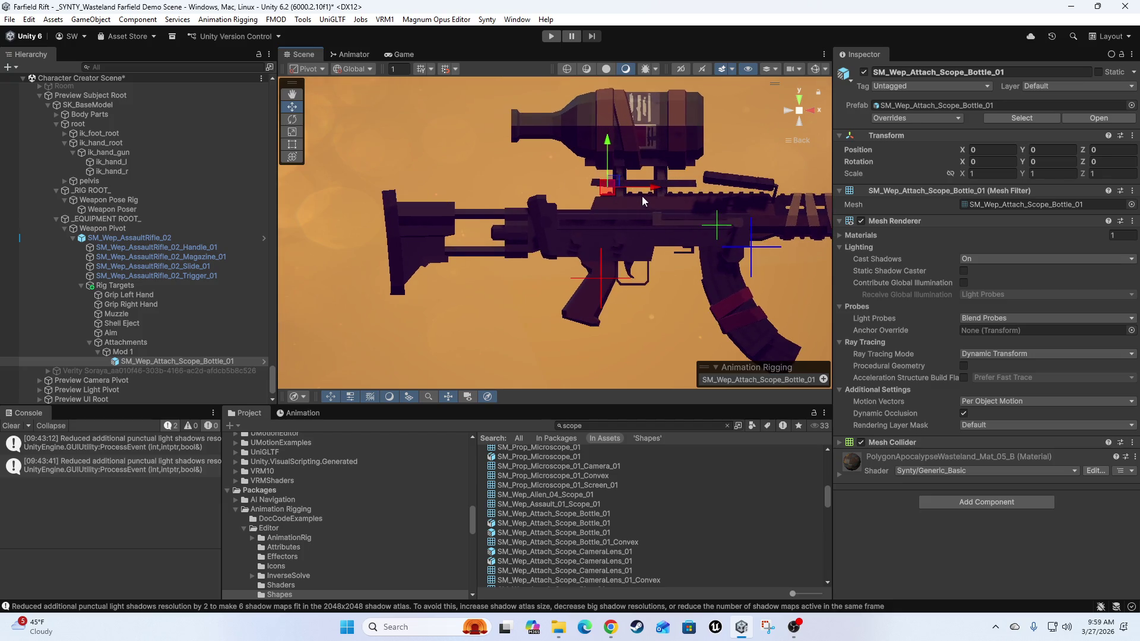
mouse_move(626, 141)
mouse_down()
mouse_move(638, 128)
mouse_move(653, 148)
mouse_move(663, 143)
mouse_up()
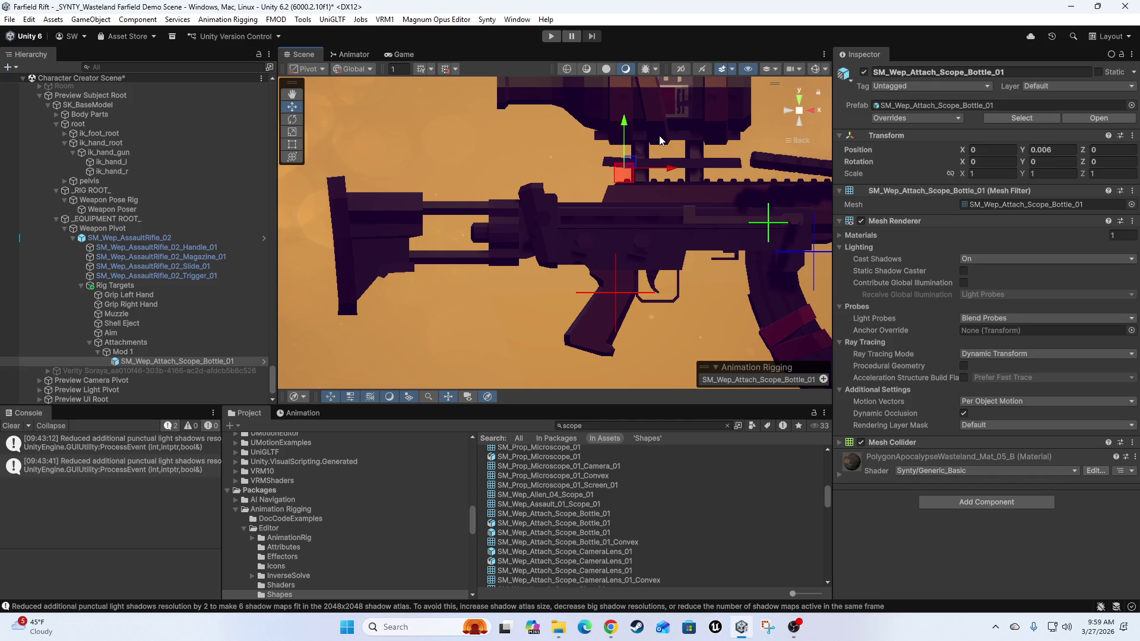
key(ctrl+z)
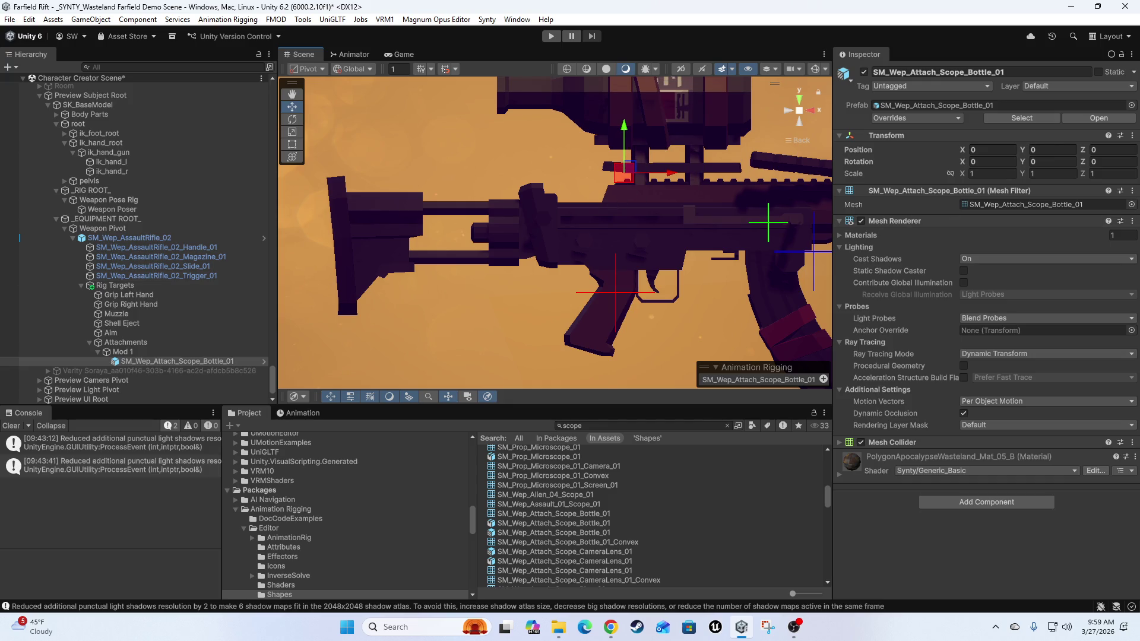
drag(717, 193, 411, 156)
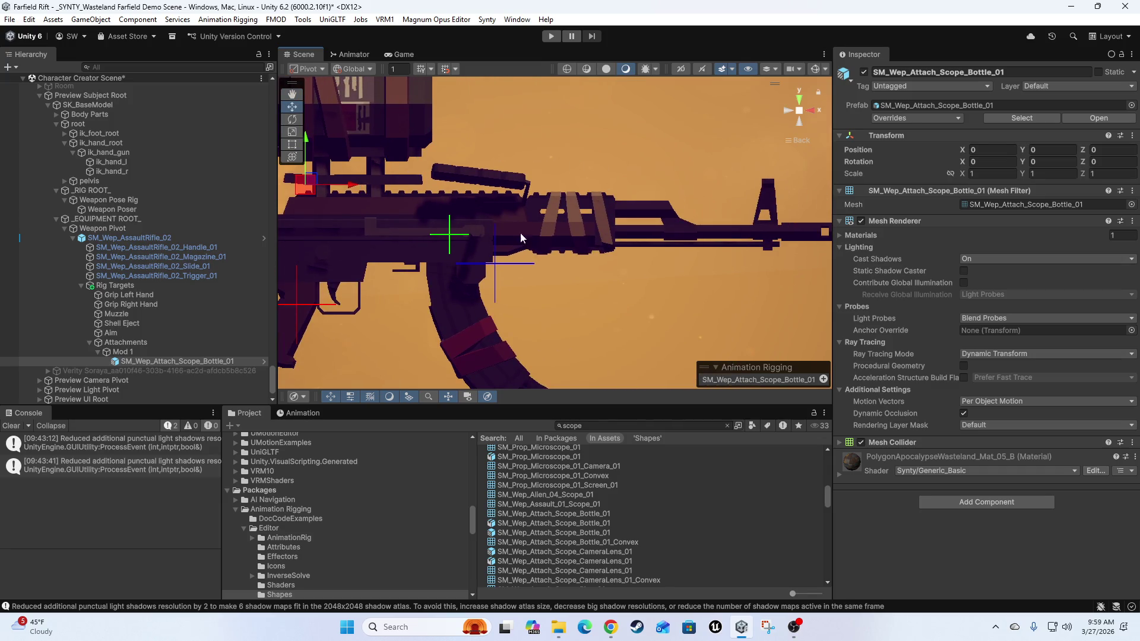
scroll(568, 226, down, 5)
scroll(605, 261, down, 2)
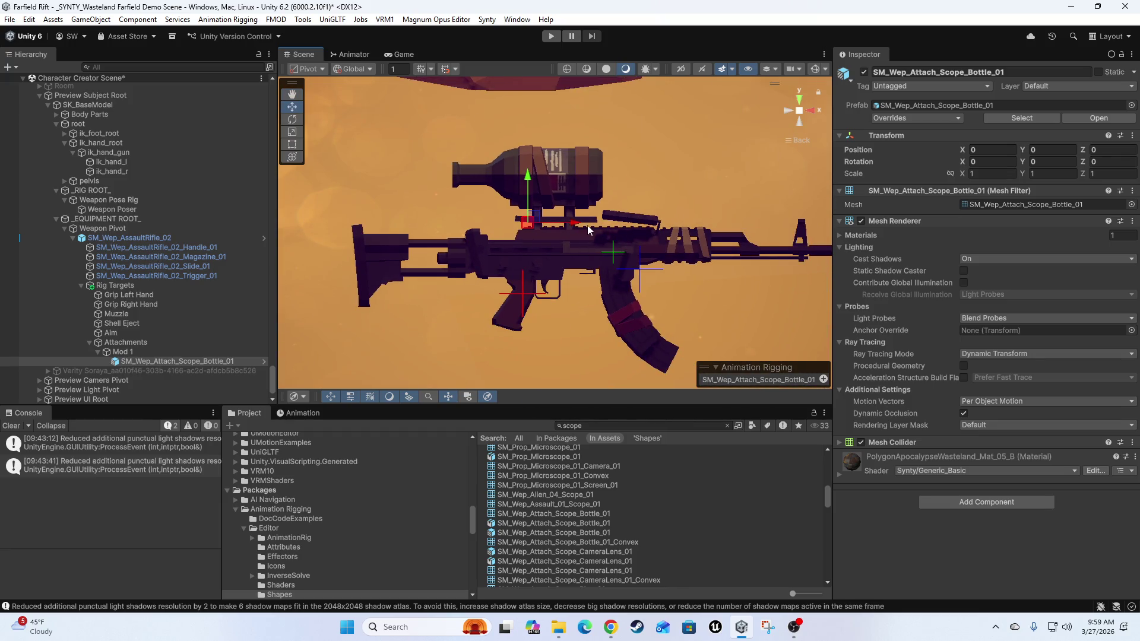
click(153, 352)
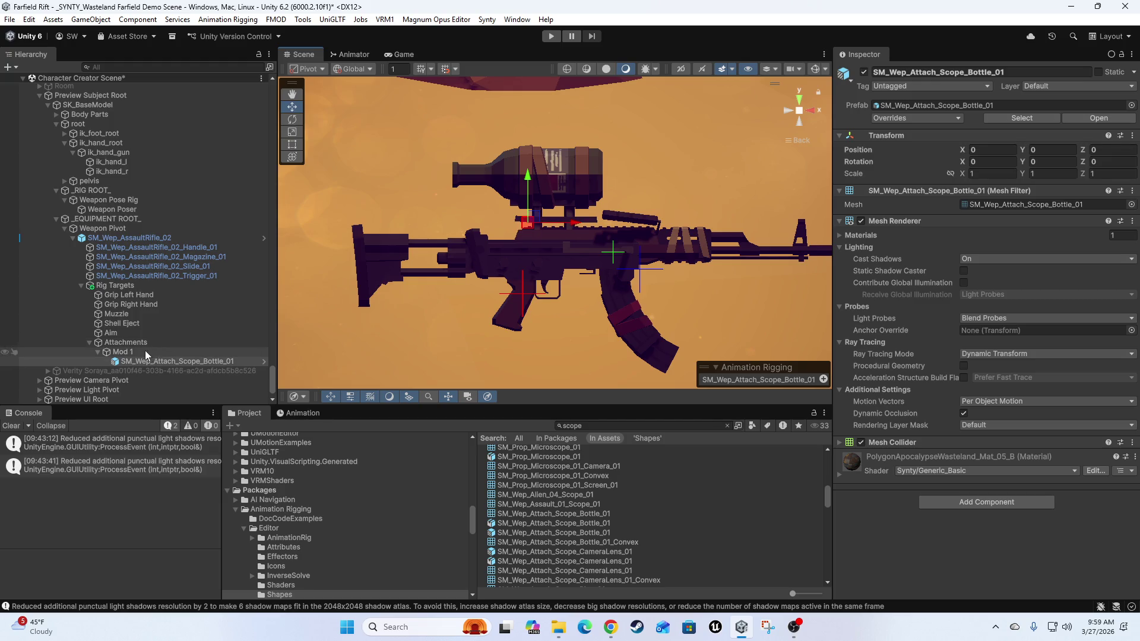
- Slide Mod 1 forward to Z 0.181, then check end-on and return to Back view
drag(572, 223, 641, 227)
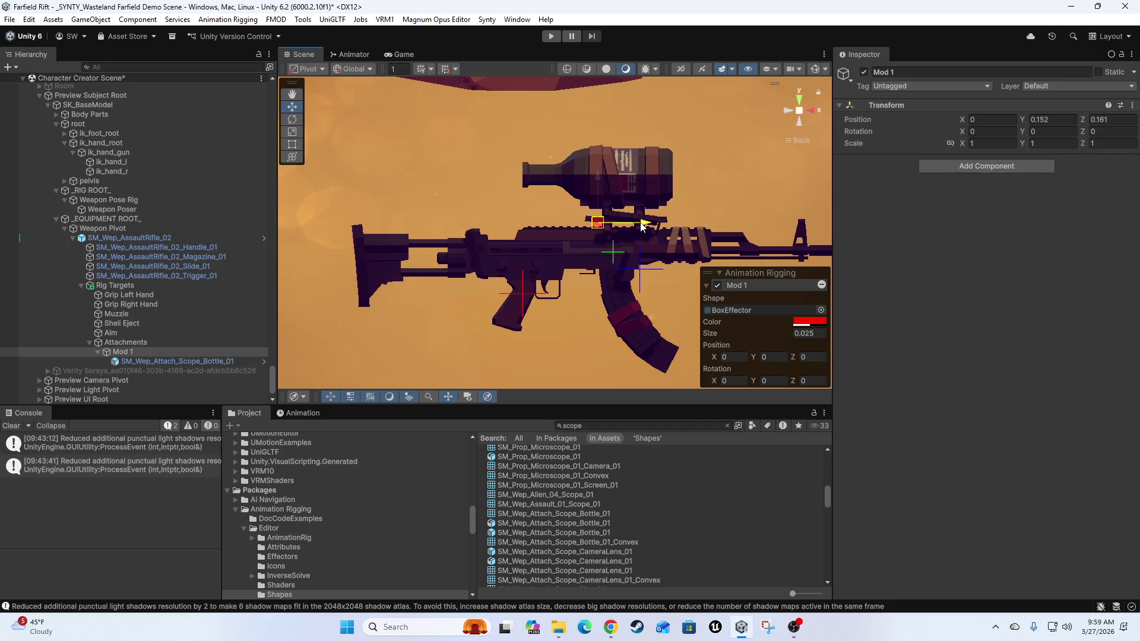
key(Right)
key(Right)
key(Right)
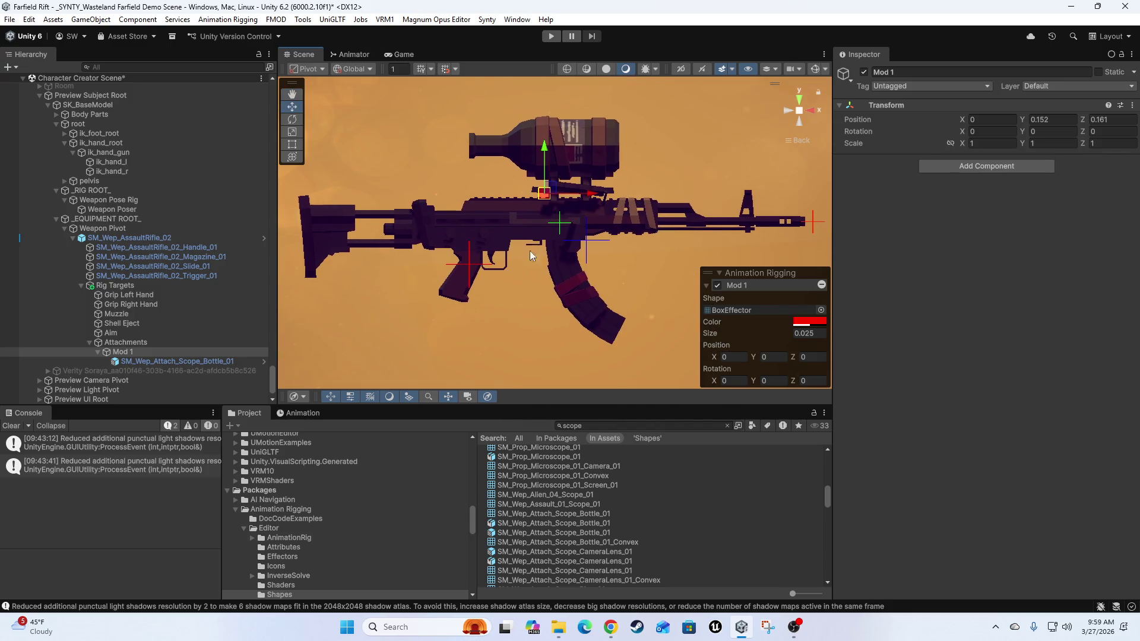
drag(438, 256, 800, 278)
click(814, 109)
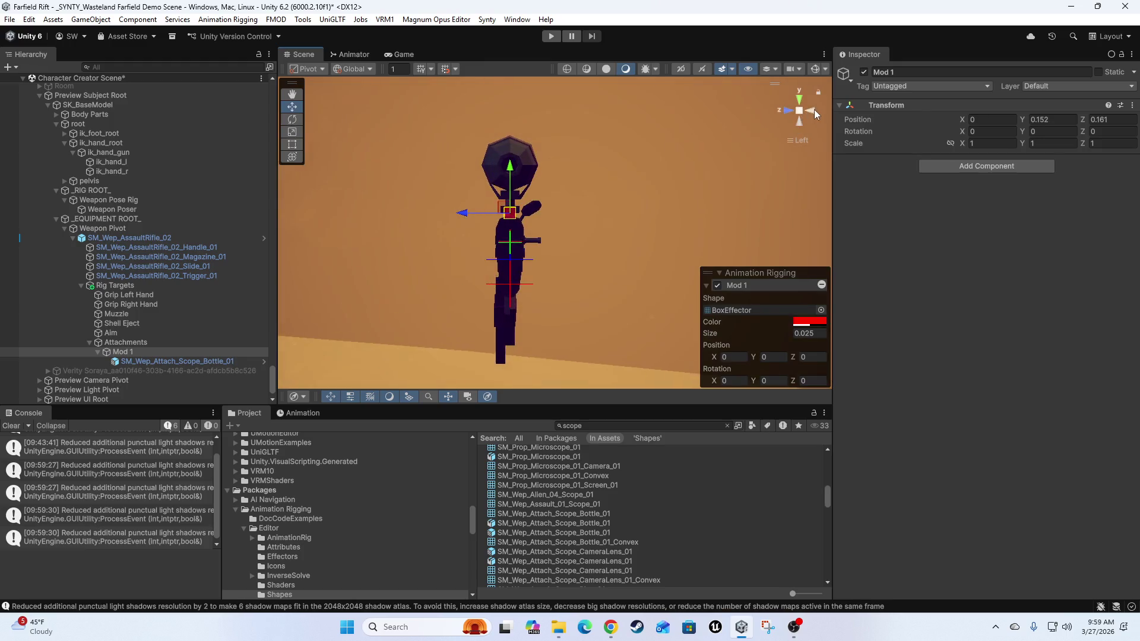
click(814, 110)
key(f)
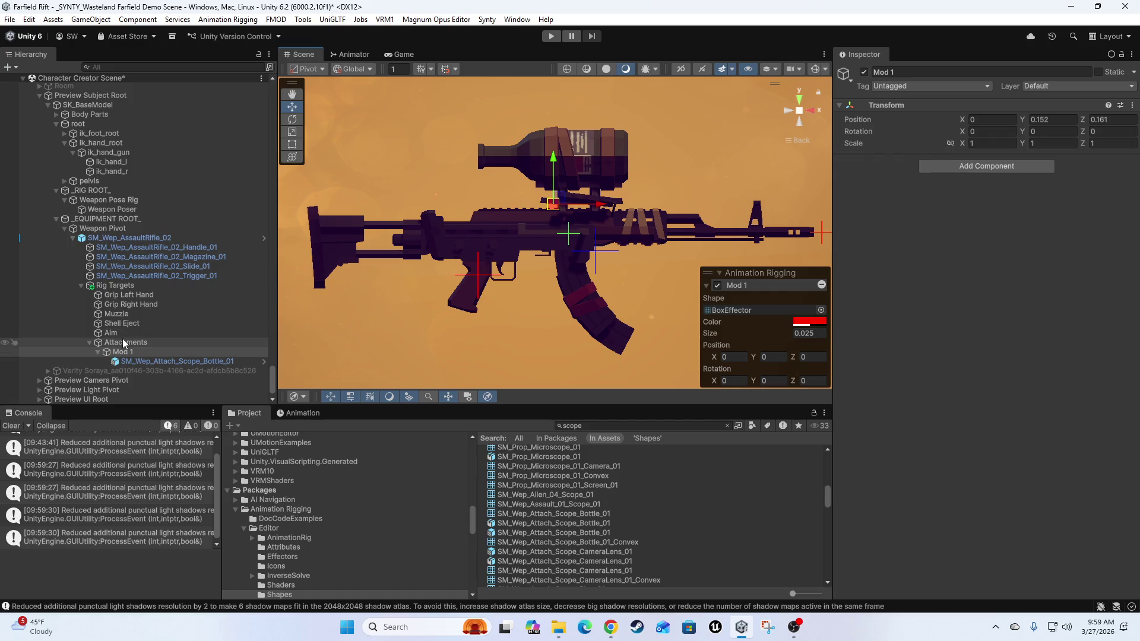
- Preview the SM_Wep_Mod_Attach_Scope_02 and Scope_03 prefabs
scroll(614, 527, down, 5)
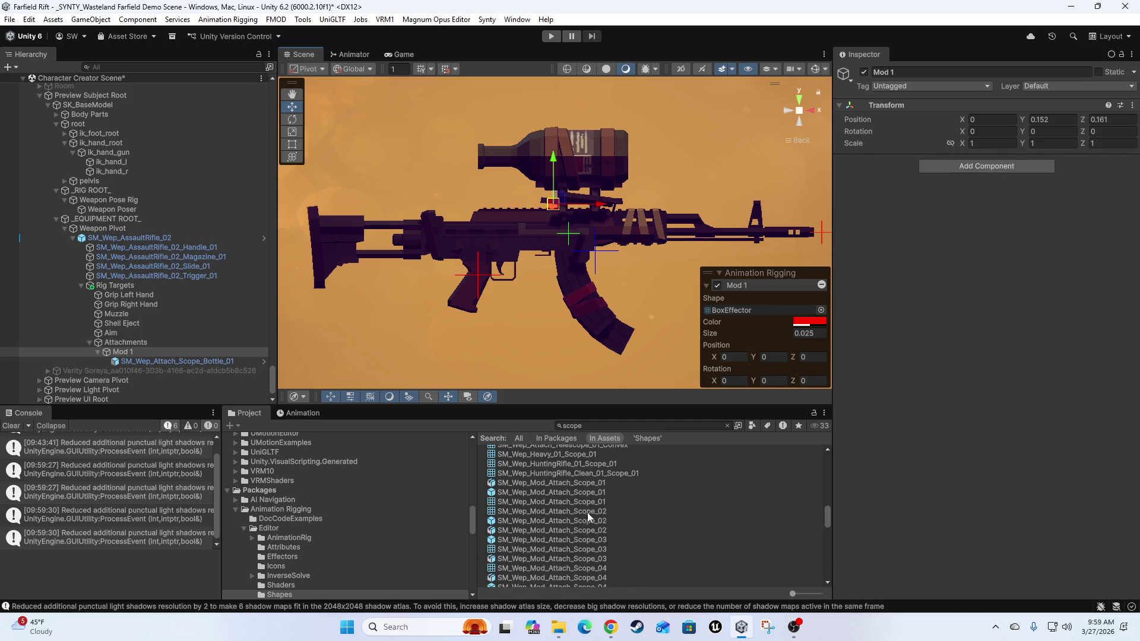
click(524, 520)
mouse_move(974, 471)
mouse_down()
mouse_move(796, 458)
mouse_move(964, 472)
mouse_move(852, 465)
mouse_move(929, 454)
mouse_move(1028, 474)
mouse_up()
click(519, 540)
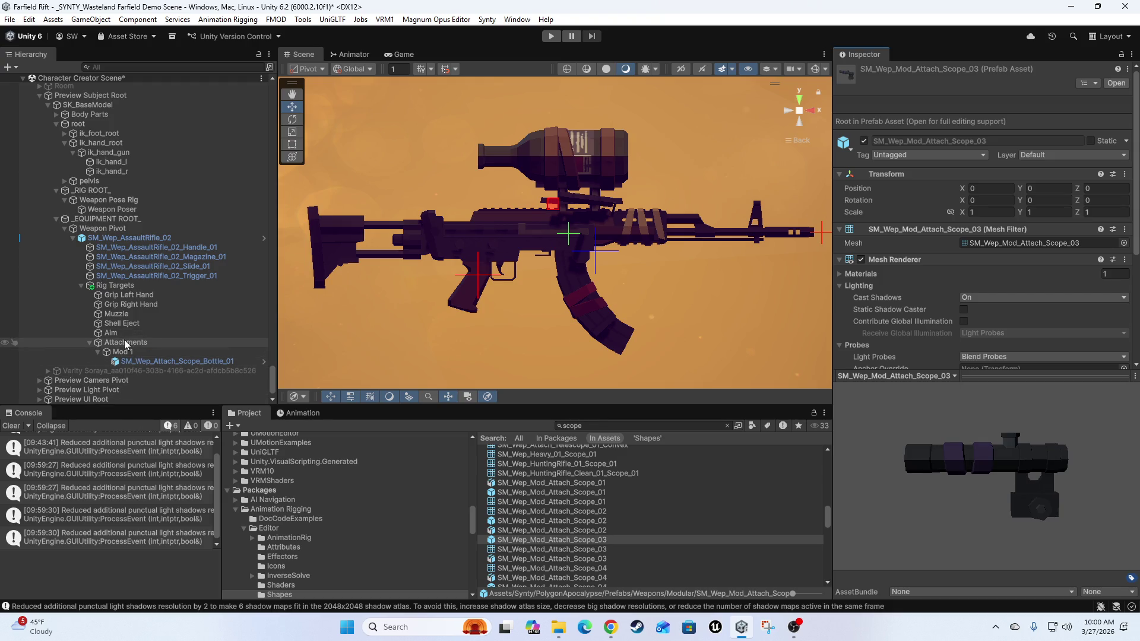
- Collapse Mod 1 and Rig Targets in the Hierarchy and select SM_Wep_AssaultRifle_02
click(124, 345)
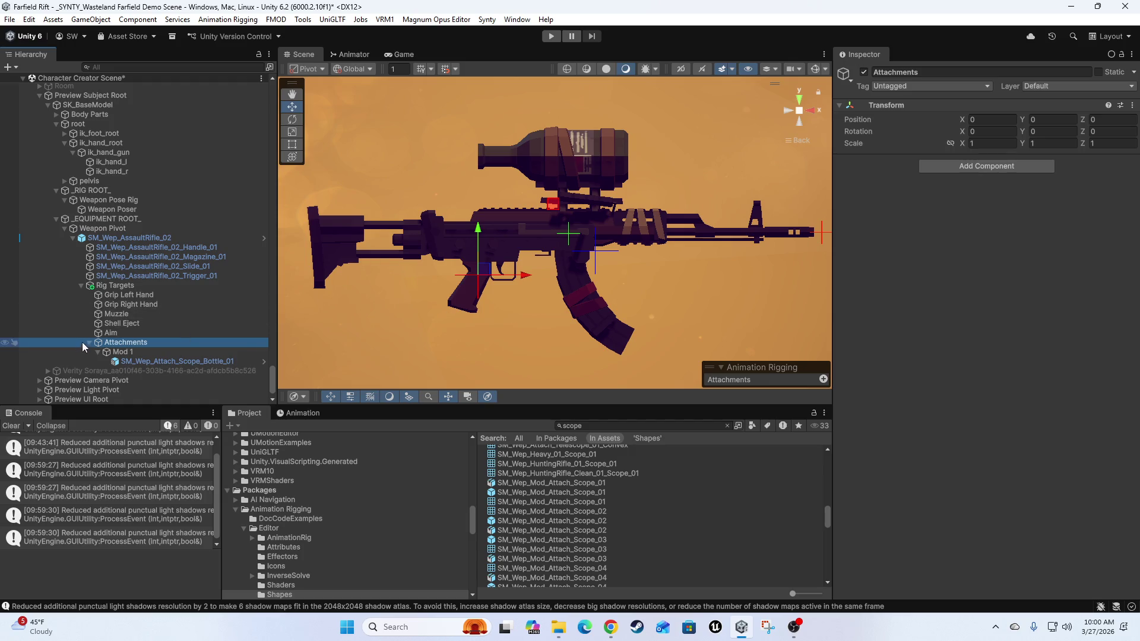
click(97, 352)
drag(470, 235, 507, 230)
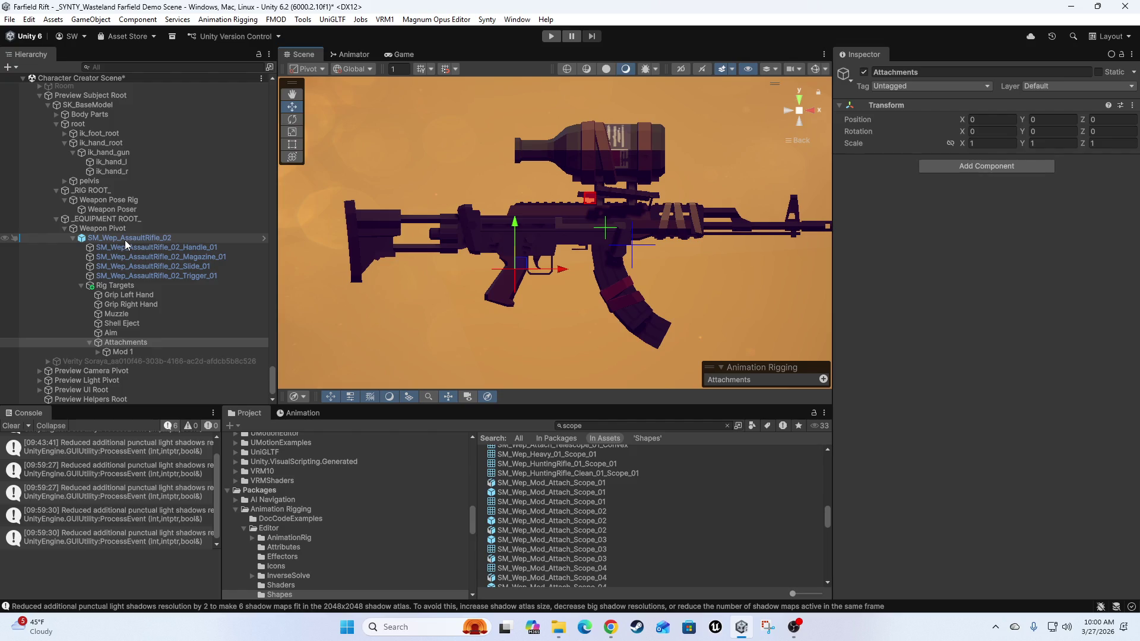
click(131, 287)
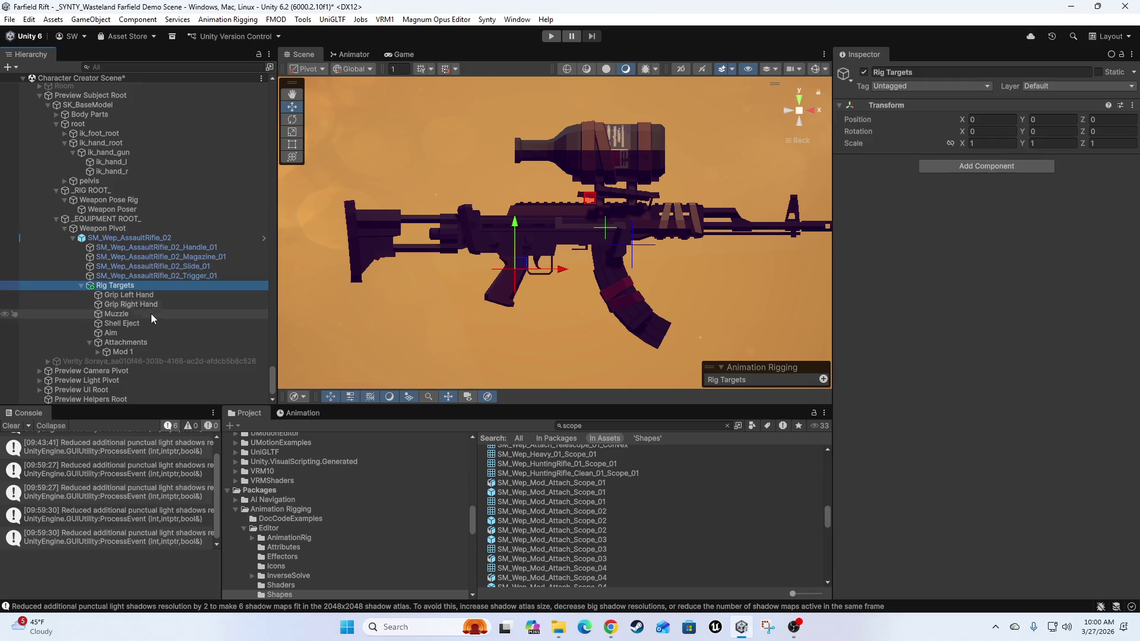
click(80, 285)
click(134, 284)
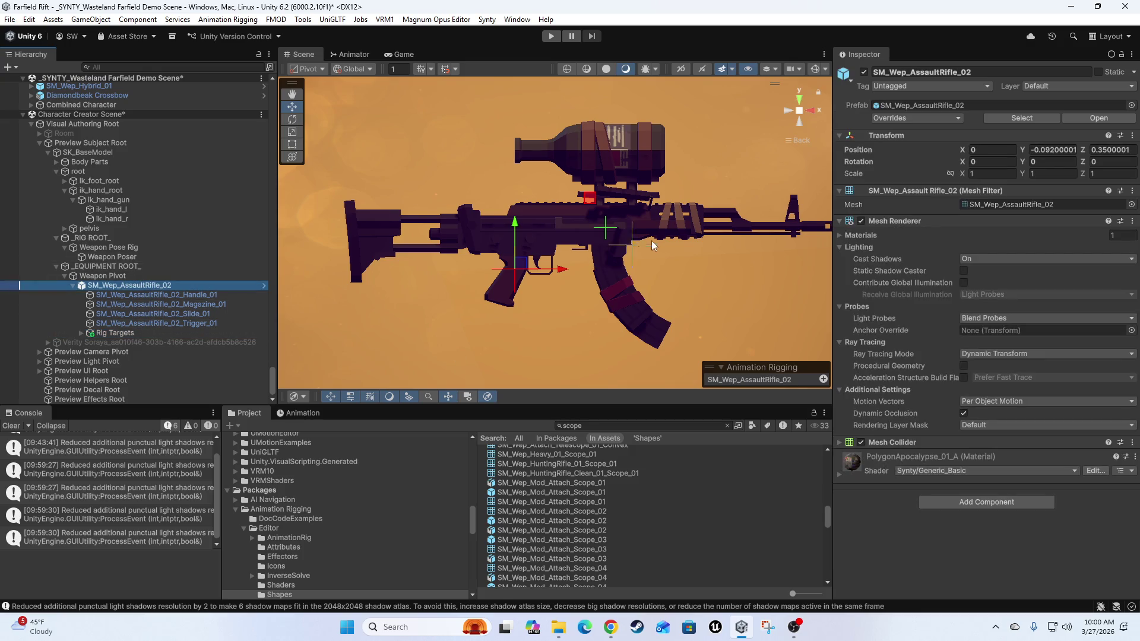
- Switch to perspective, orbit to view the scoped rifle among the rocks, and deselect
click(638, 250)
click(800, 113)
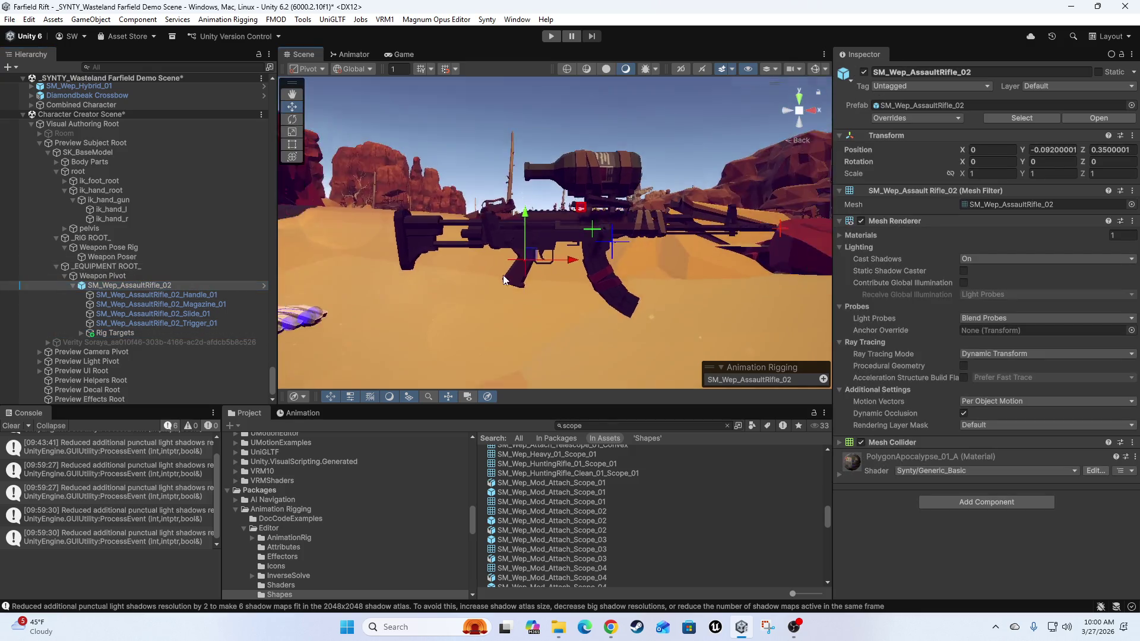
mouse_move(501, 280)
mouse_down()
mouse_move(582, 269)
mouse_move(412, 205)
mouse_move(706, 289)
mouse_move(616, 283)
mouse_move(532, 305)
mouse_move(572, 294)
mouse_move(614, 244)
mouse_move(571, 252)
mouse_move(656, 292)
mouse_move(660, 305)
mouse_up()
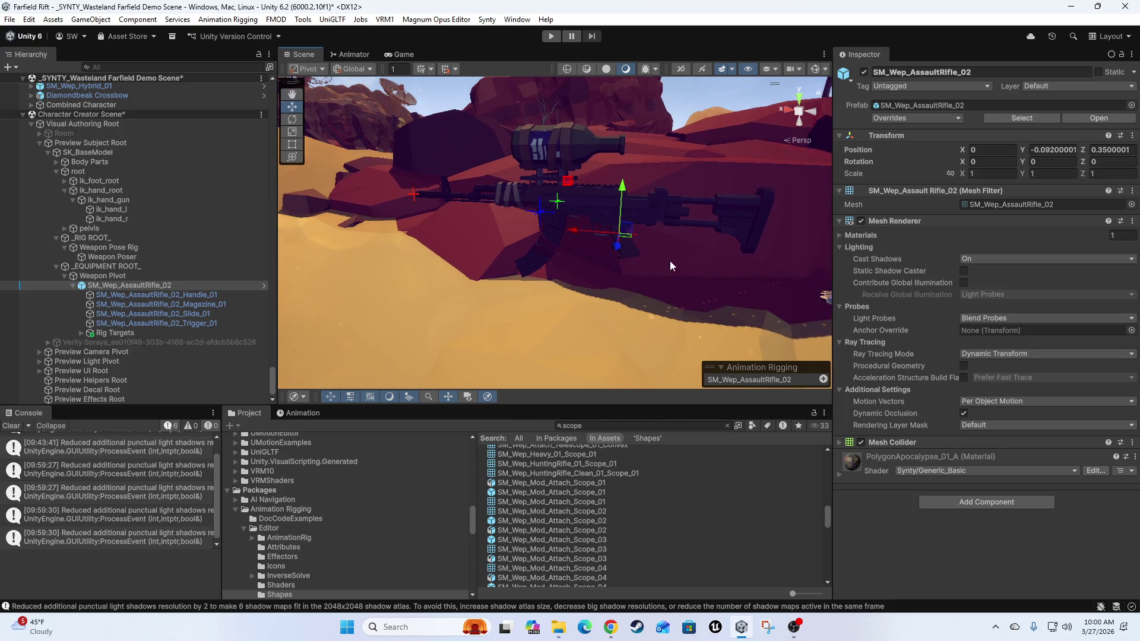
mouse_move(578, 299)
mouse_down()
mouse_move(588, 294)
mouse_move(570, 307)
mouse_up()
right_click(570, 306)
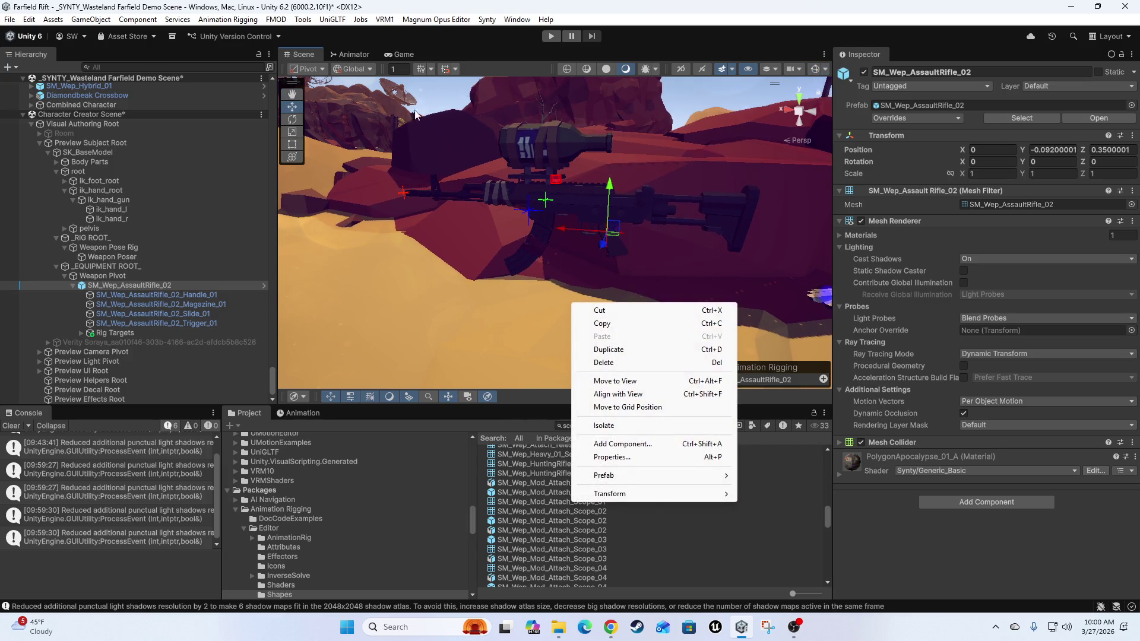
click(601, 276)
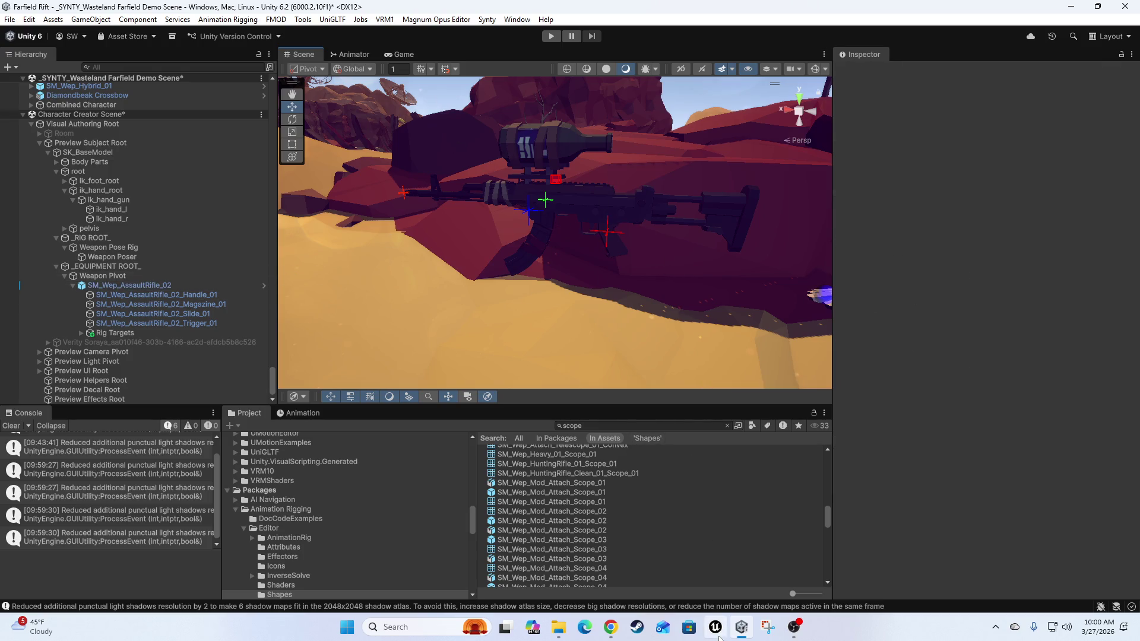
- Take a Window-mode snip of the Unity editor and close Snipping Tool
click(767, 627)
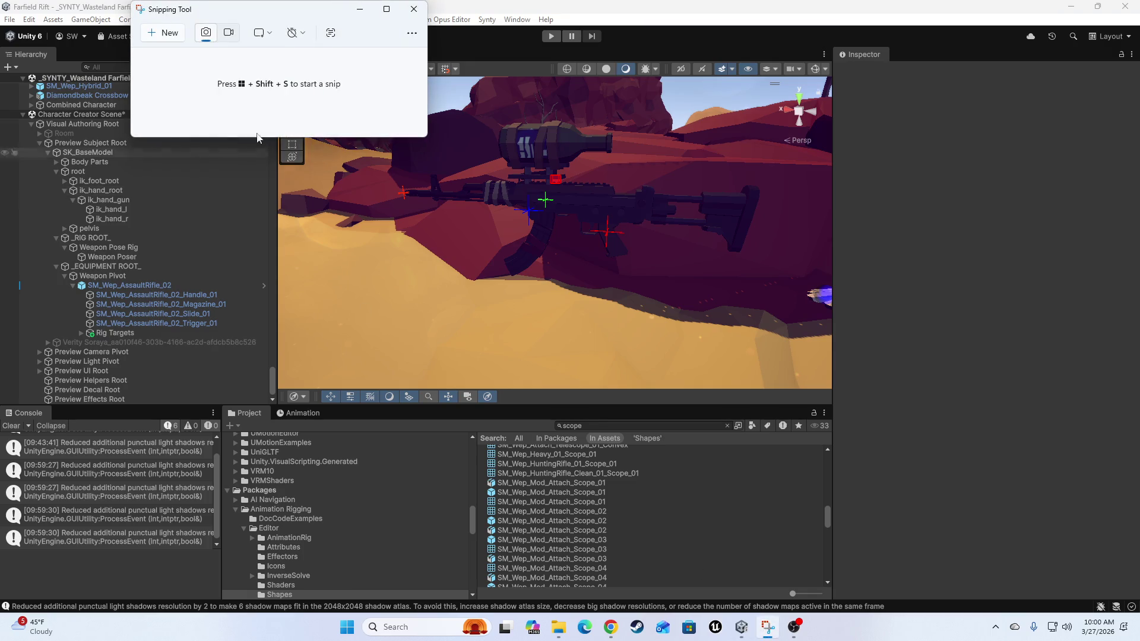
click(172, 35)
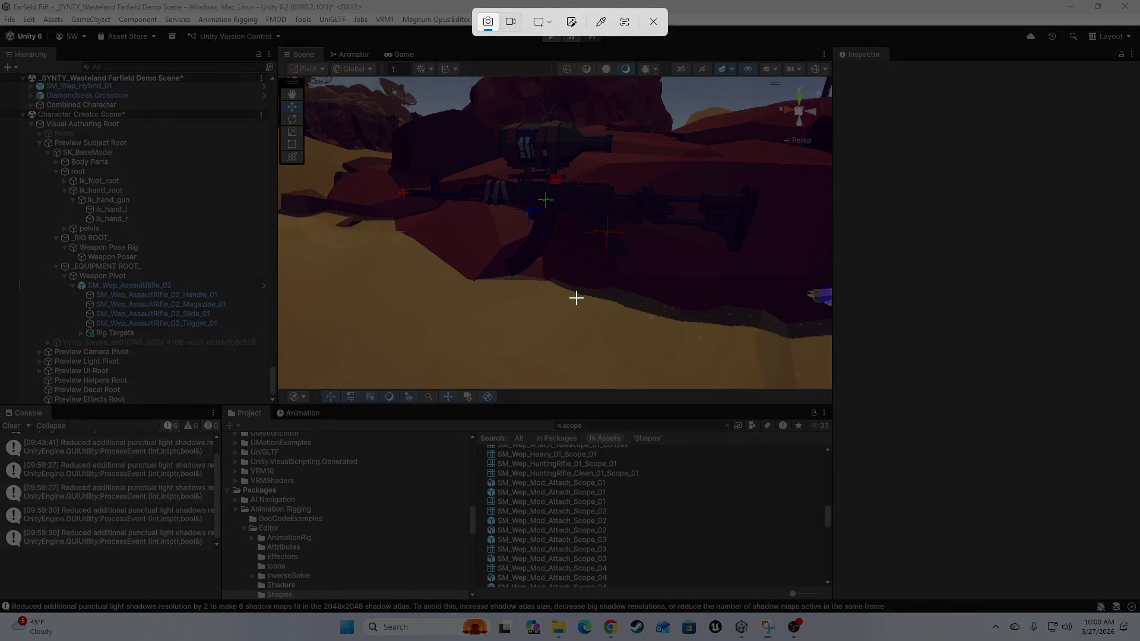
click(542, 24)
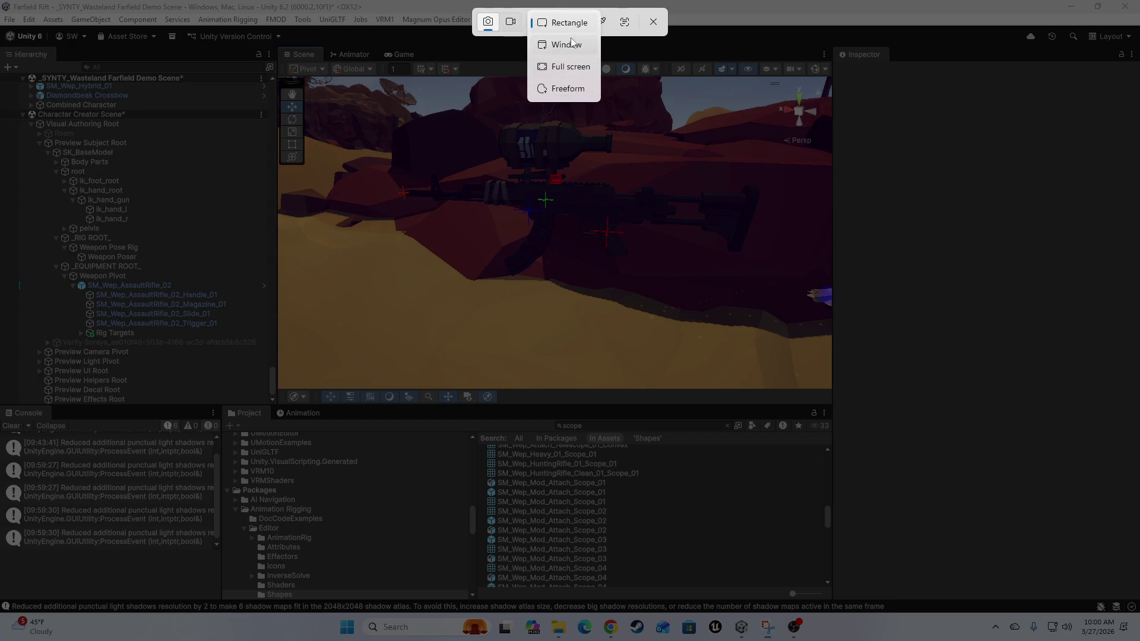
click(567, 45)
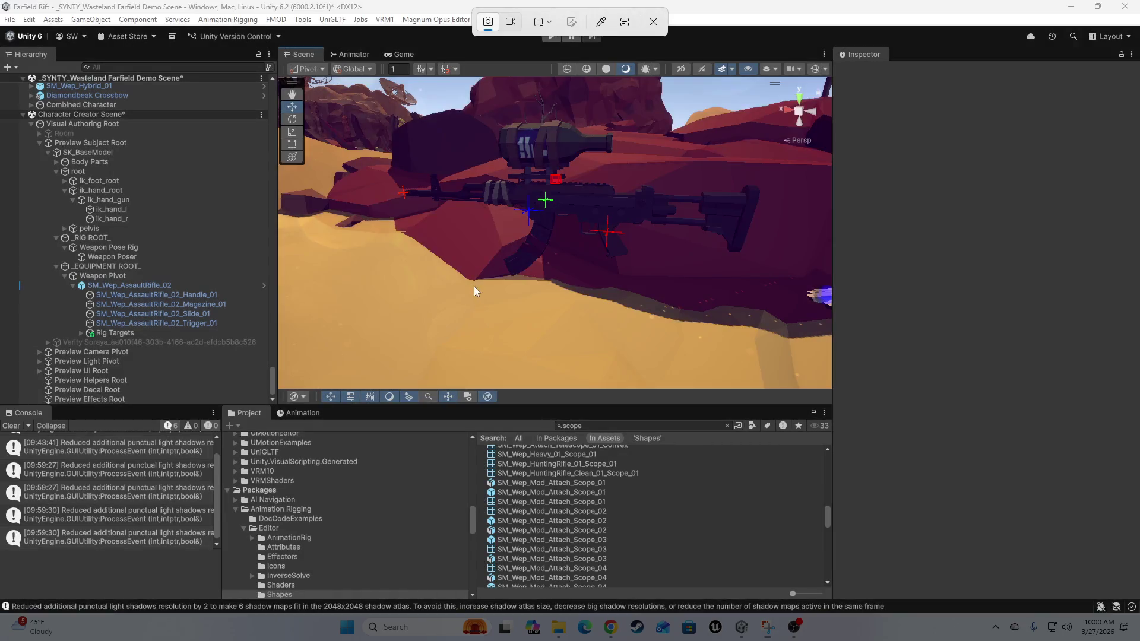
click(475, 286)
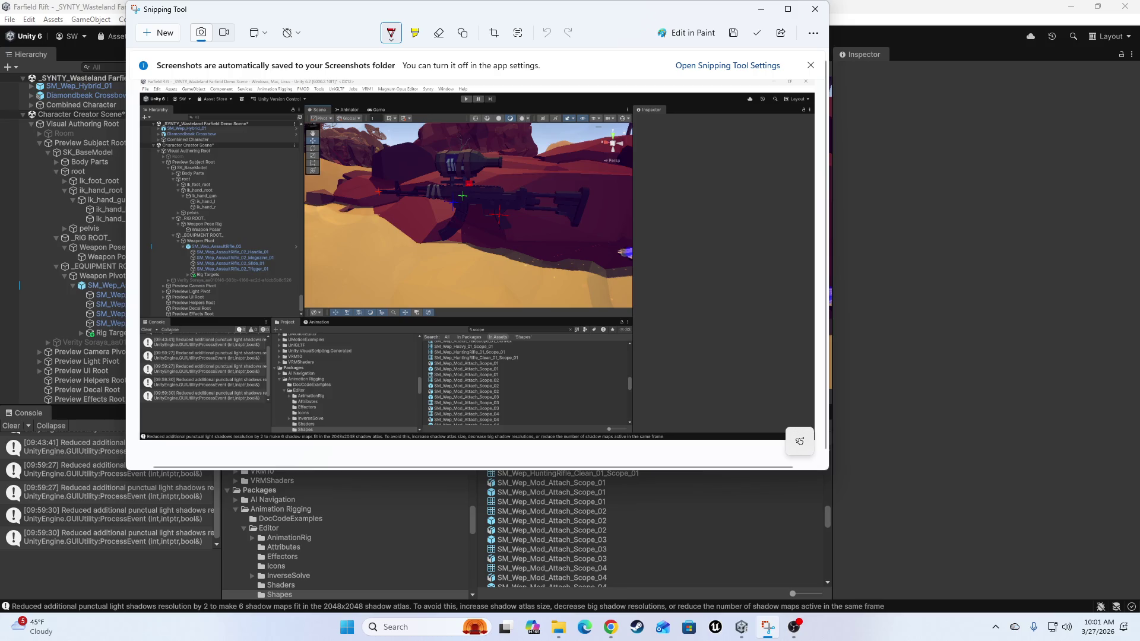
click(815, 8)
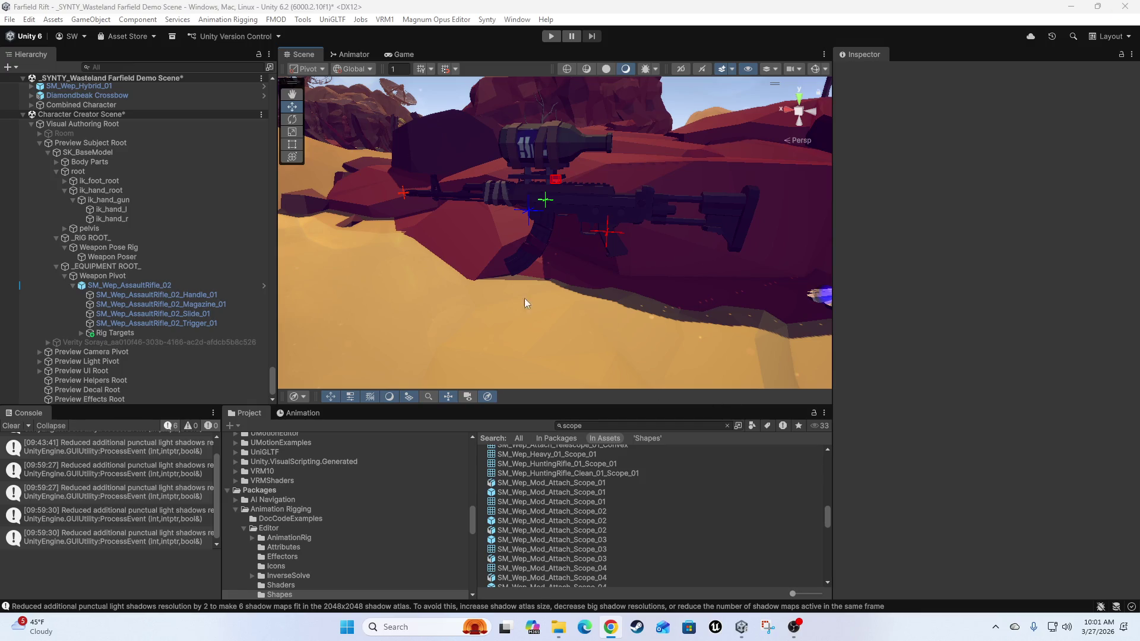
- Open the Magnum Opus Editor menu showing Launch Editor and Utilities
click(800, 634)
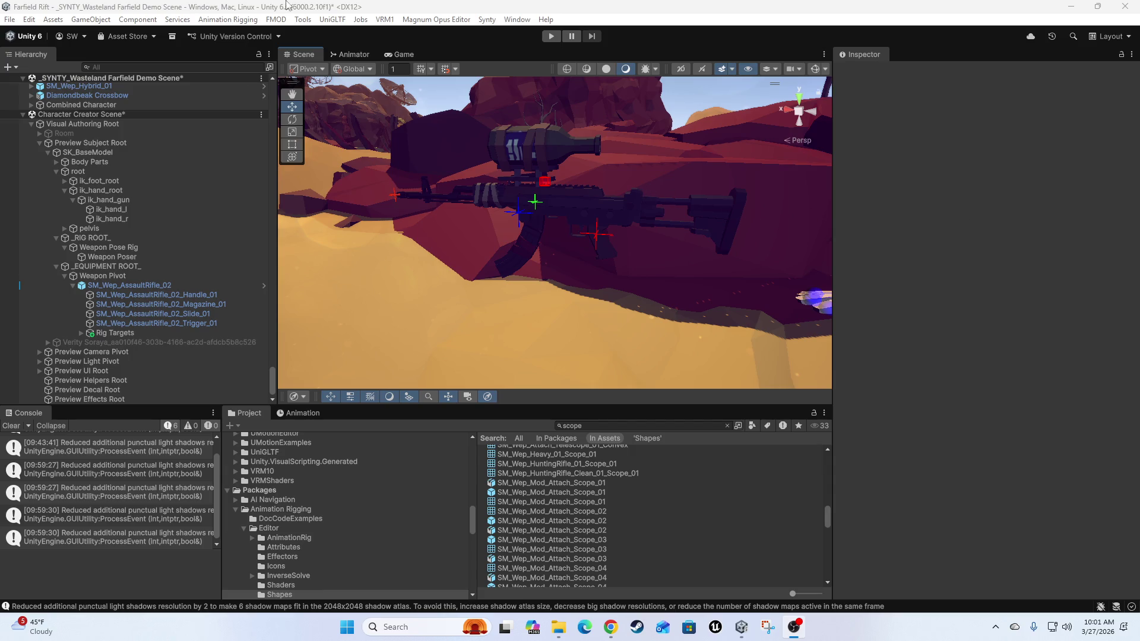
click(455, 21)
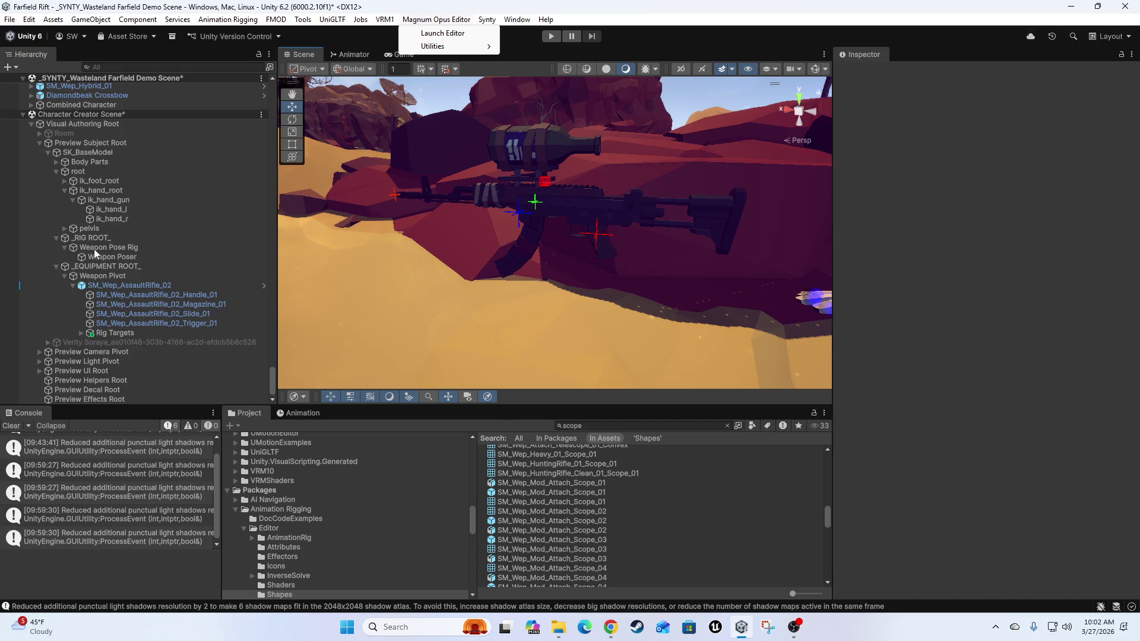
- Select Weapon Pivot and inspect Weapon Poser's Multi-Parent Constraint
click(104, 276)
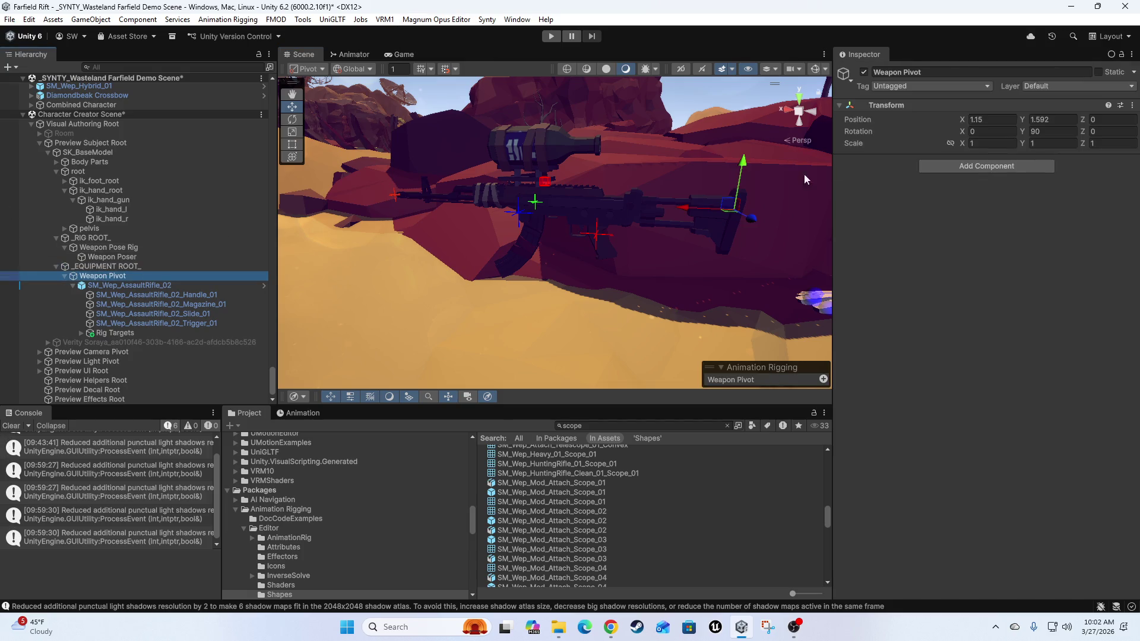
mouse_move(699, 307)
mouse_down()
mouse_move(593, 287)
mouse_move(416, 284)
mouse_up()
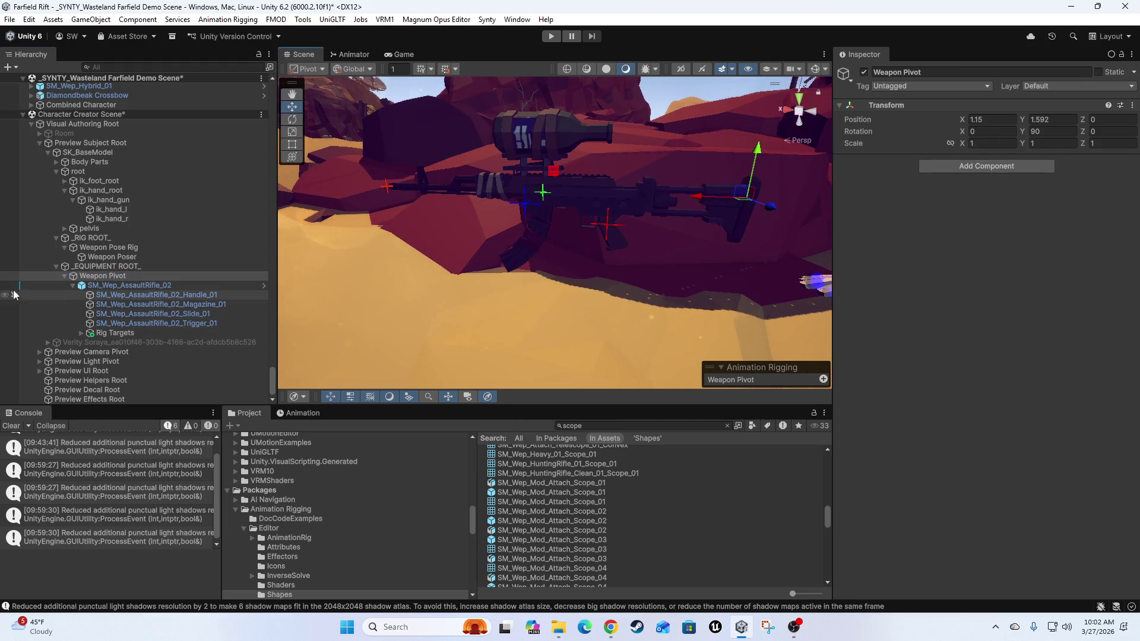
click(104, 258)
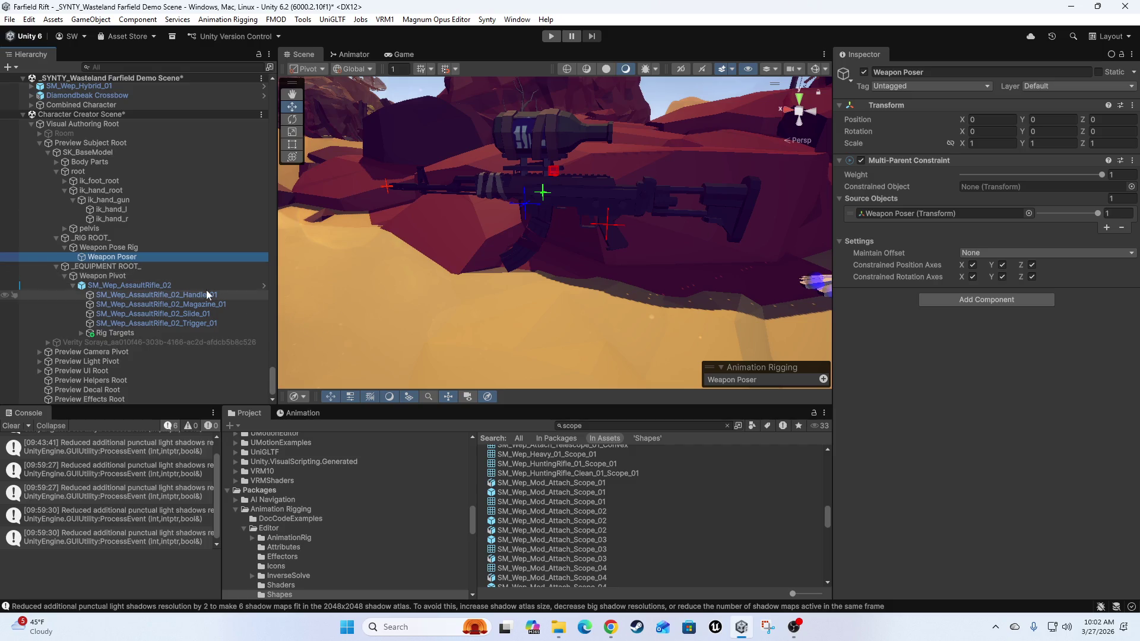
click(108, 275)
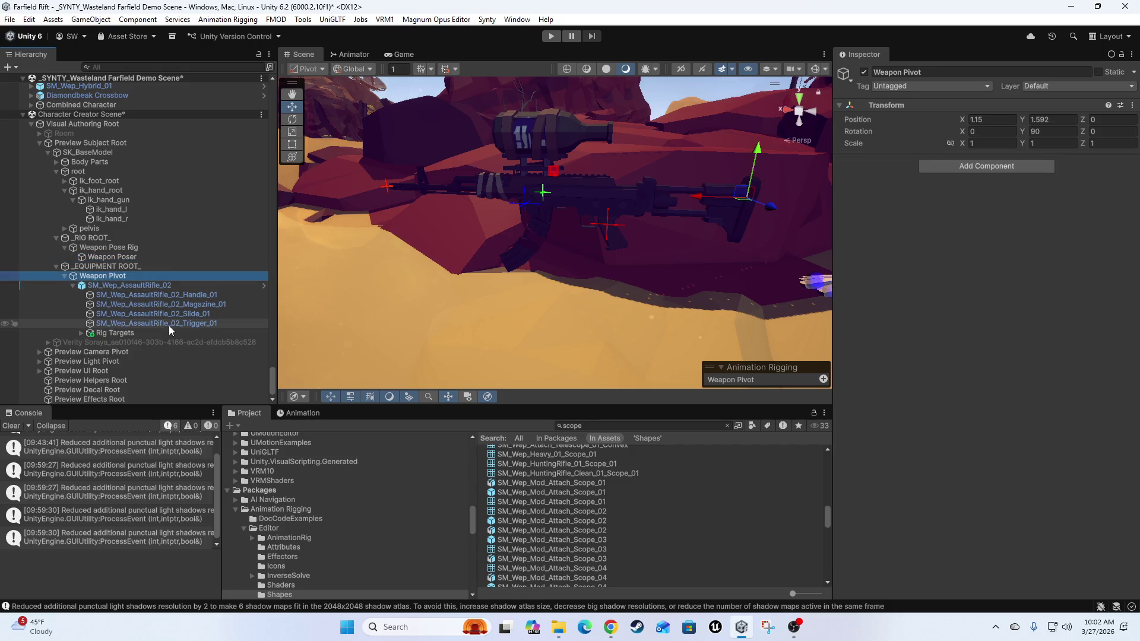
- Rename the pivot to 'Weapon Pivot_SM_Wep_AssaultRifle_02' and expand Rig Targets
click(128, 285)
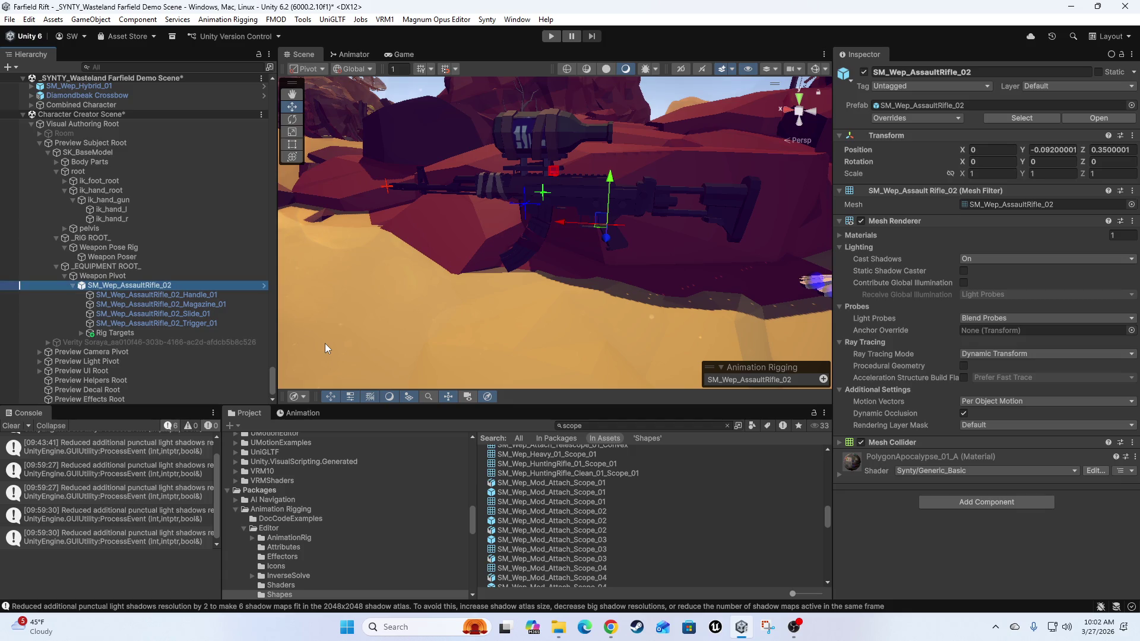
click(141, 277)
click(141, 277)
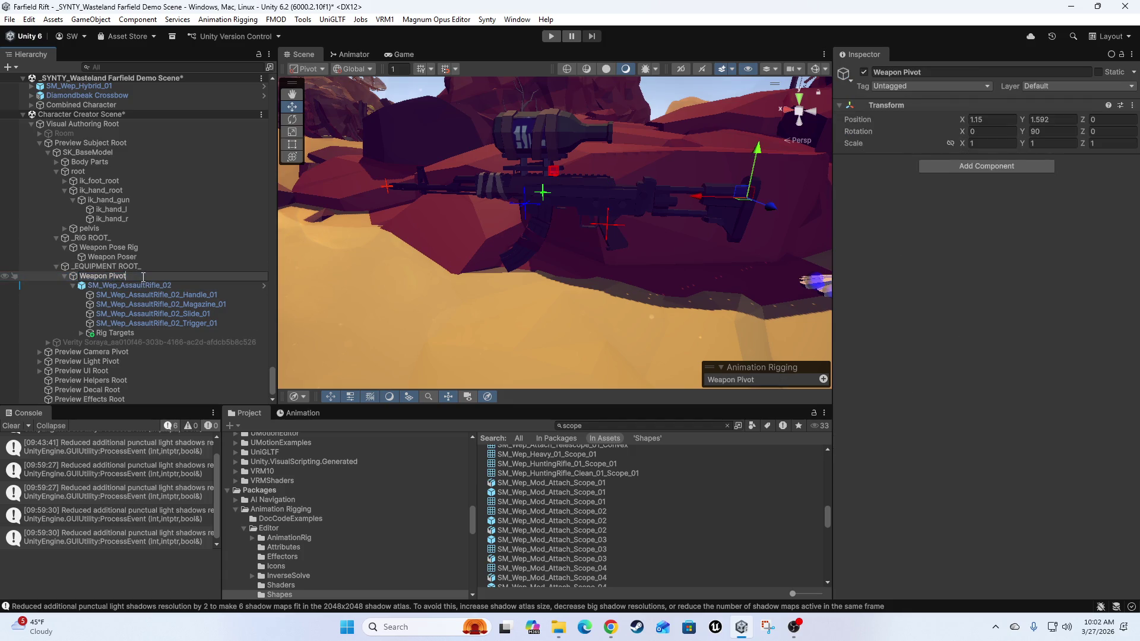
text(_SM_Wep_AssaultRifle_02)
key(Return)
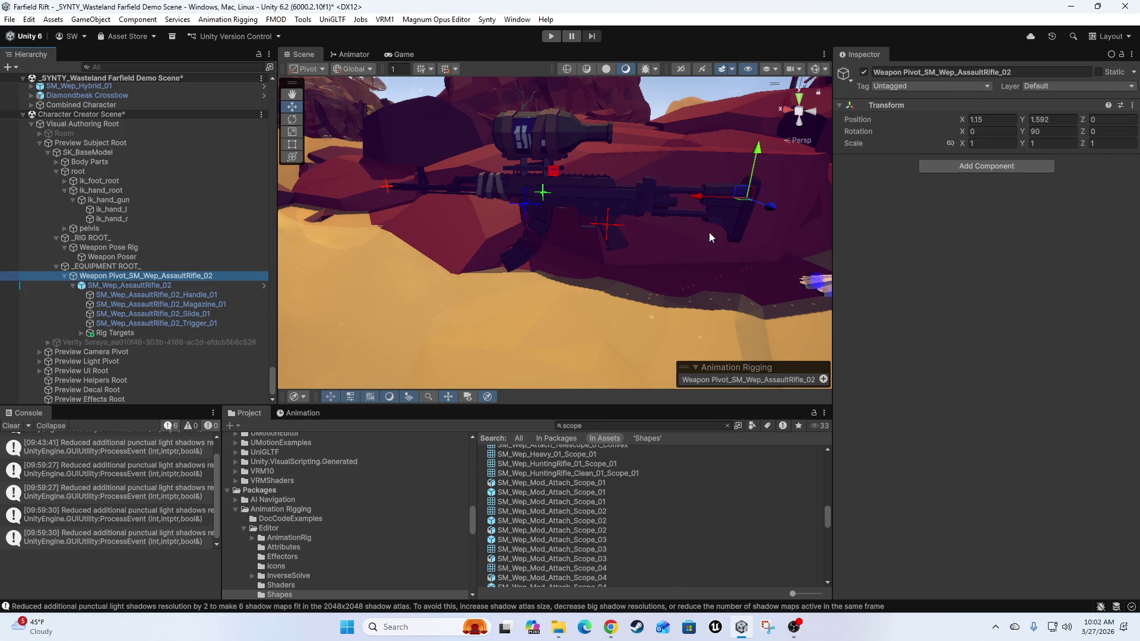
click(108, 266)
click(112, 276)
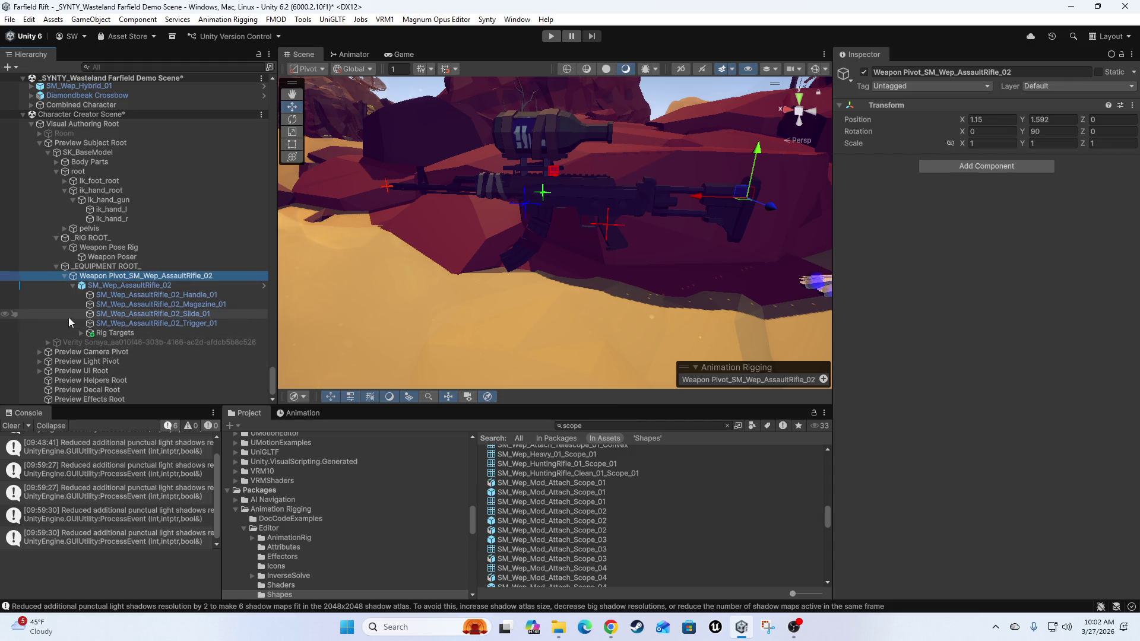
click(81, 333)
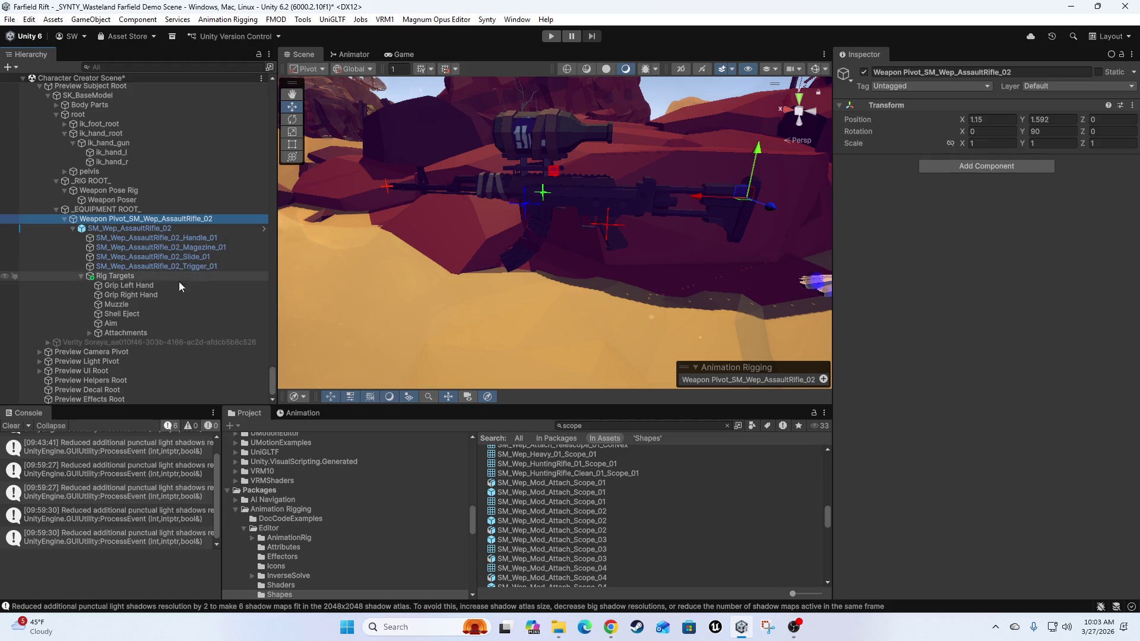
- Select the Shell Eject target under Attachments and set the move handles to Local orientation
click(89, 333)
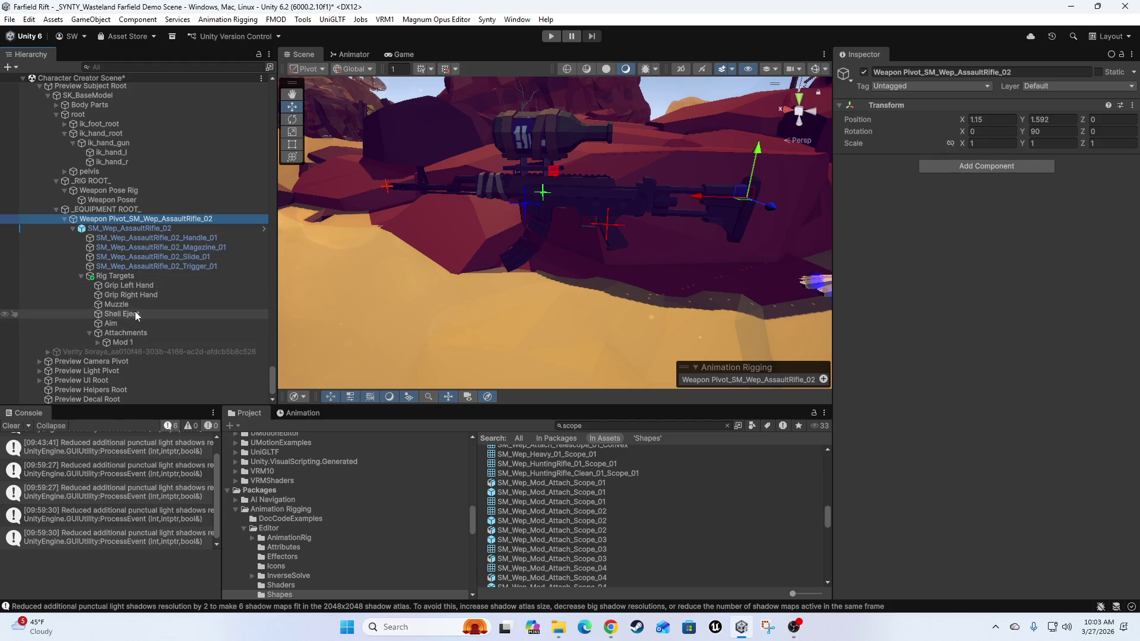
click(138, 314)
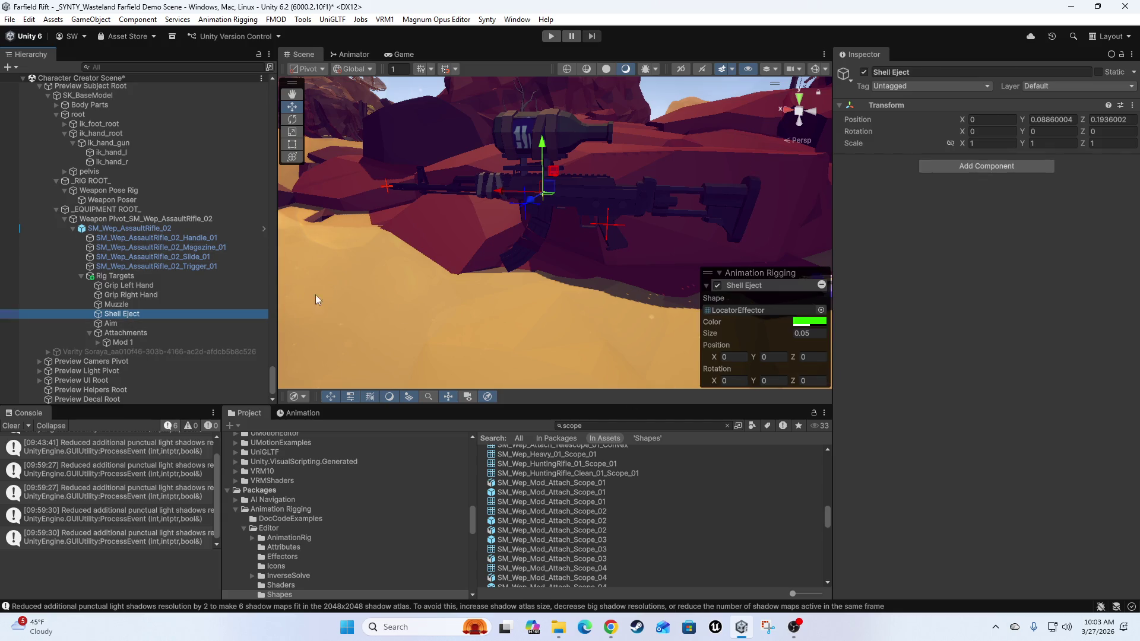
mouse_move(598, 276)
mouse_down()
mouse_move(589, 260)
mouse_move(571, 279)
mouse_move(609, 265)
mouse_move(580, 257)
mouse_move(467, 286)
mouse_move(547, 276)
mouse_up()
key(x)
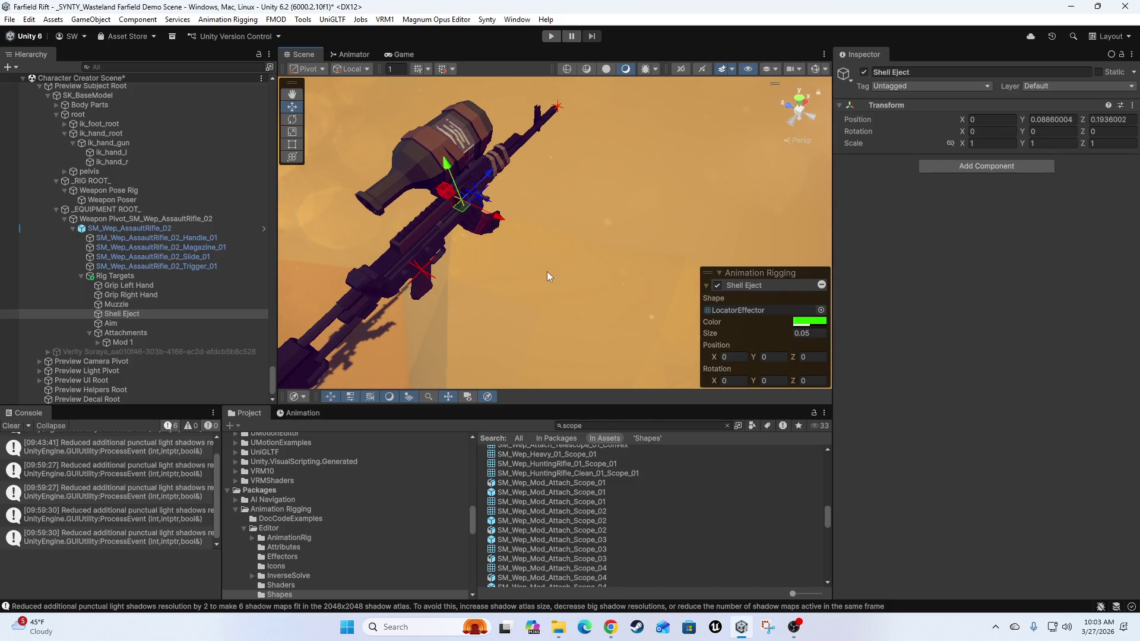
key(x)
key(x)
- Frame the rifle close up and search the Project assets for 'shells'
mouse_move(496, 248)
mouse_down()
mouse_move(570, 157)
mouse_move(617, 148)
mouse_move(541, 219)
mouse_move(608, 262)
mouse_move(579, 270)
mouse_move(494, 201)
mouse_up()
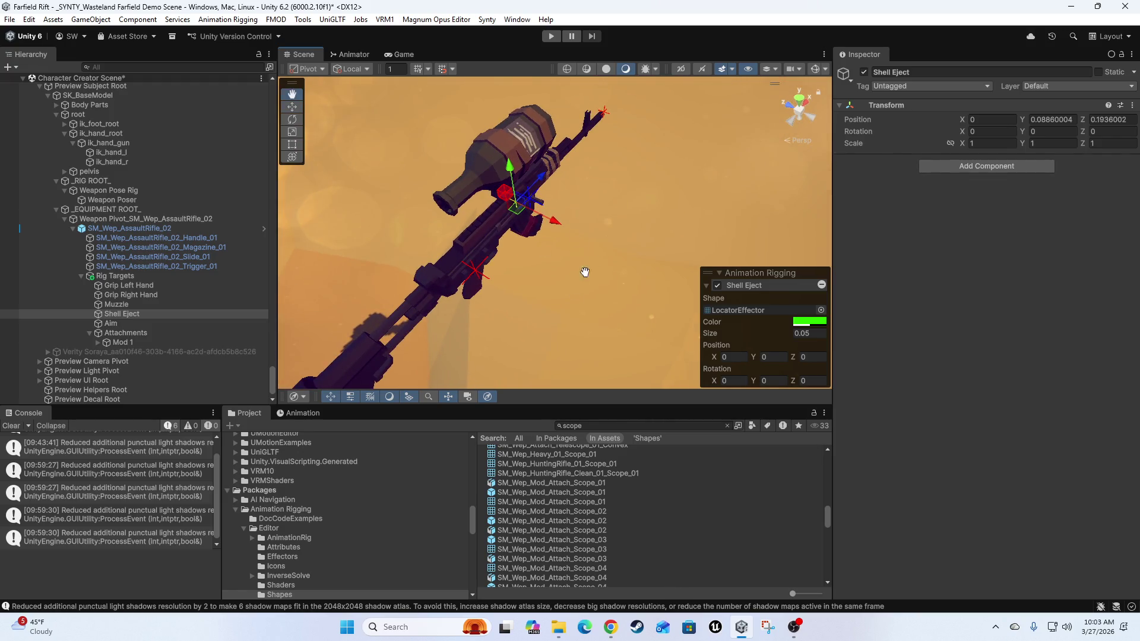
drag(577, 283, 575, 161)
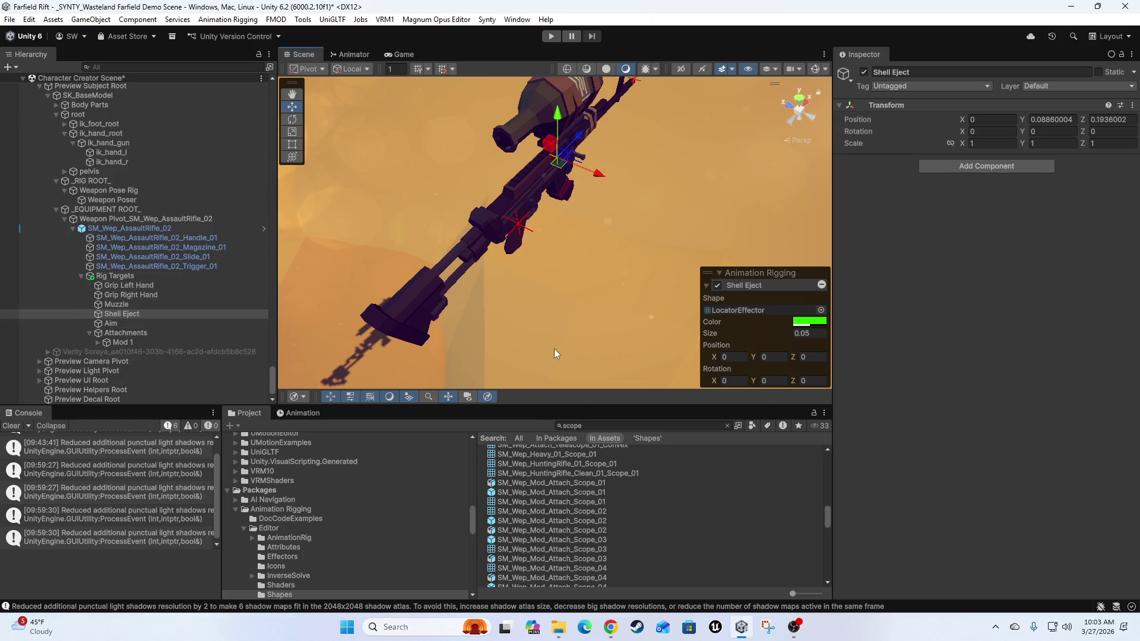
click(611, 425)
text(sh)
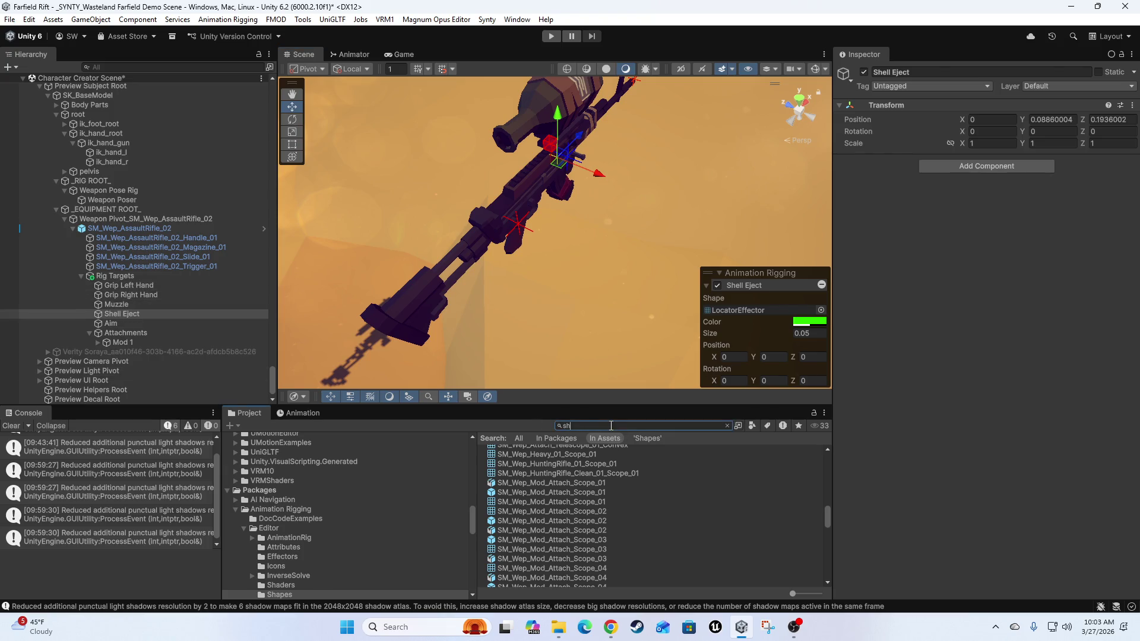
text(ells)
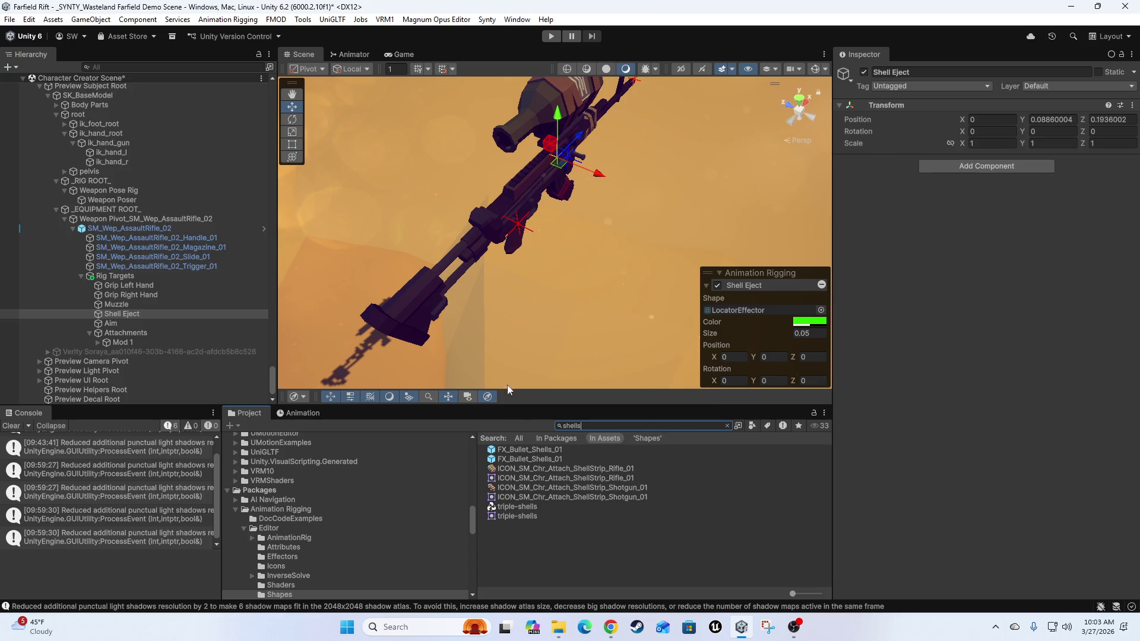
- Drag the FX_Bullet_Shells_01 effect from the search results into the Hierarchy
click(521, 450)
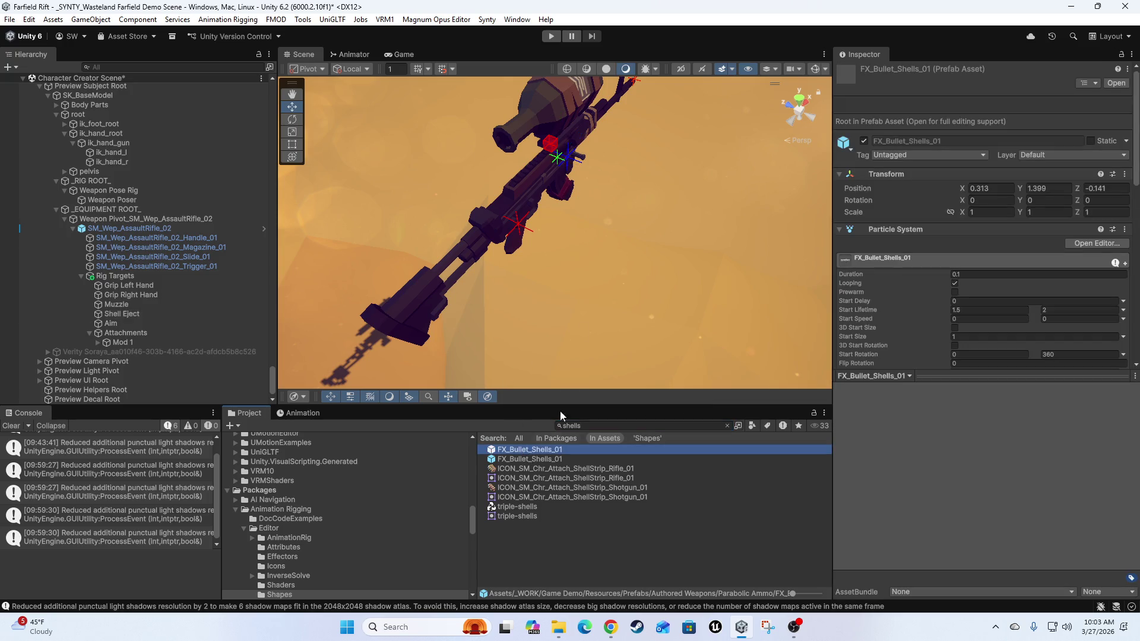
mouse_move(764, 179)
mouse_down()
mouse_move(694, 204)
mouse_move(588, 179)
mouse_move(667, 223)
mouse_move(603, 261)
mouse_up()
click(511, 451)
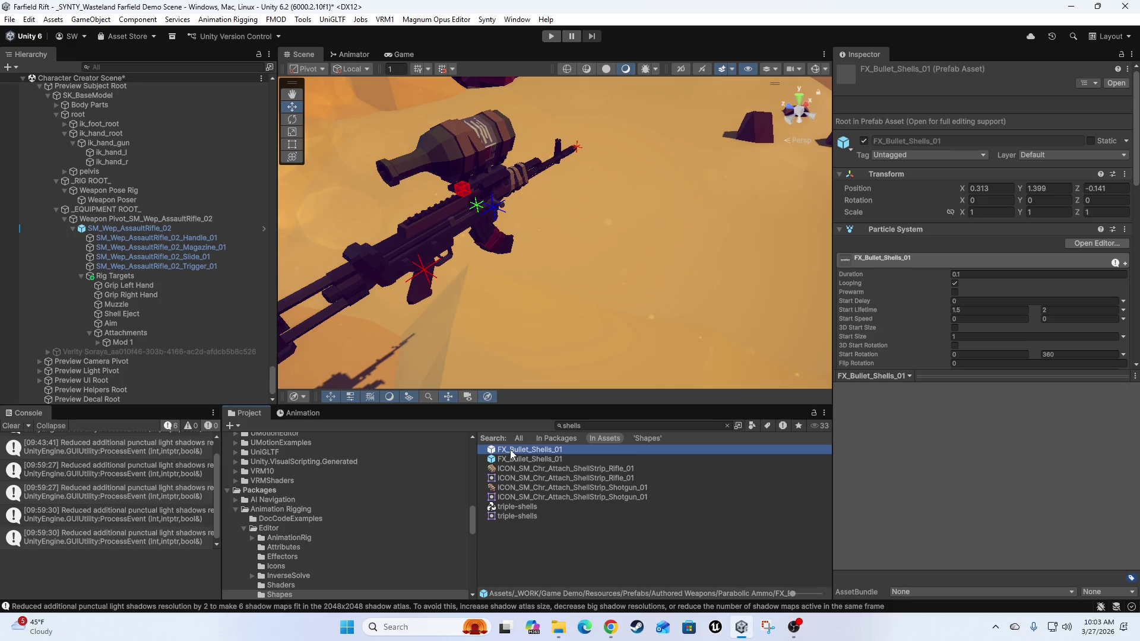
mouse_move(510, 449)
mouse_down()
mouse_move(136, 331)
mouse_move(137, 261)
mouse_move(136, 300)
mouse_up()
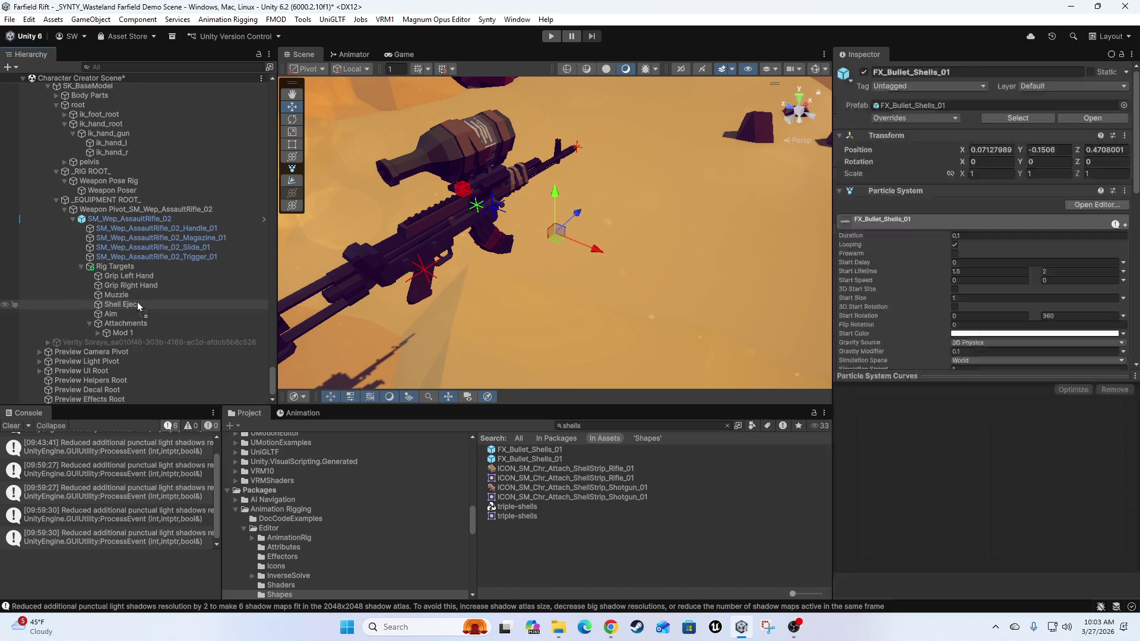
- Parent FX_Bullet_Shells_01 under Shell Eject at position 0, 0, 0 and watch the casings eject
click(1006, 146)
text(0)
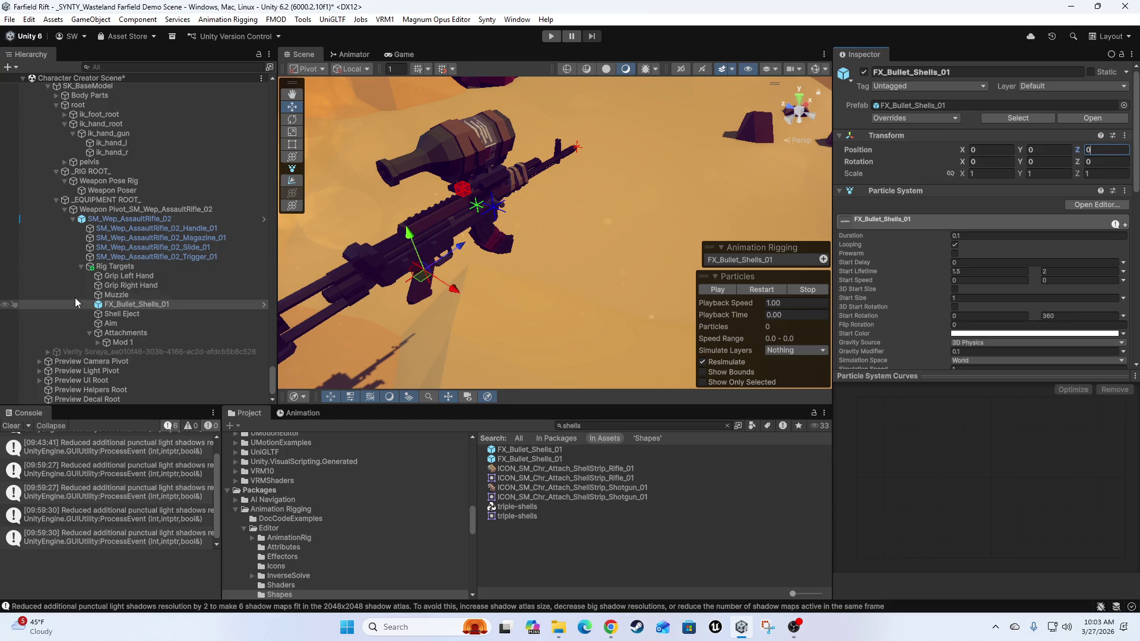
click(117, 306)
drag(131, 323, 128, 321)
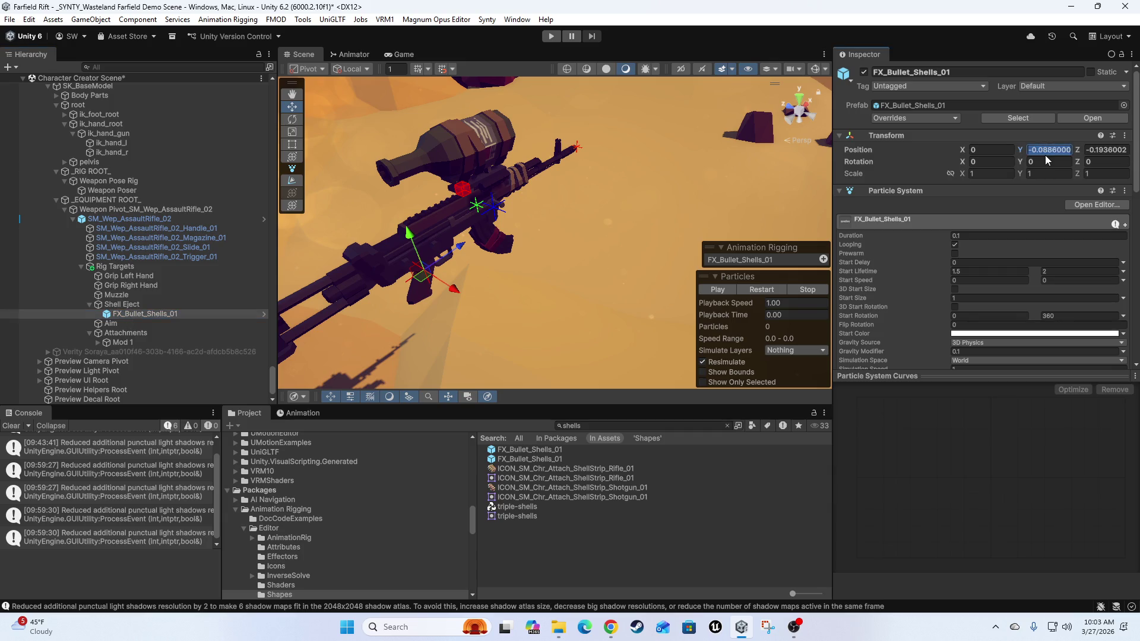
text(0)
key(Tab)
text(0)
mouse_move(508, 151)
mouse_down()
mouse_move(507, 265)
mouse_move(460, 276)
mouse_up()
mouse_move(552, 227)
mouse_down()
mouse_move(614, 286)
mouse_move(570, 237)
mouse_move(474, 260)
mouse_move(458, 241)
mouse_move(521, 274)
mouse_move(451, 285)
mouse_move(493, 232)
mouse_move(565, 328)
mouse_move(483, 355)
mouse_move(689, 171)
mouse_move(517, 214)
mouse_move(678, 253)
mouse_move(410, 291)
mouse_move(440, 293)
mouse_move(456, 323)
mouse_move(450, 372)
mouse_move(525, 251)
mouse_move(586, 247)
mouse_move(580, 223)
mouse_move(478, 216)
mouse_move(645, 297)
mouse_move(511, 228)
mouse_move(593, 276)
mouse_move(536, 284)
mouse_move(551, 315)
mouse_up()
scroll(557, 305, up, 10)
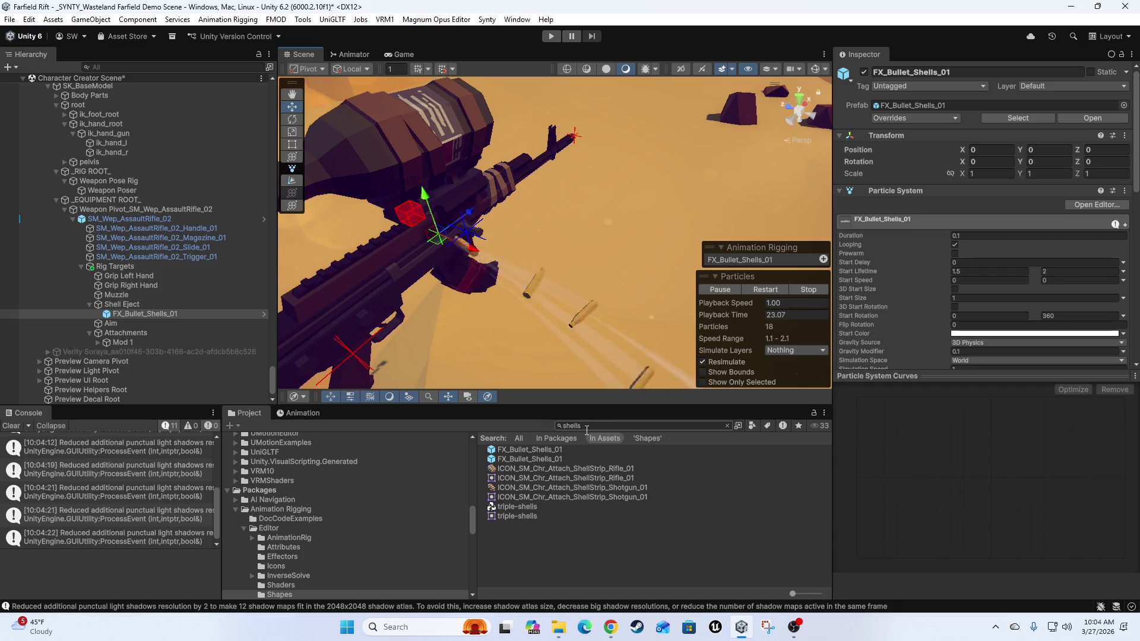
- Select FX_Bullet_Shells_01, restart its preview with Stop and Play, and frame the emitter
click(128, 305)
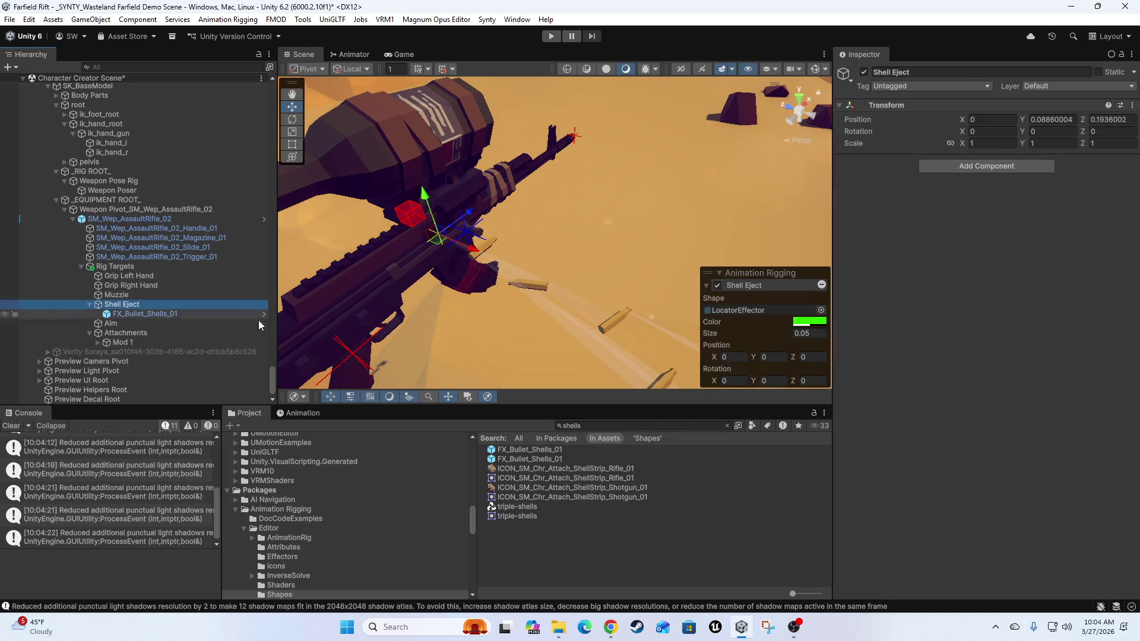
click(150, 313)
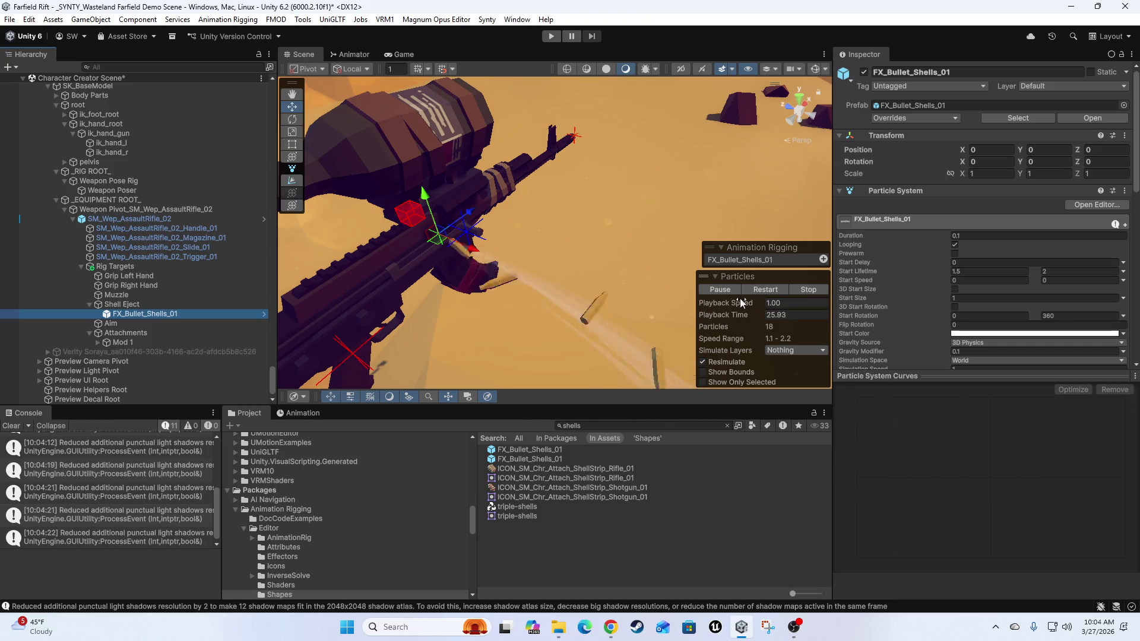
click(808, 290)
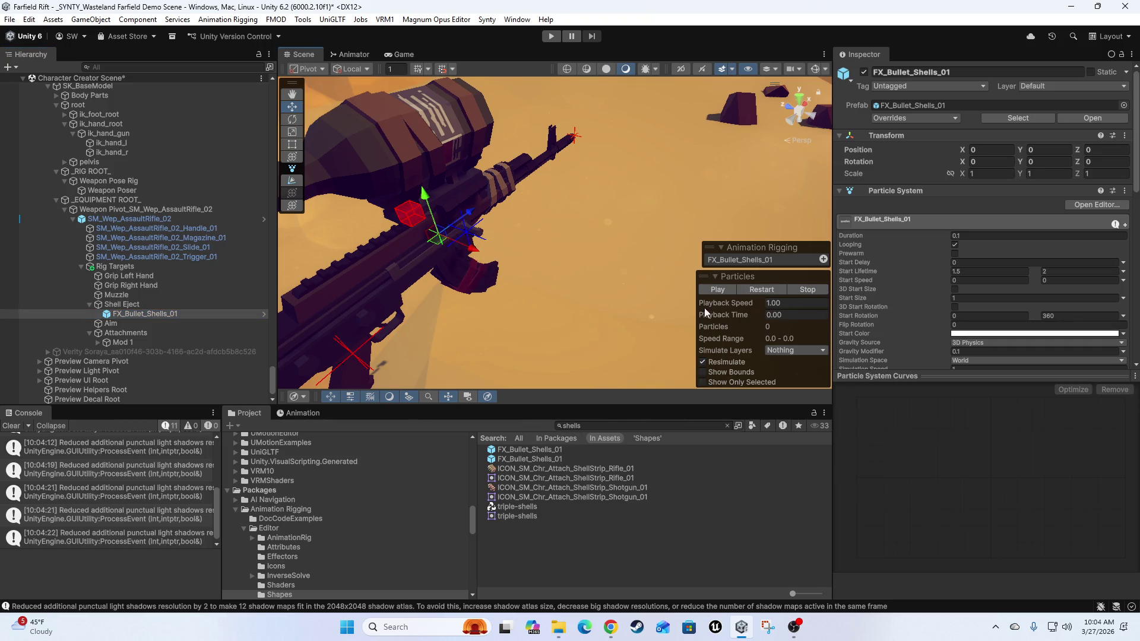
click(759, 289)
click(804, 290)
key(f)
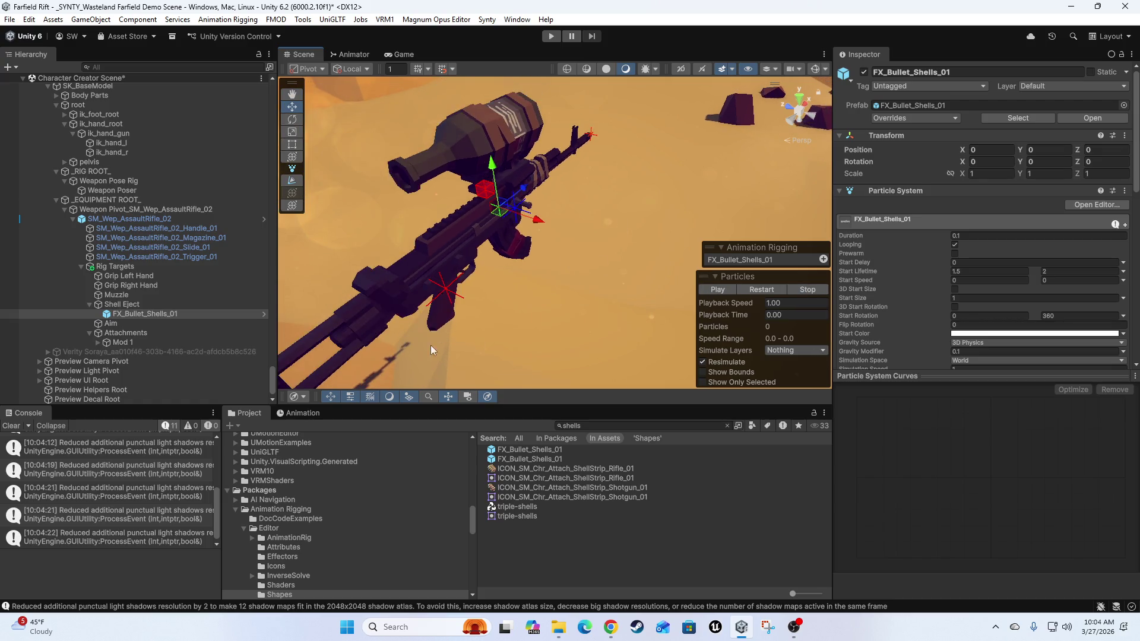
- Set the preview's Simulate Layers to Everything, follow the shell trail, then stop the preview
click(116, 305)
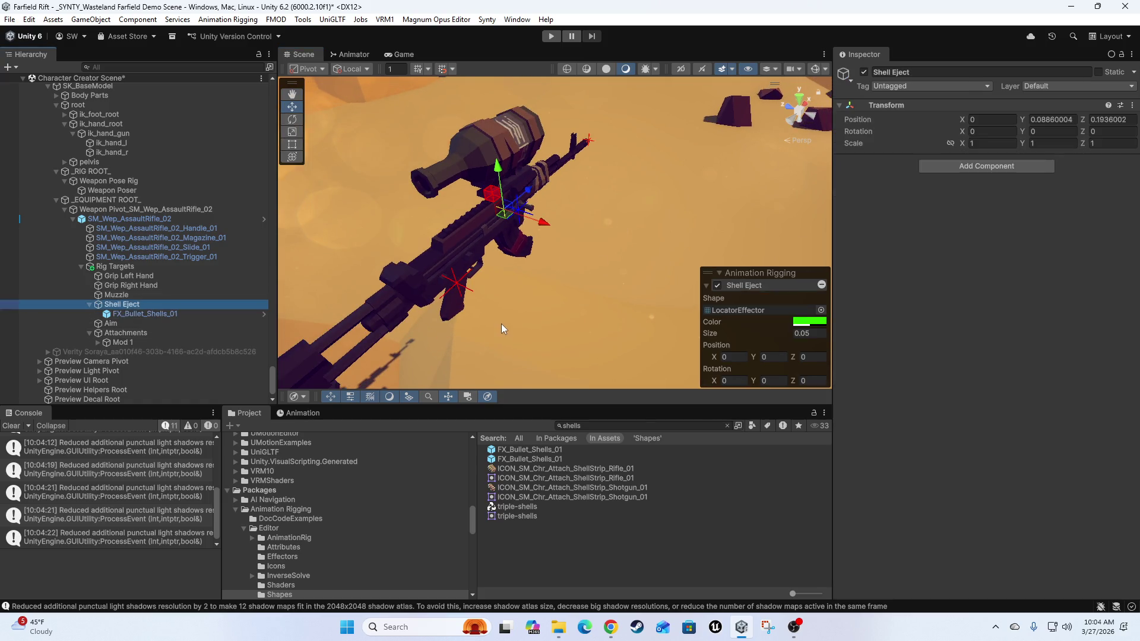
click(147, 313)
mouse_move(547, 324)
mouse_down()
mouse_move(481, 273)
mouse_move(497, 297)
mouse_move(496, 275)
mouse_move(753, 351)
mouse_up()
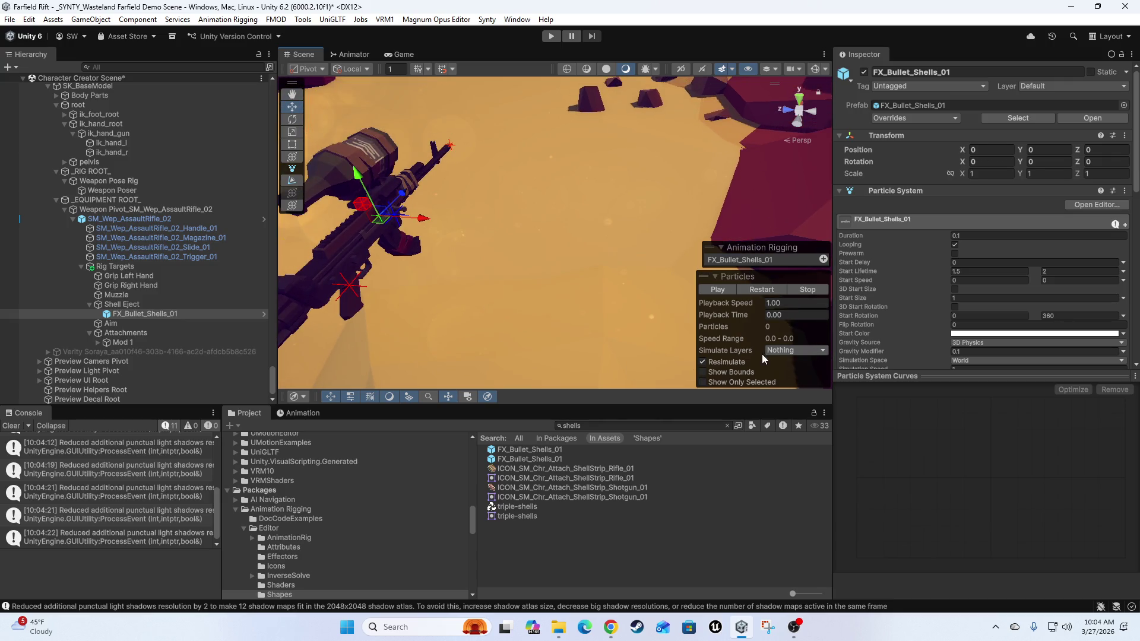
click(810, 351)
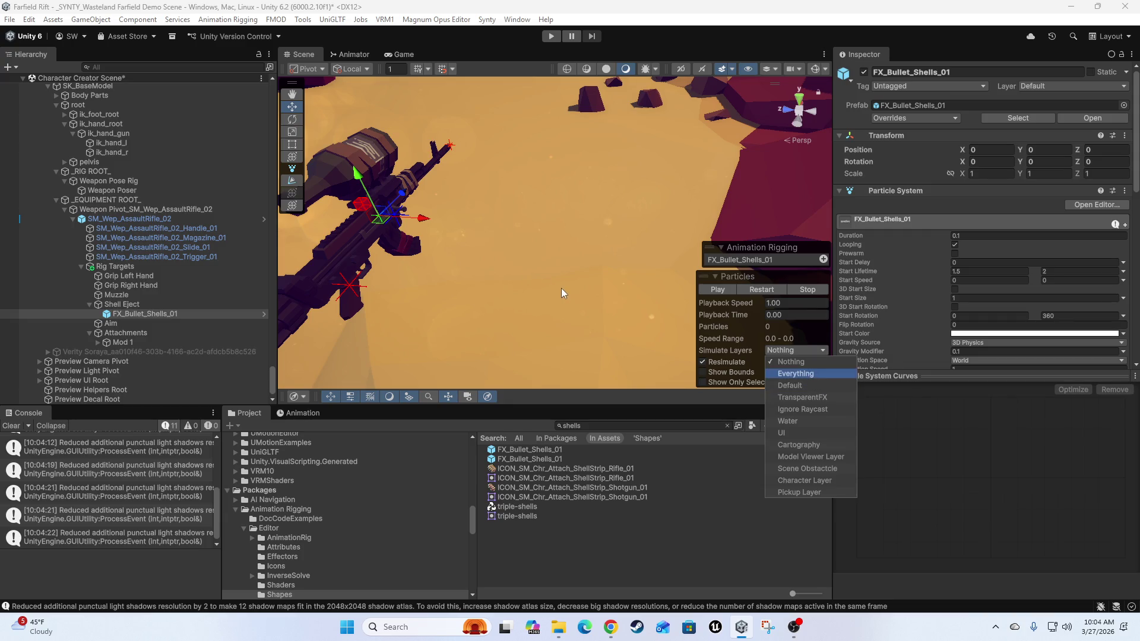
mouse_move(569, 282)
mouse_down()
mouse_move(590, 334)
mouse_move(519, 247)
mouse_move(763, 322)
mouse_up()
mouse_move(492, 283)
mouse_down()
mouse_move(511, 297)
mouse_move(583, 207)
mouse_up()
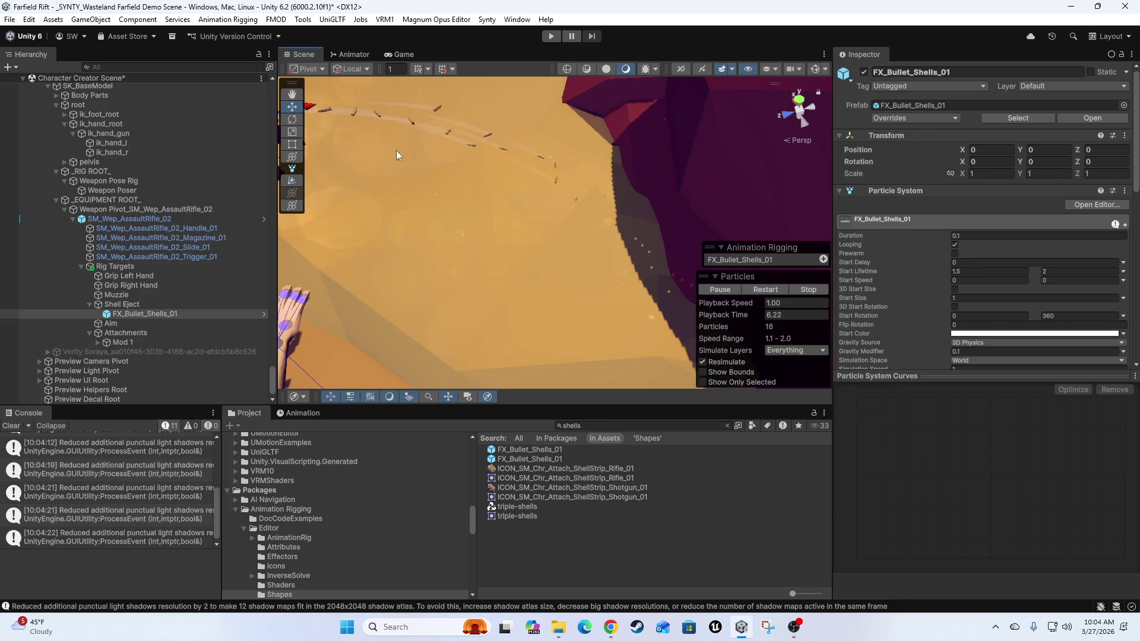
click(817, 291)
scroll(932, 297, down, 10)
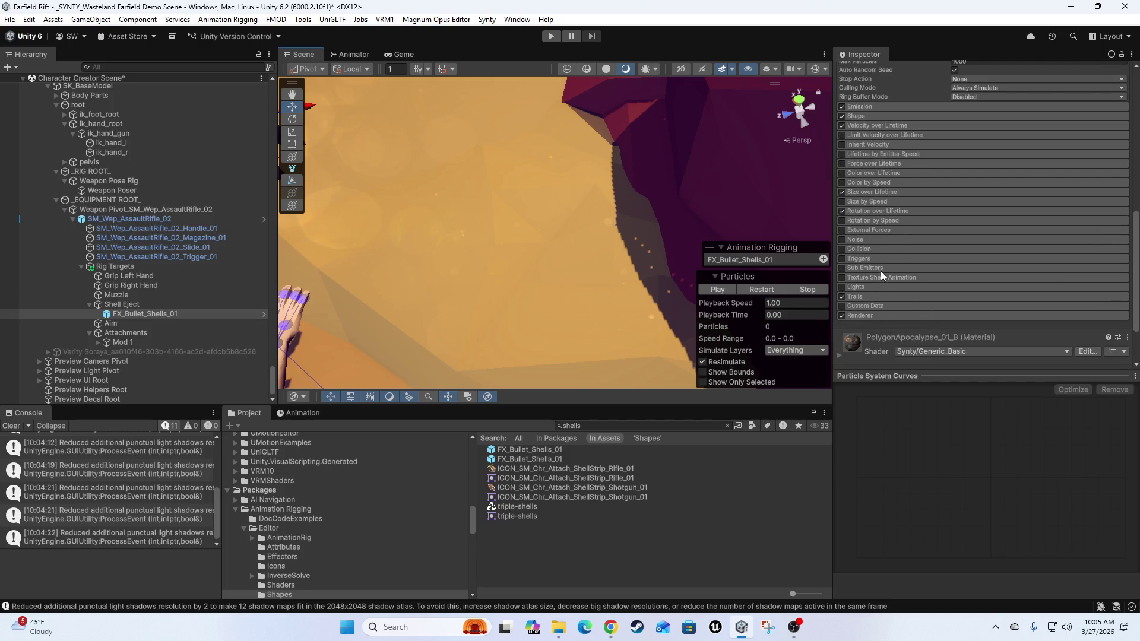
- Enable World collision on the shell particles and replay the preview
click(842, 248)
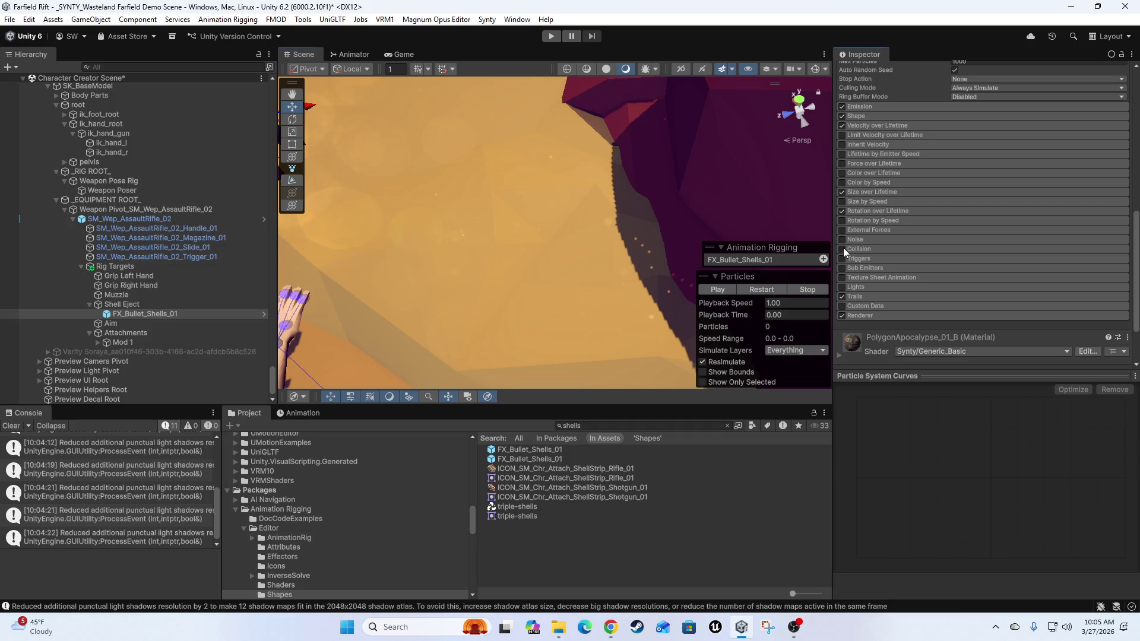
click(883, 251)
scroll(910, 286, down, 3)
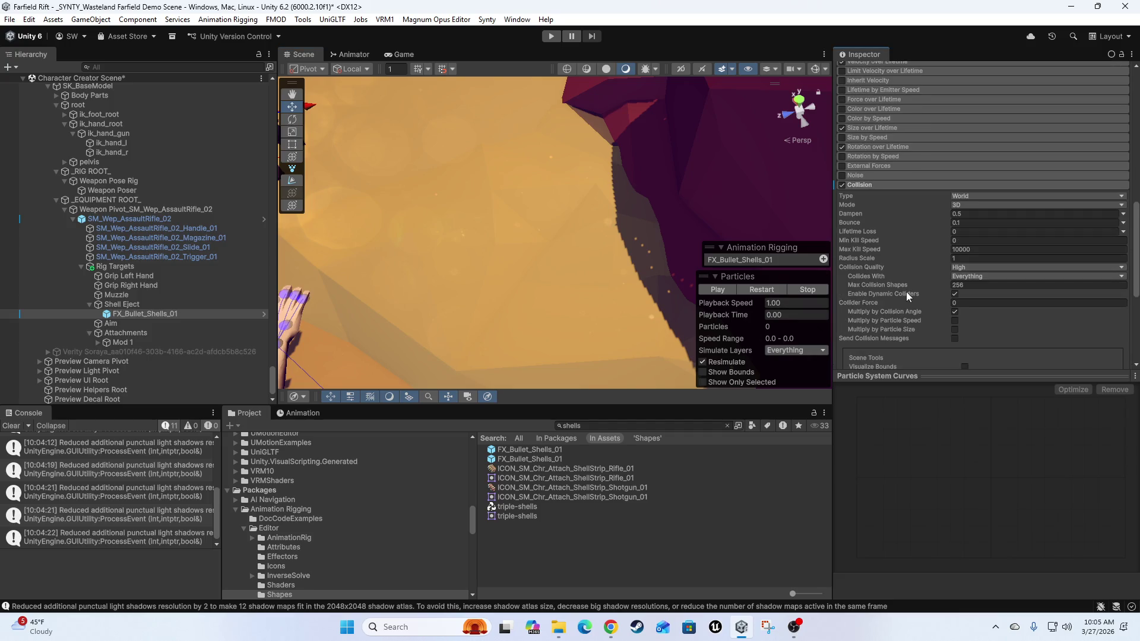
scroll(561, 230, up, 3)
scroll(534, 261, down, 4)
mouse_move(501, 247)
mouse_down()
mouse_move(524, 271)
mouse_move(461, 256)
mouse_move(528, 251)
mouse_move(529, 169)
mouse_move(690, 241)
mouse_move(415, 237)
mouse_move(510, 332)
mouse_move(449, 325)
mouse_move(568, 307)
mouse_move(561, 195)
mouse_up()
click(703, 290)
scroll(515, 288, up, 4)
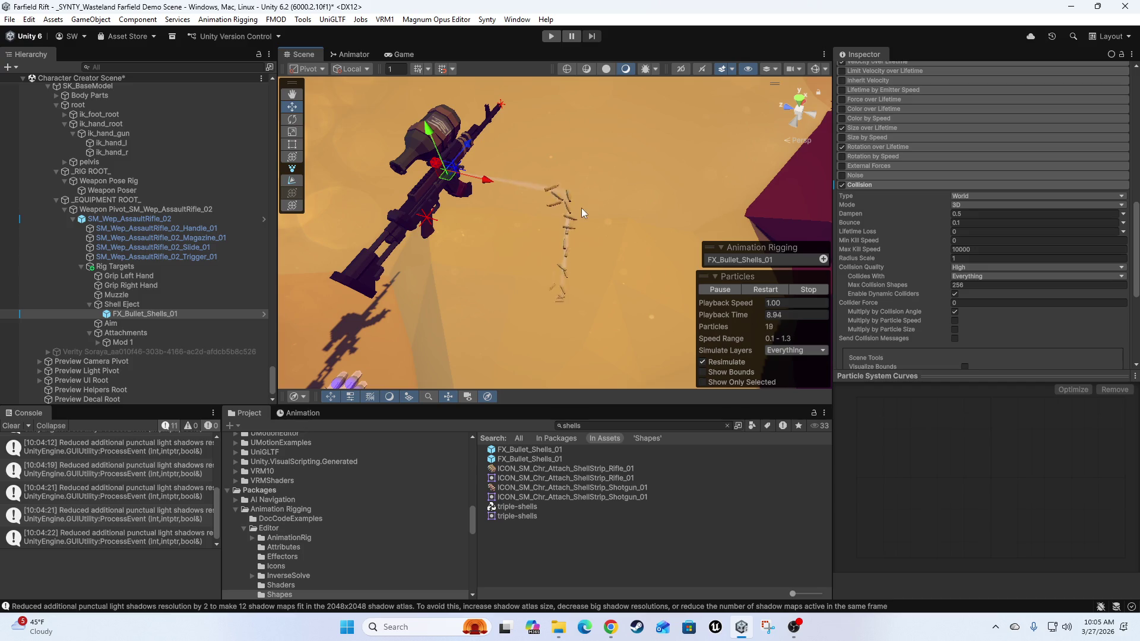
- Drag the shell emitter further left along X and inspect the casings landing on the ground
mouse_move(585, 287)
mouse_down()
mouse_move(564, 329)
mouse_move(550, 289)
mouse_move(552, 230)
mouse_move(521, 252)
mouse_move(534, 203)
mouse_move(541, 223)
mouse_move(501, 244)
mouse_move(486, 232)
mouse_move(720, 181)
mouse_move(480, 258)
mouse_move(534, 237)
mouse_move(638, 257)
mouse_move(860, 113)
mouse_move(888, 18)
mouse_move(900, 44)
mouse_move(901, 362)
mouse_move(883, 255)
mouse_move(956, 390)
mouse_move(956, 416)
mouse_move(982, 394)
mouse_move(2, 257)
mouse_up()
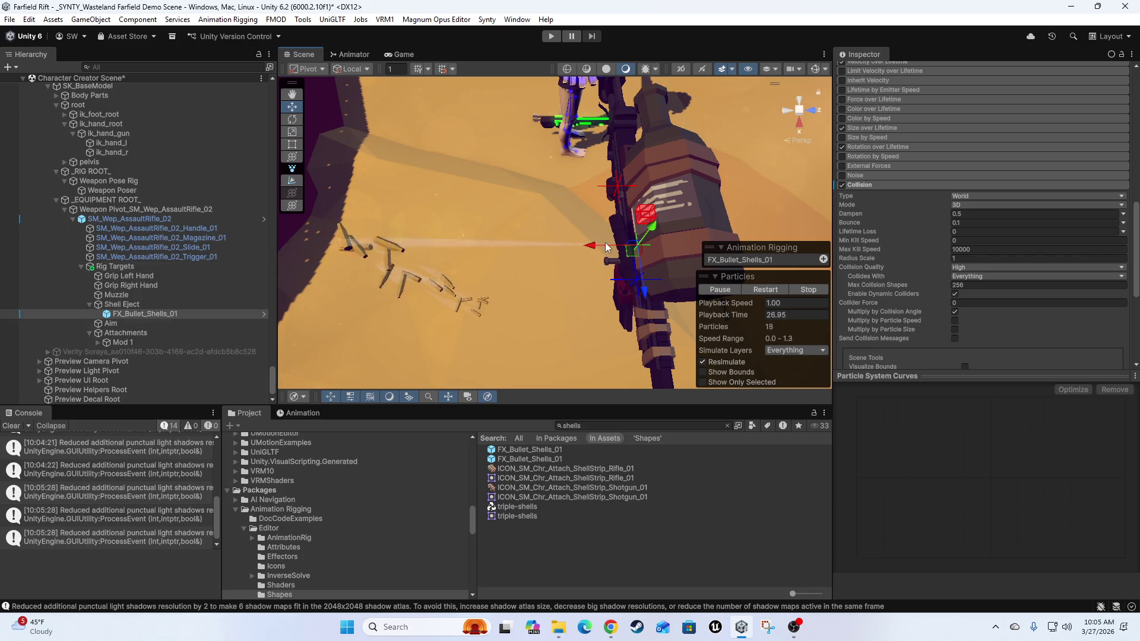
drag(563, 241, 543, 243)
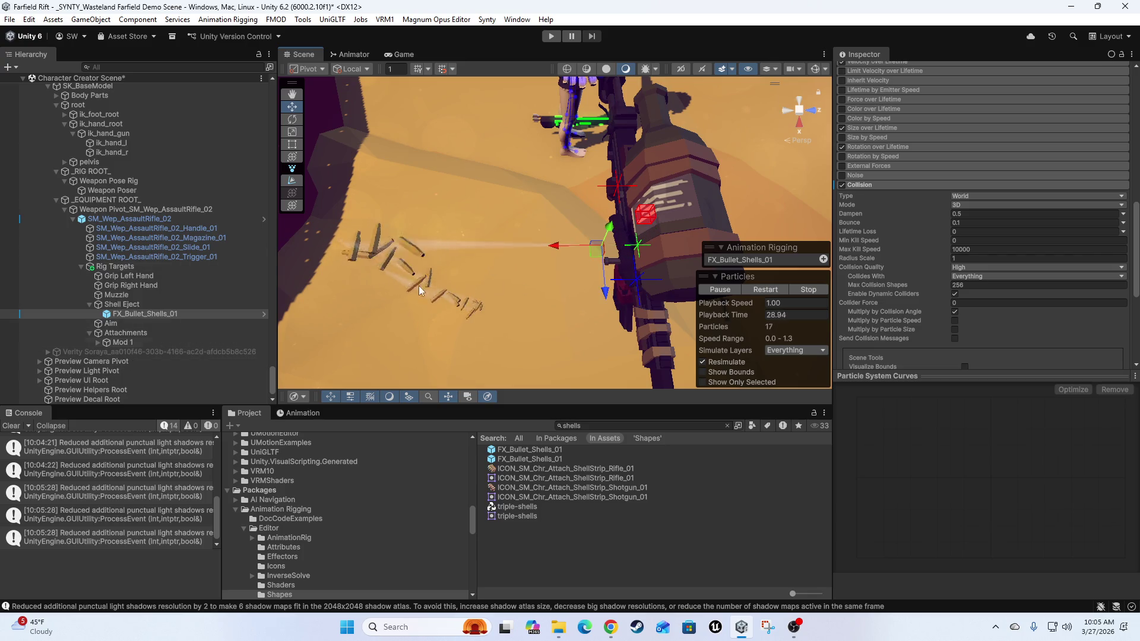
click(765, 289)
mouse_move(575, 241)
mouse_down()
mouse_move(498, 234)
mouse_move(430, 319)
mouse_up()
mouse_move(433, 272)
mouse_down()
mouse_move(585, 237)
mouse_move(517, 297)
mouse_move(607, 262)
mouse_move(601, 287)
mouse_move(533, 232)
mouse_up()
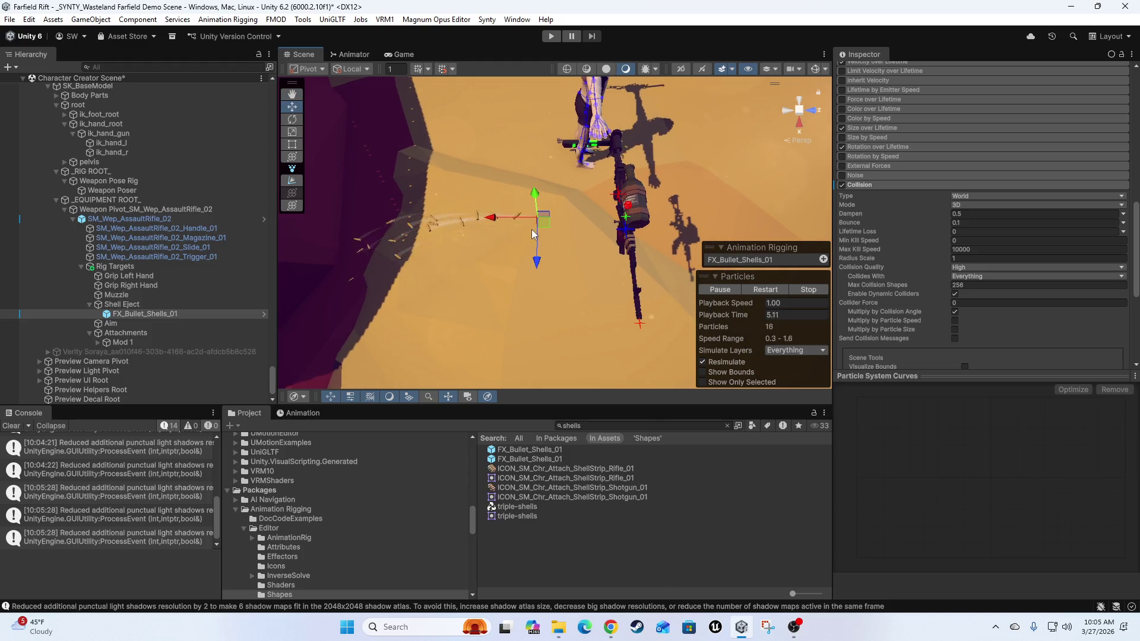
mouse_move(319, 295)
mouse_down()
mouse_move(508, 248)
mouse_move(484, 295)
mouse_move(635, 222)
mouse_move(520, 274)
mouse_move(472, 273)
mouse_move(656, 172)
mouse_move(593, 233)
mouse_move(483, 249)
mouse_move(552, 247)
mouse_move(593, 226)
mouse_move(548, 248)
mouse_move(494, 174)
mouse_move(521, 199)
mouse_up()
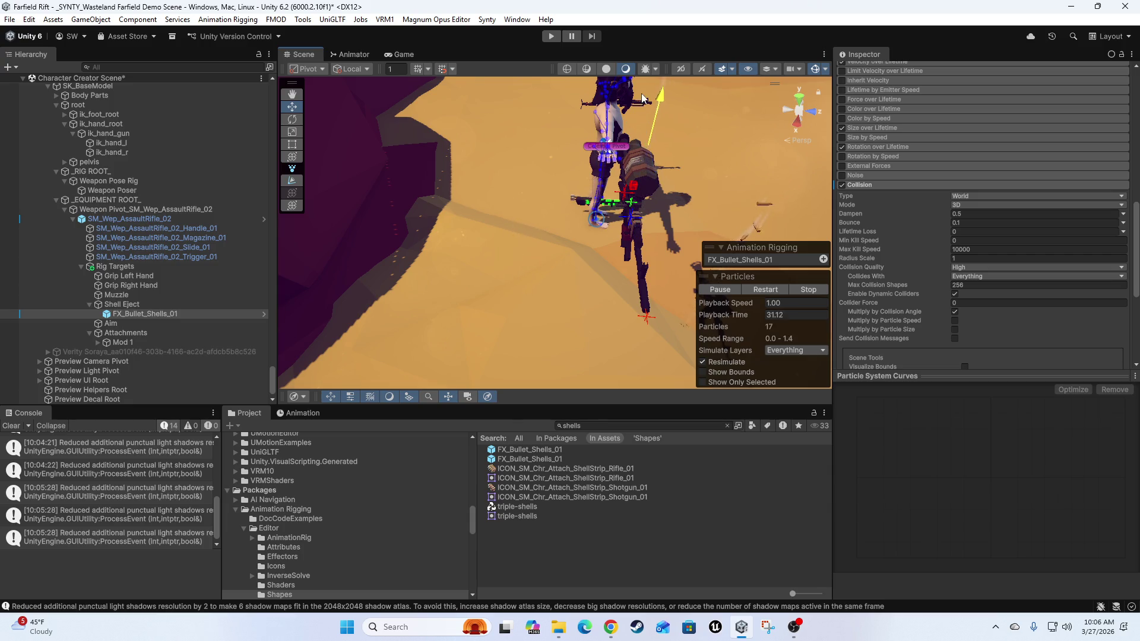
mouse_move(646, 126)
mouse_down()
mouse_move(549, 296)
mouse_move(520, 236)
mouse_up()
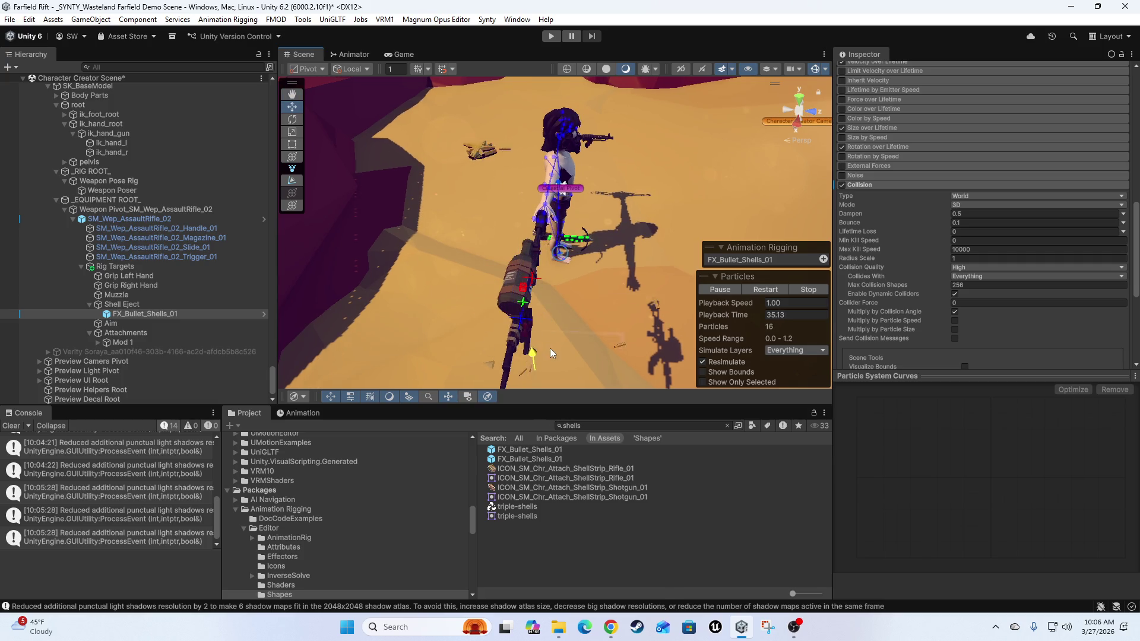
mouse_move(589, 336)
mouse_down()
mouse_move(579, 274)
mouse_move(569, 286)
mouse_move(557, 243)
mouse_move(608, 243)
mouse_move(559, 292)
mouse_up()
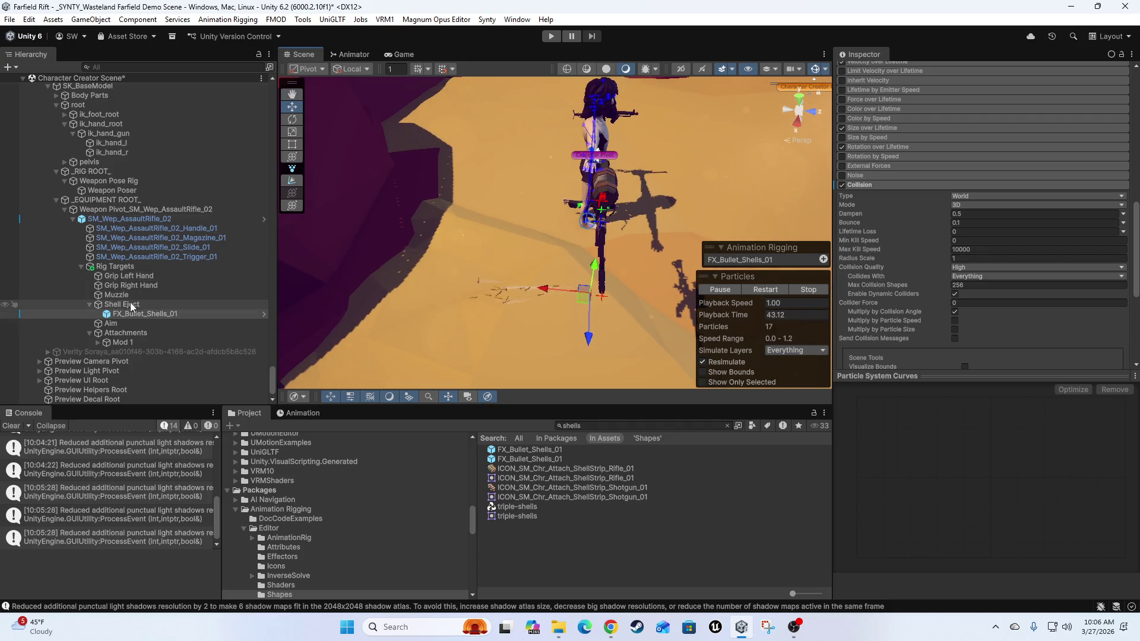
- Try zeroing the rifle model's Y position, then undo the change
click(109, 212)
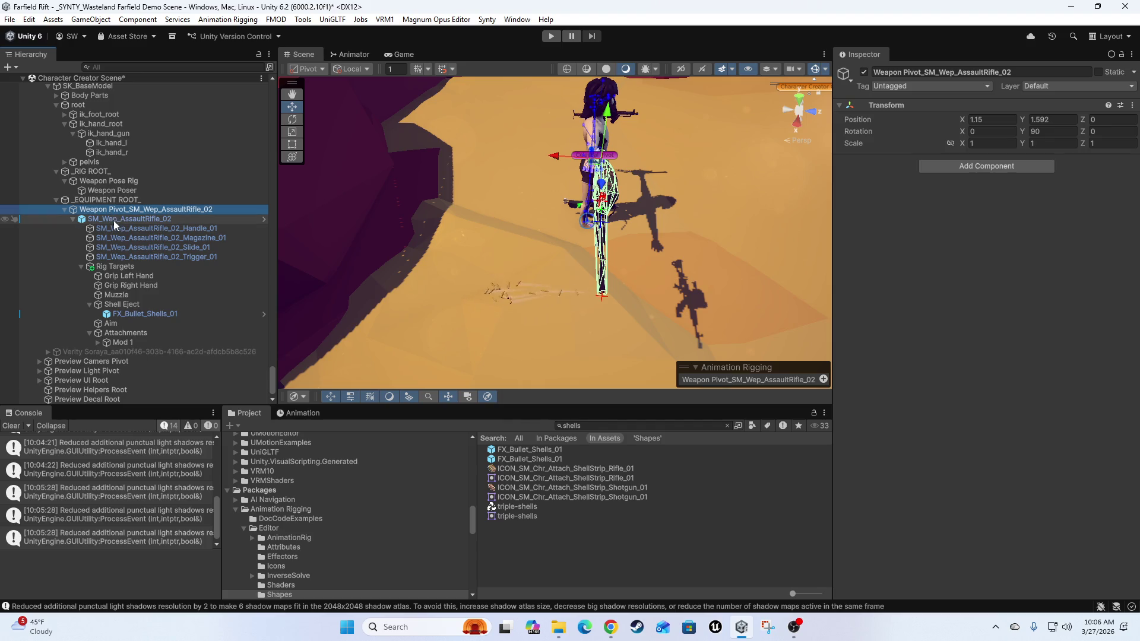
click(113, 219)
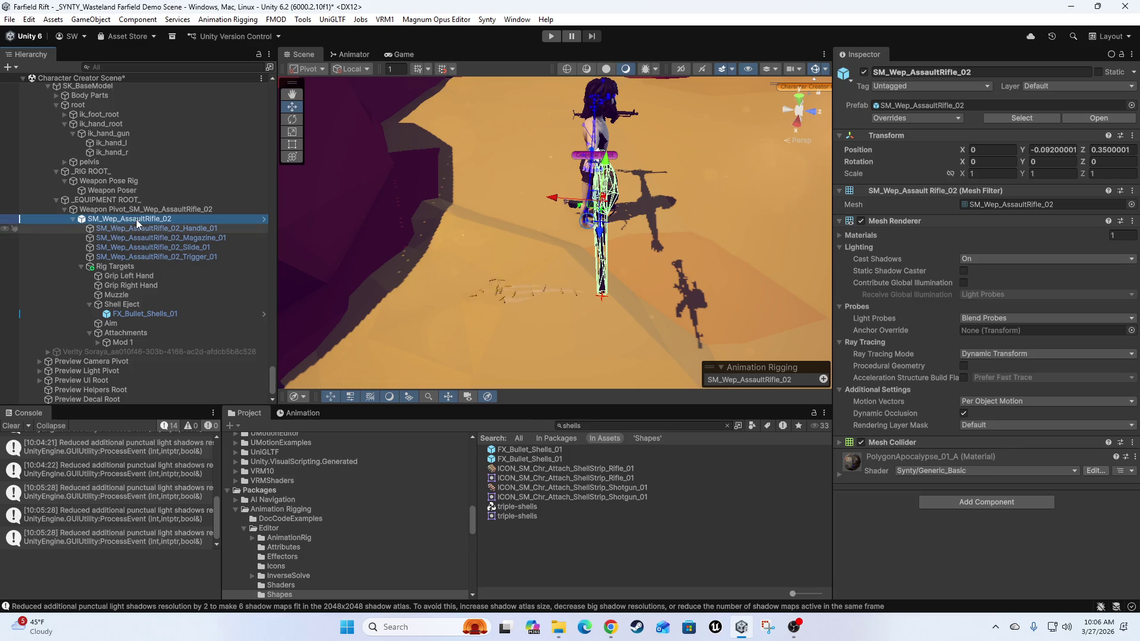
middle_click(458, 276)
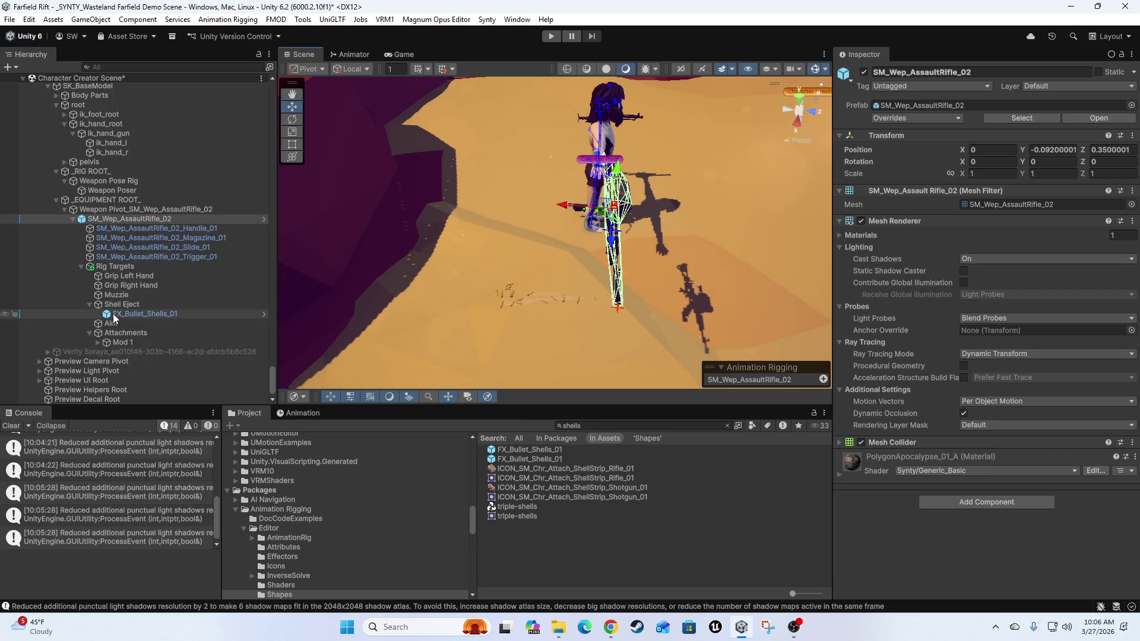
click(1056, 149)
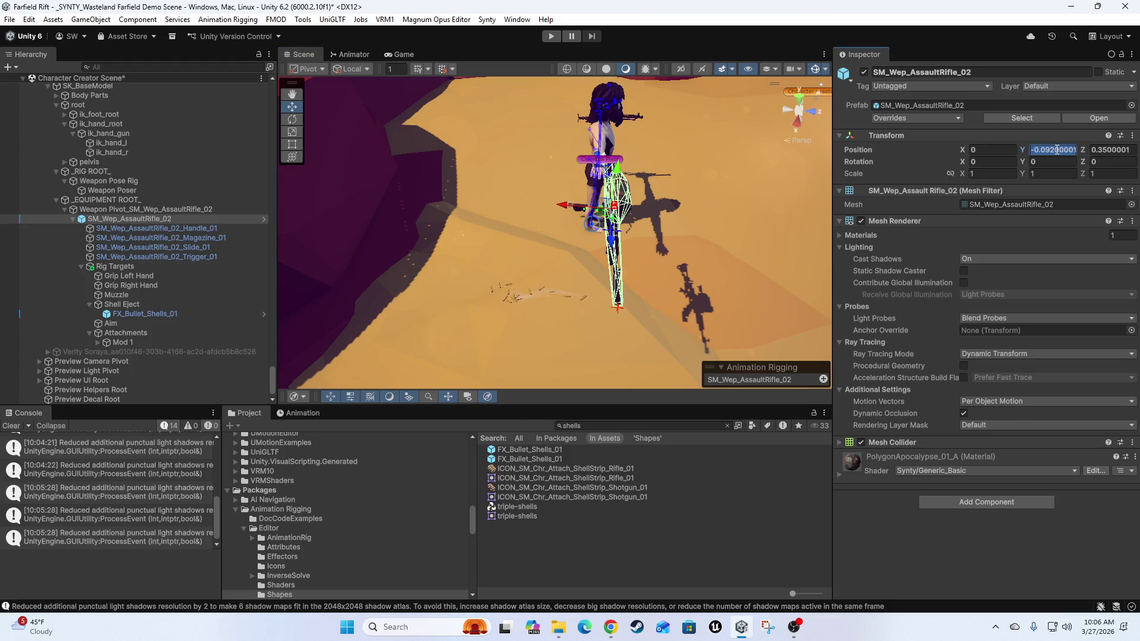
text(0)
key(Tab)
text(0)
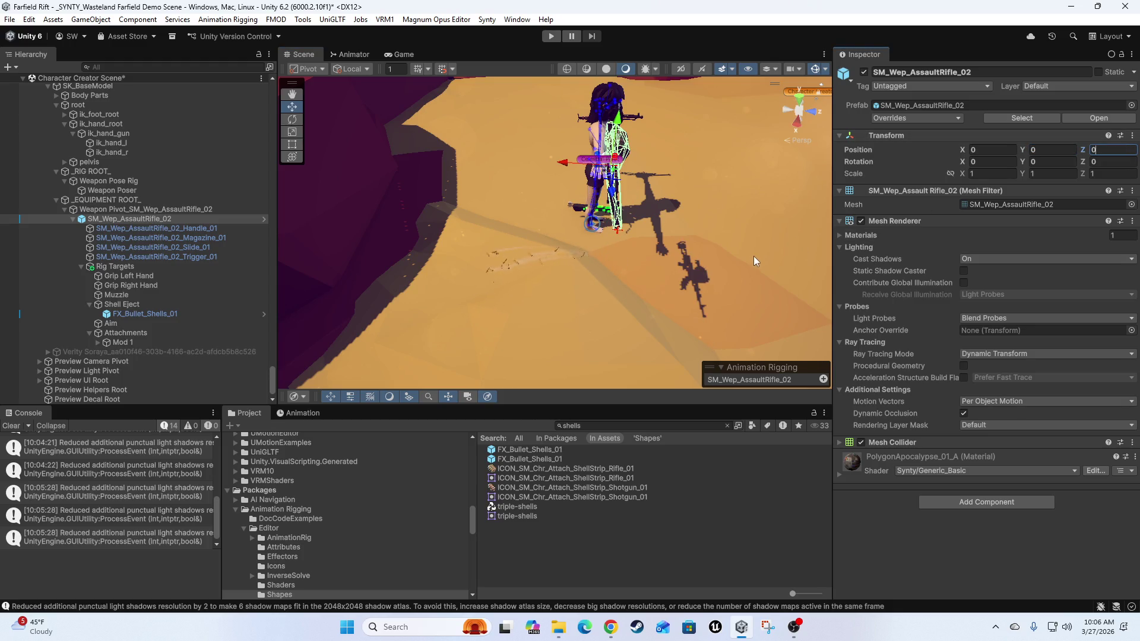
key(ctrl+z)
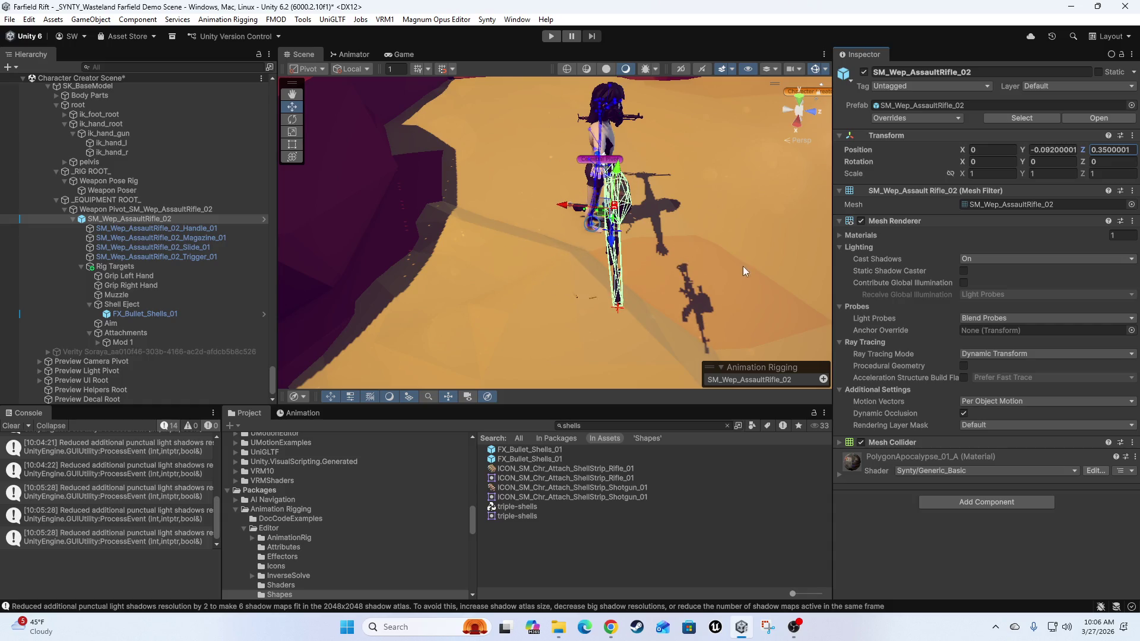
- Set FX_Bullet_Shells_01's position back to 0, 0, 0
click(130, 312)
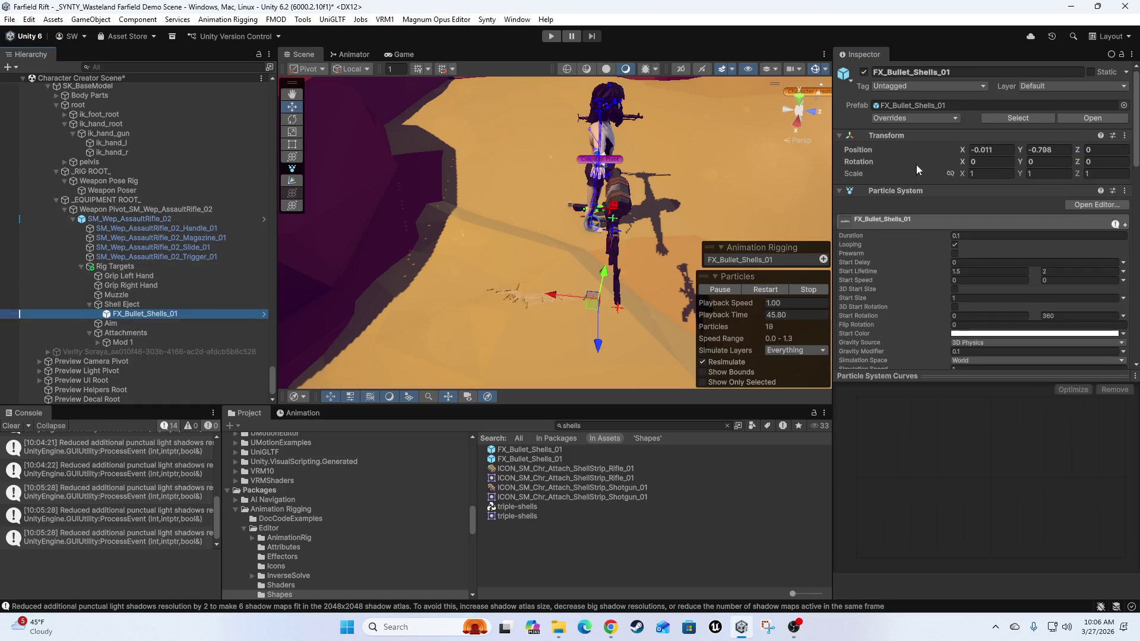
click(990, 153)
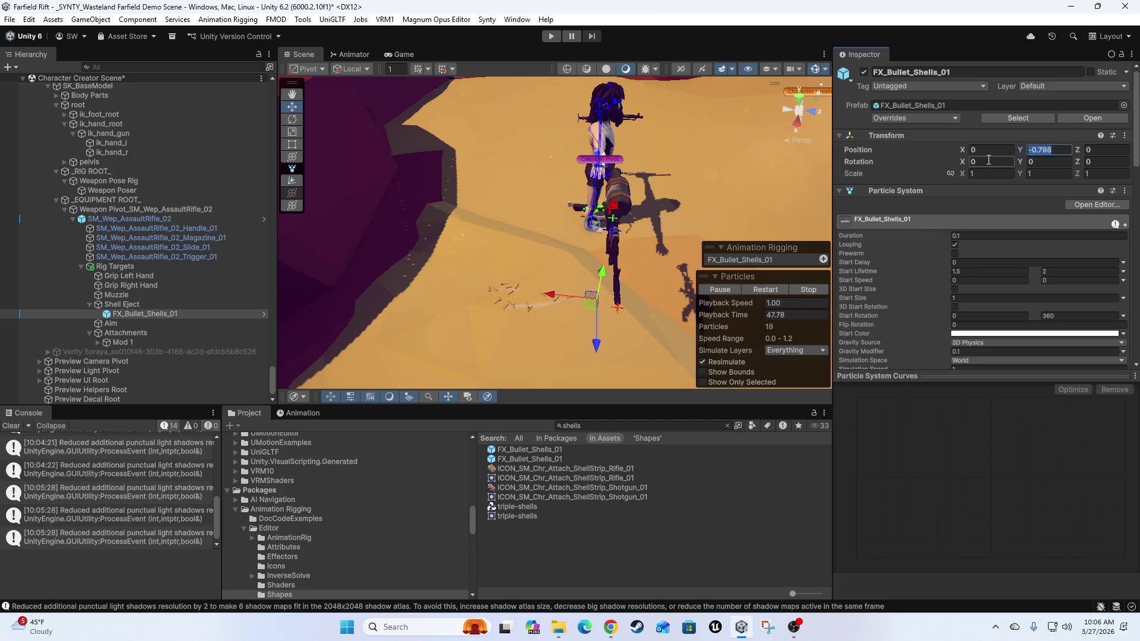
text(0)
mouse_move(530, 334)
mouse_down()
mouse_move(416, 279)
mouse_move(181, 234)
mouse_up()
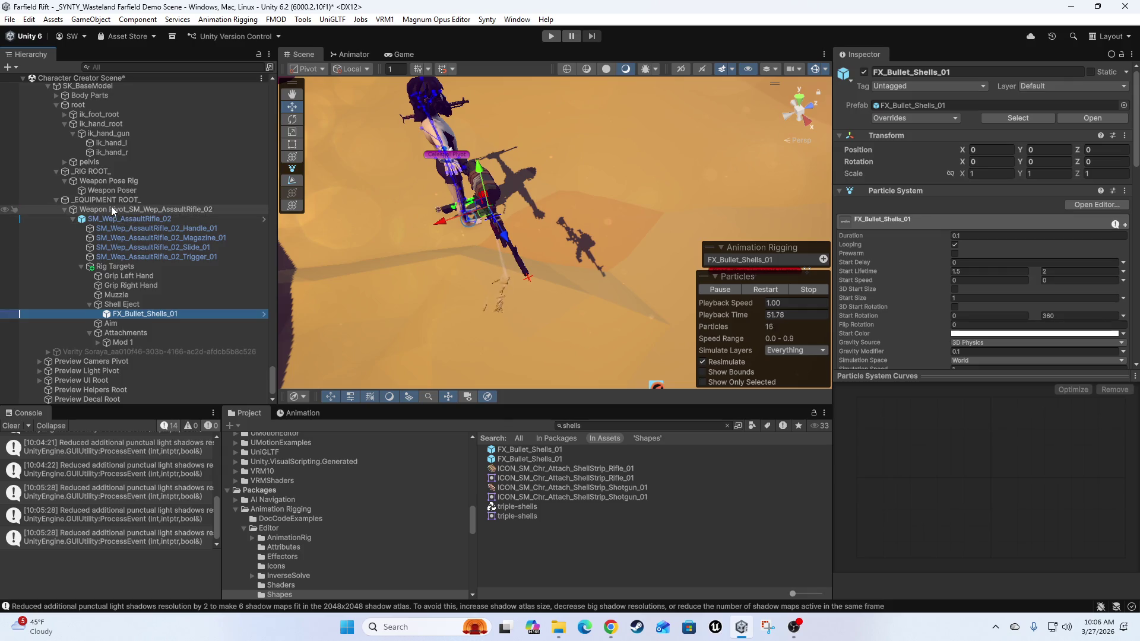
- Frame the Weapon Pivot and drag it out along Z to 2.528
click(117, 211)
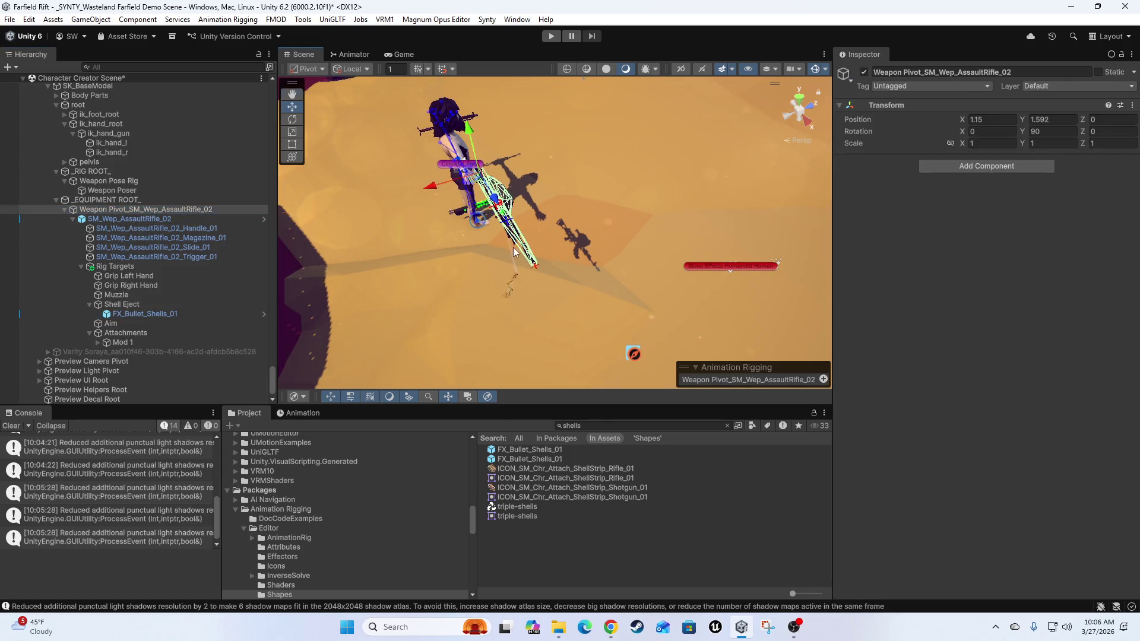
key(f)
mouse_move(517, 224)
mouse_down()
mouse_move(599, 209)
mouse_move(721, 229)
mouse_move(423, 237)
mouse_up()
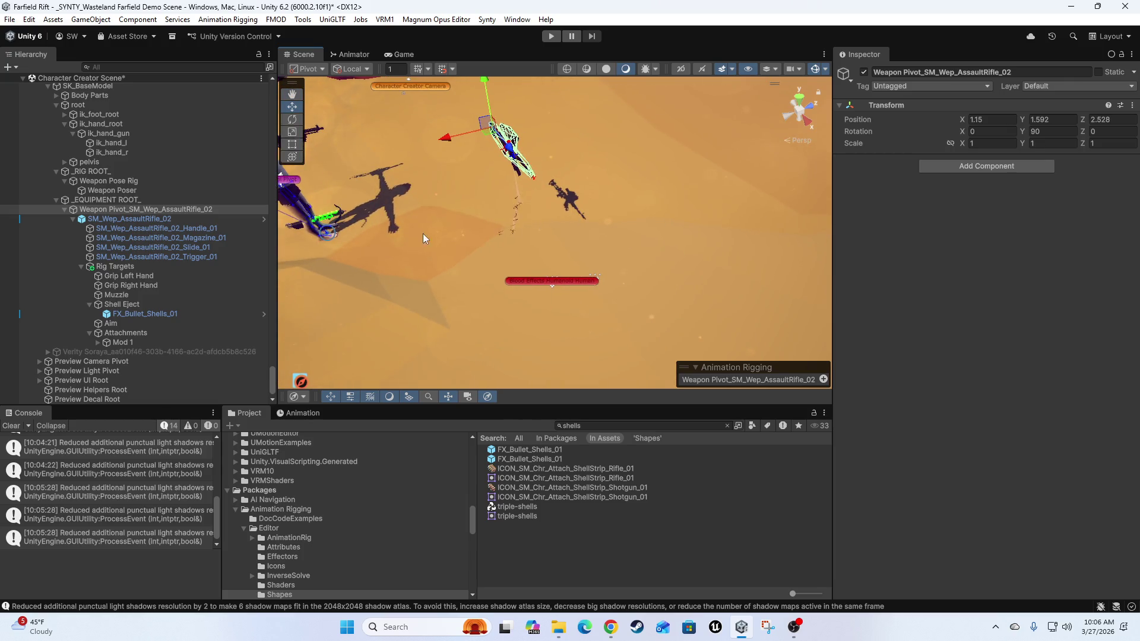
- Frame Shell Eject, then move the Weapon Pivot to X 1.112, Z 2.582
click(144, 314)
click(123, 306)
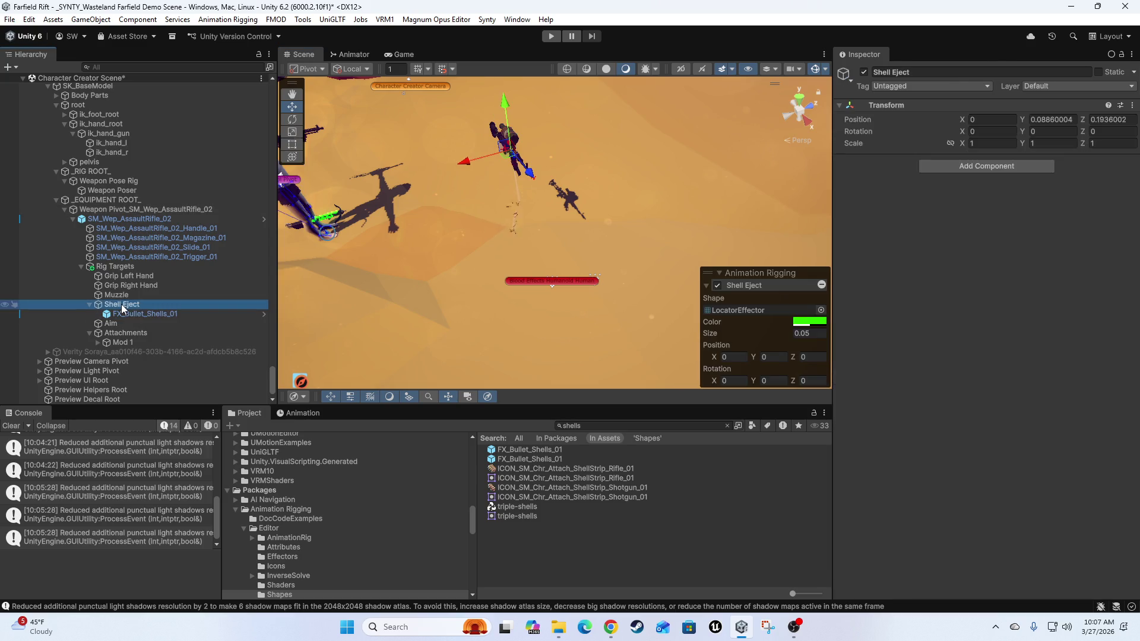
key(f)
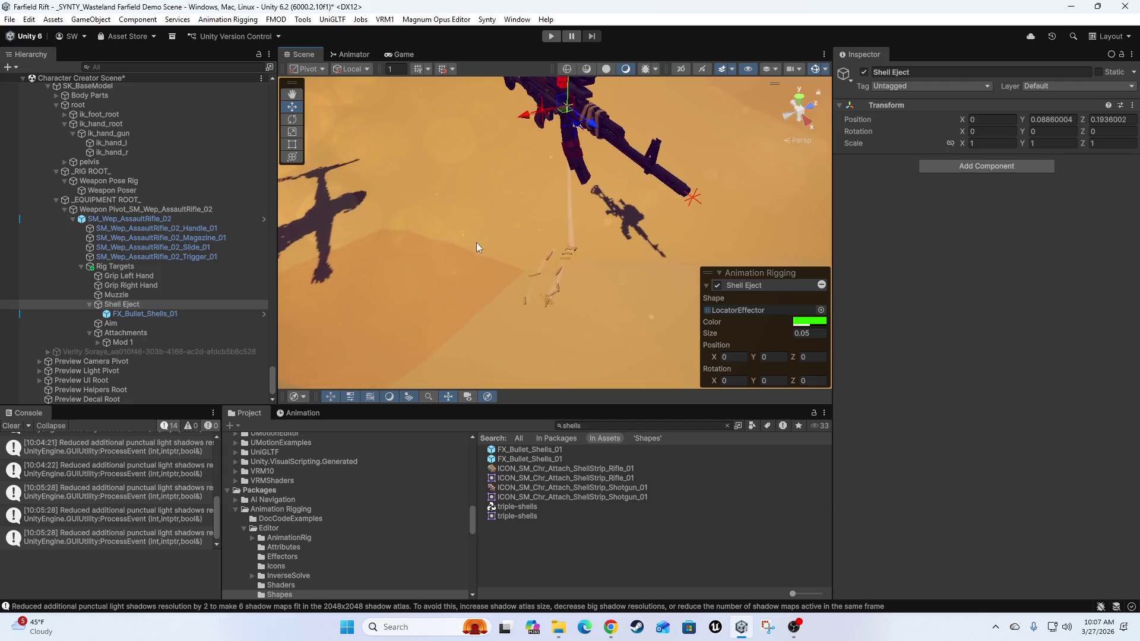
drag(683, 261, 477, 264)
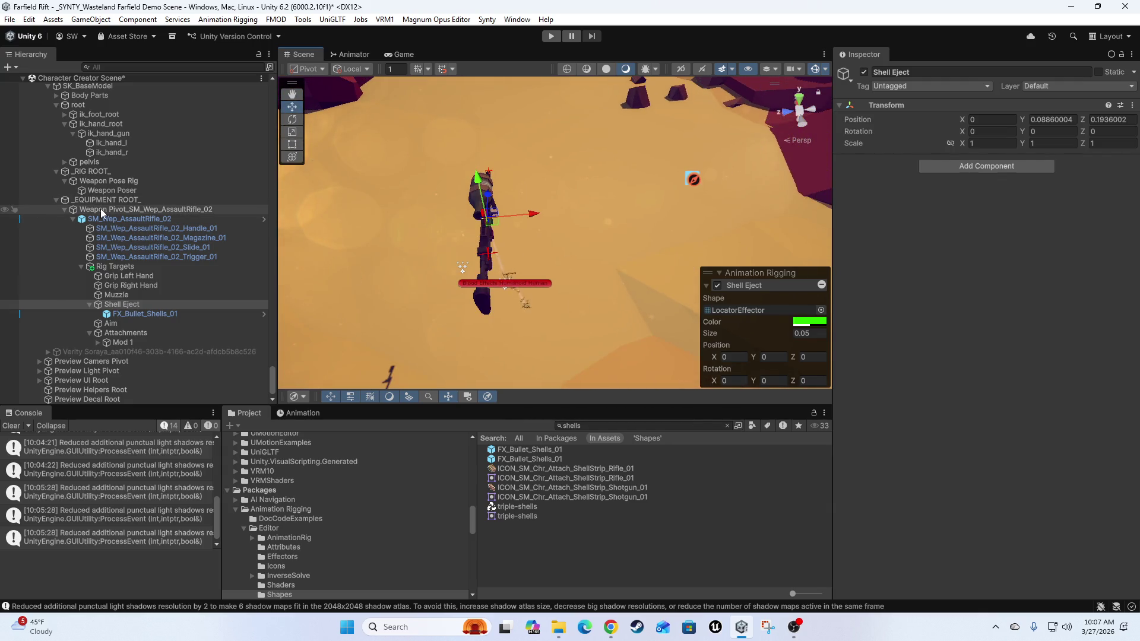
click(146, 210)
mouse_move(487, 304)
mouse_down()
mouse_move(344, 269)
mouse_move(370, 151)
mouse_move(427, 106)
mouse_move(730, 204)
mouse_move(659, 237)
mouse_move(618, 288)
mouse_move(473, 317)
mouse_up()
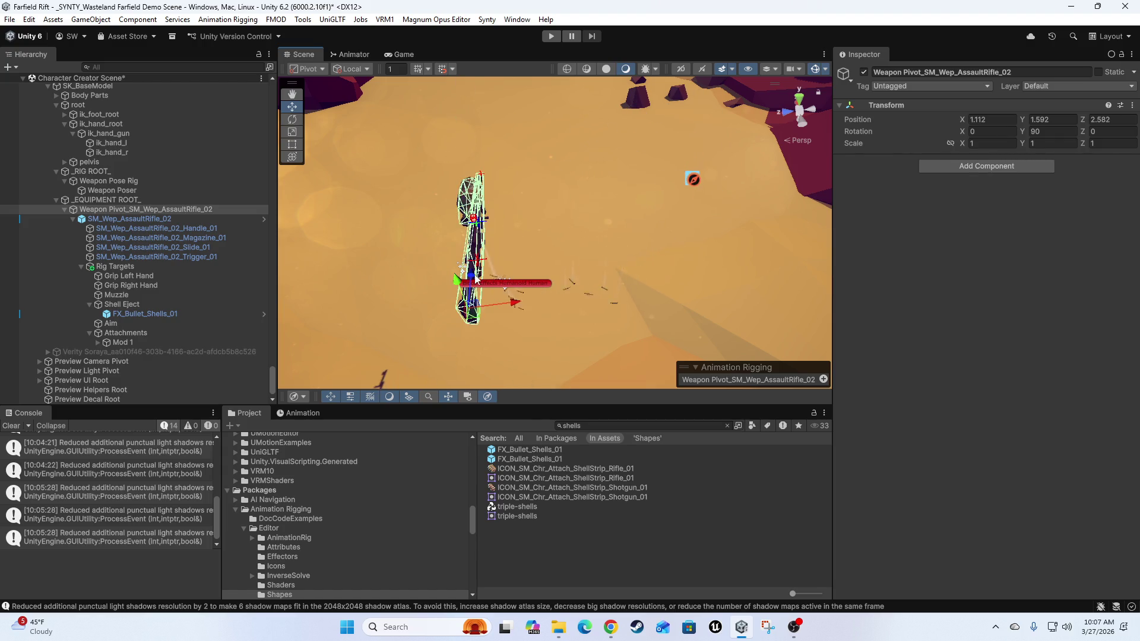
- Nudge the Shell Eject point to X 0.088 and reselect FX_Bullet_Shells_01
click(117, 306)
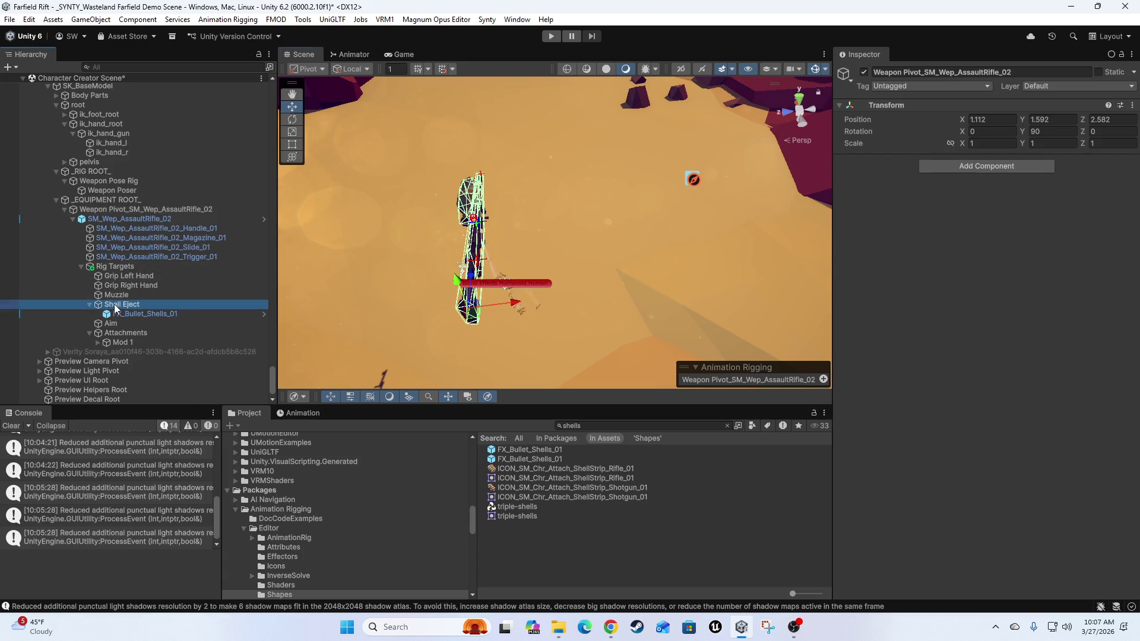
drag(525, 222, 536, 223)
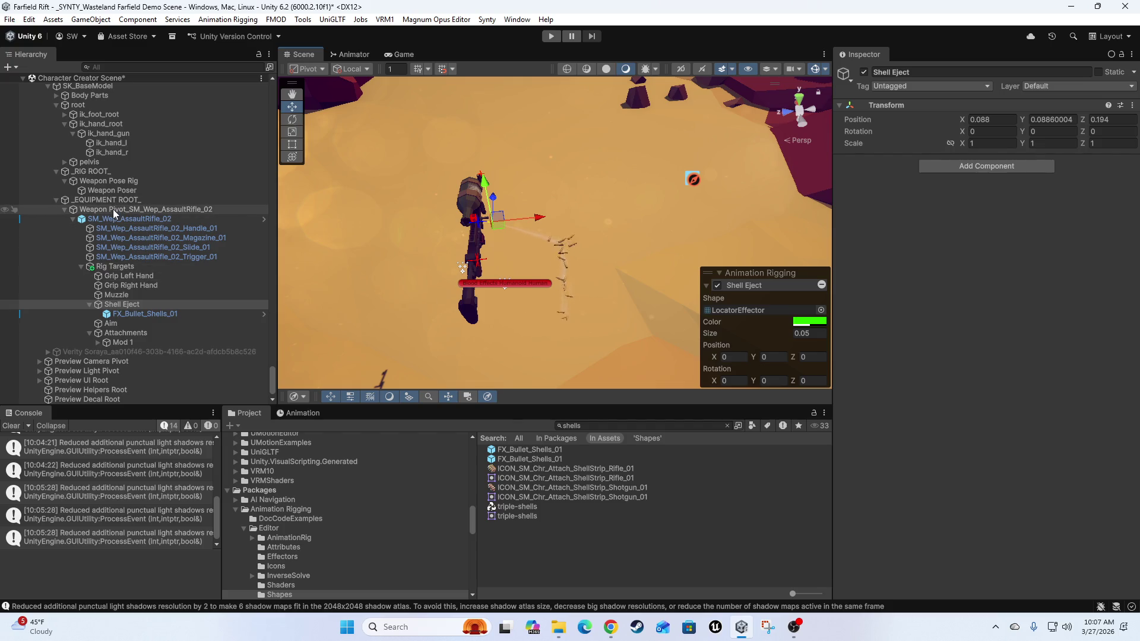
mouse_move(453, 261)
mouse_down()
mouse_move(376, 217)
mouse_move(484, 174)
mouse_move(426, 219)
mouse_up()
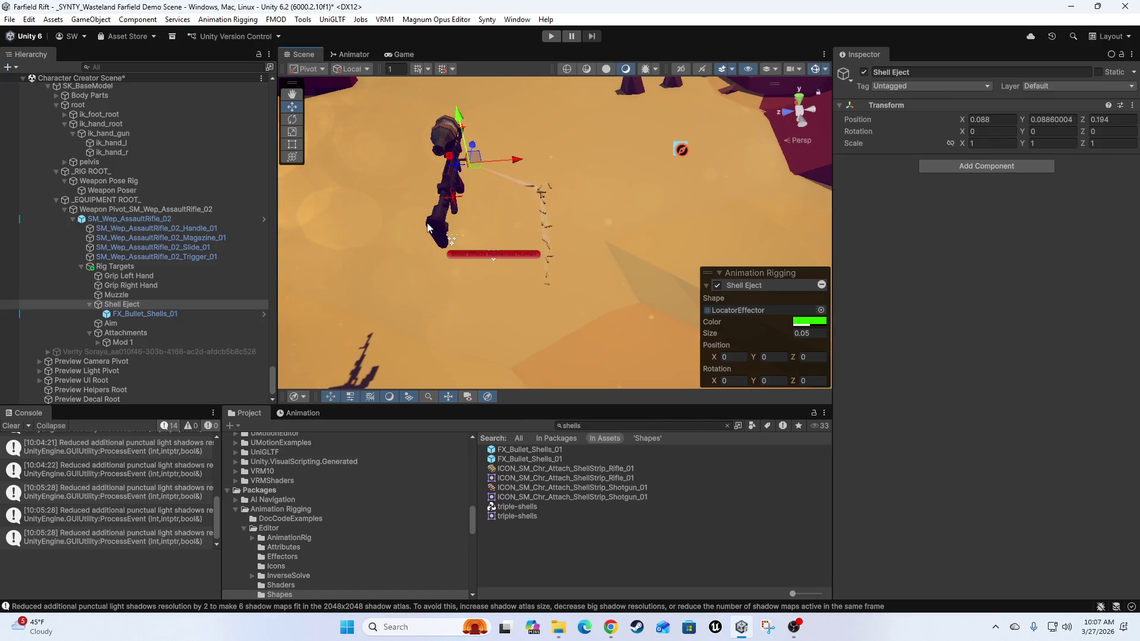
click(406, 229)
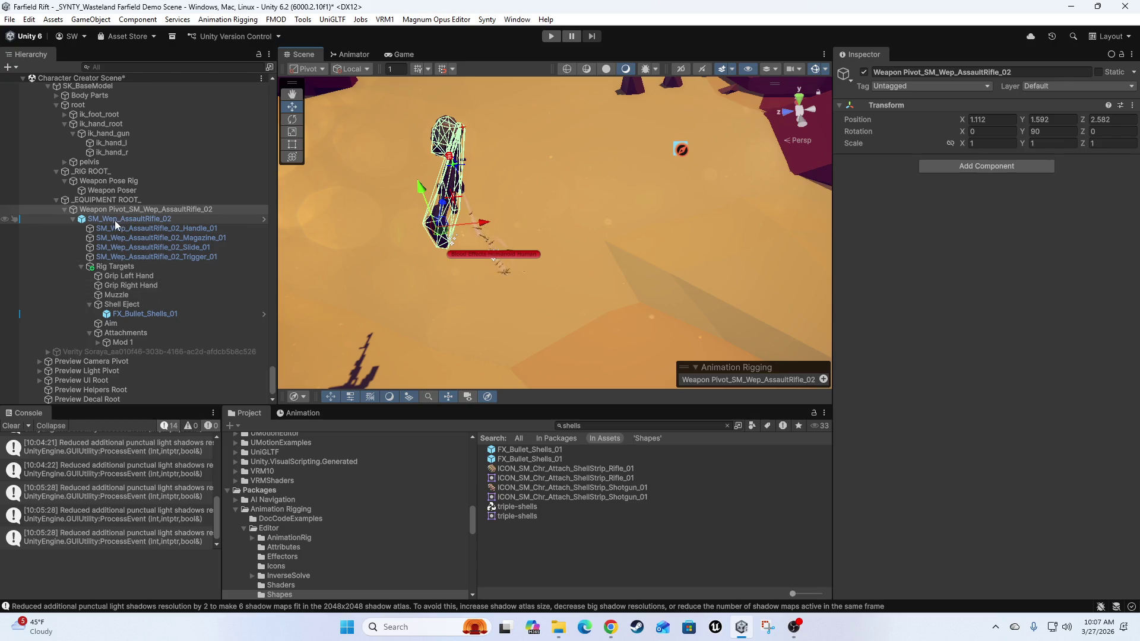
click(145, 313)
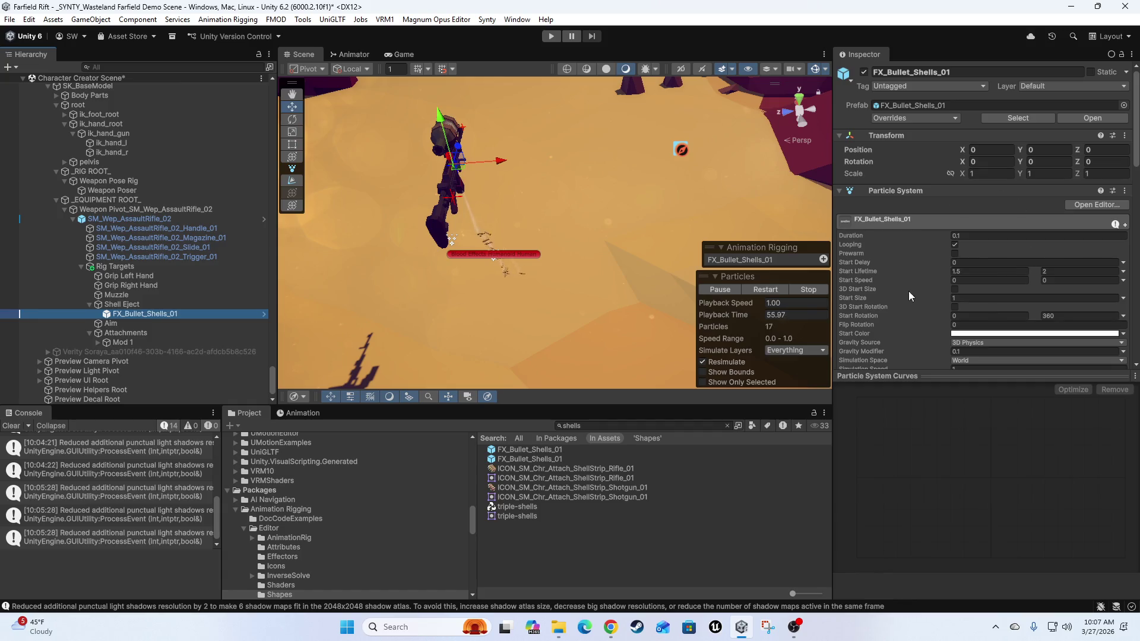
- Switch the shell particles' collision type from World to Planes
scroll(907, 292, down, 5)
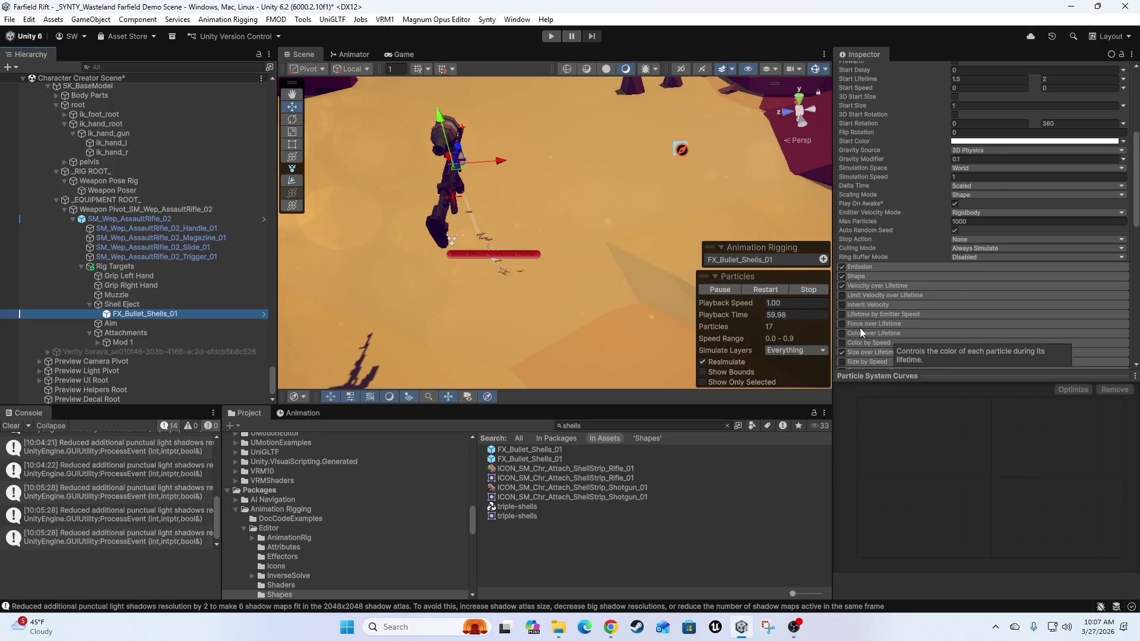
scroll(859, 328, down, 3)
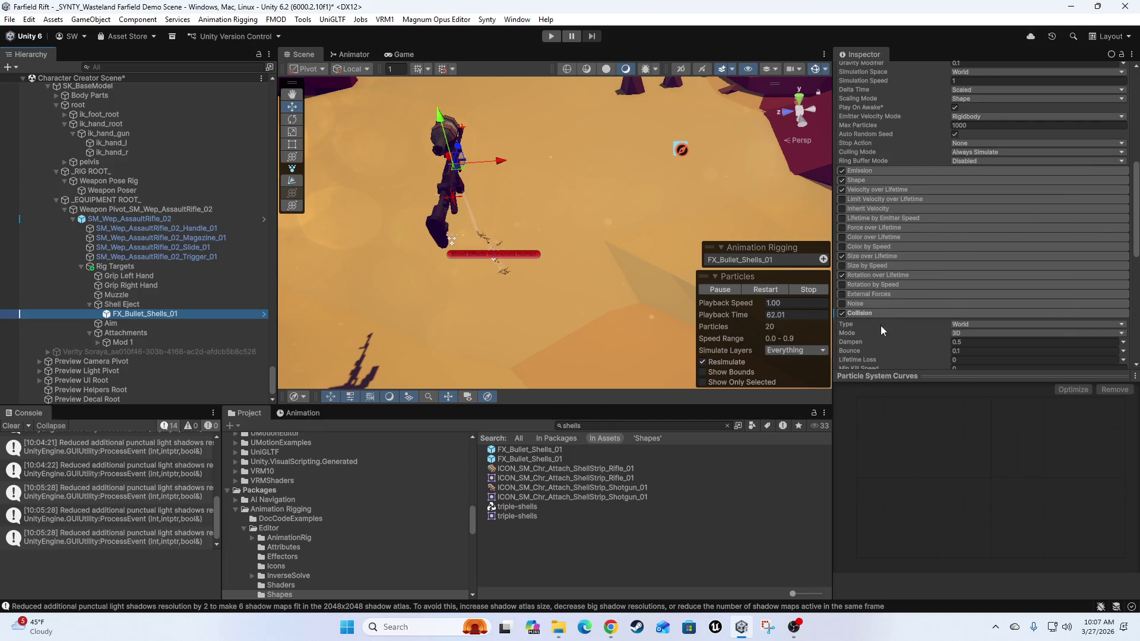
scroll(881, 322, down, 3)
click(976, 231)
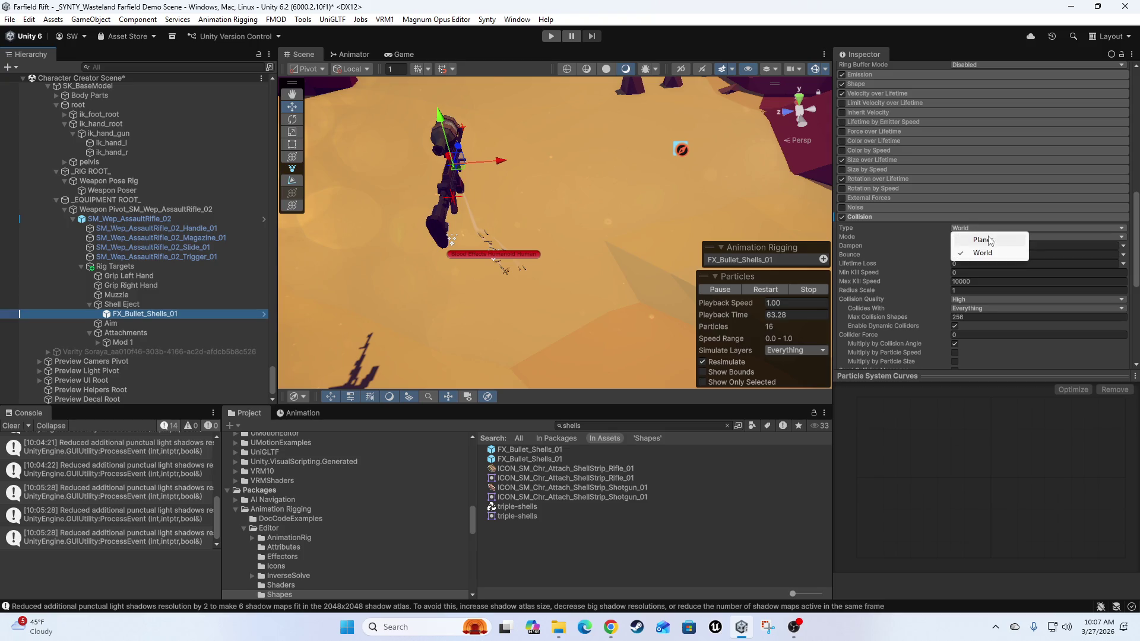
click(997, 241)
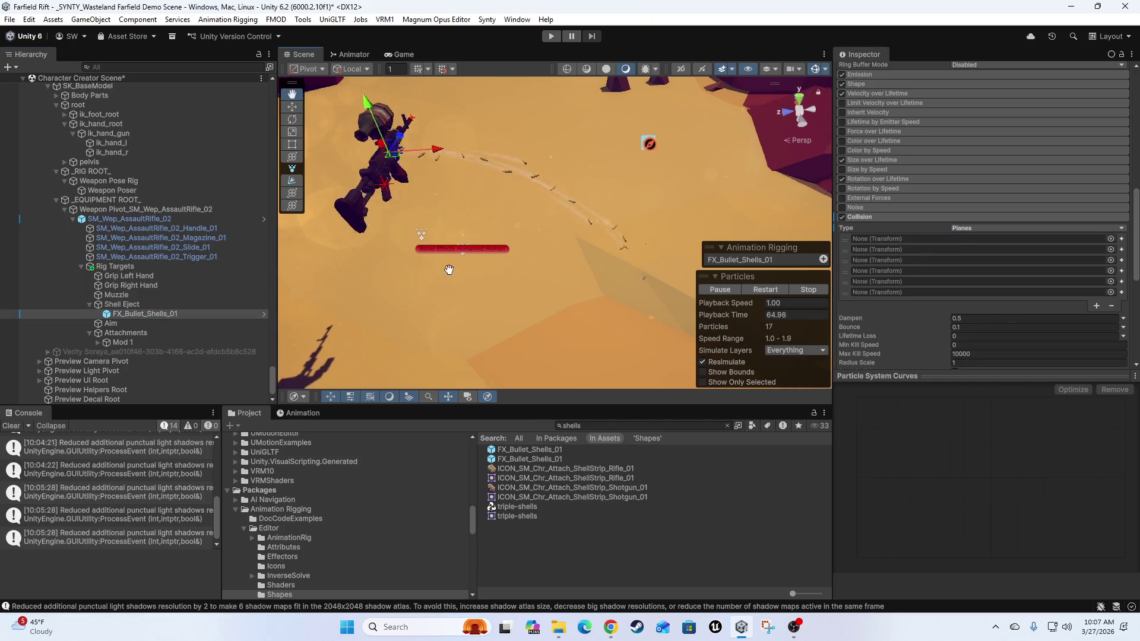
- View the rifle and shells, then turn off the shell particles' Collision module entirely
mouse_move(397, 267)
mouse_down()
mouse_move(435, 286)
mouse_move(404, 272)
mouse_move(520, 279)
mouse_move(493, 284)
mouse_move(470, 269)
mouse_move(479, 279)
mouse_up()
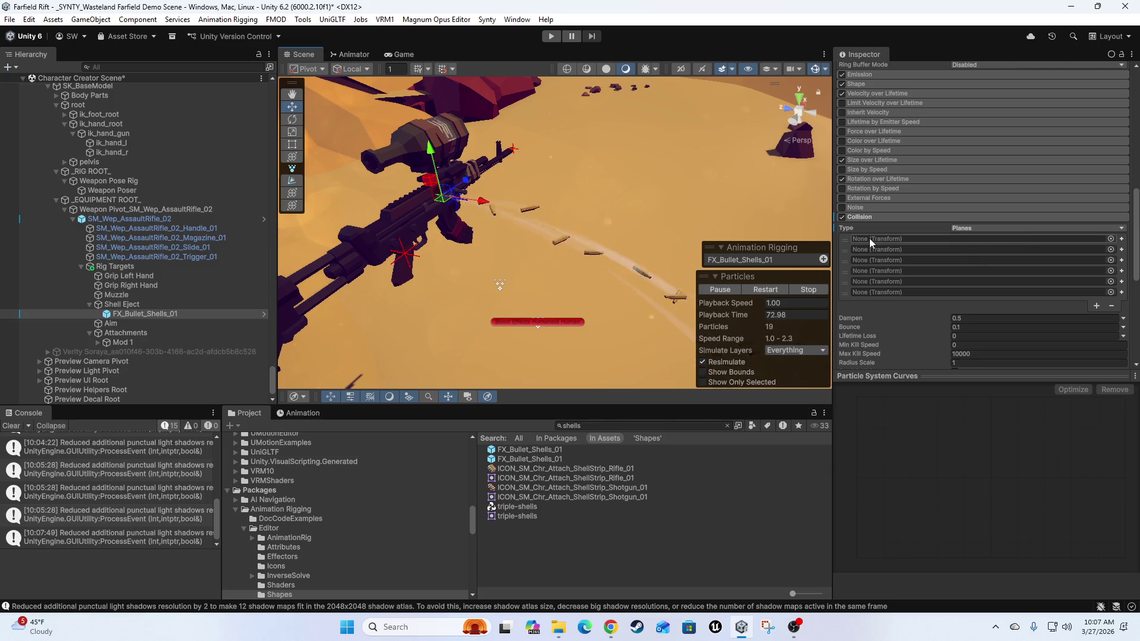
mouse_move(569, 252)
mouse_down()
mouse_move(565, 242)
mouse_move(625, 246)
mouse_move(812, 339)
mouse_move(861, 288)
mouse_up()
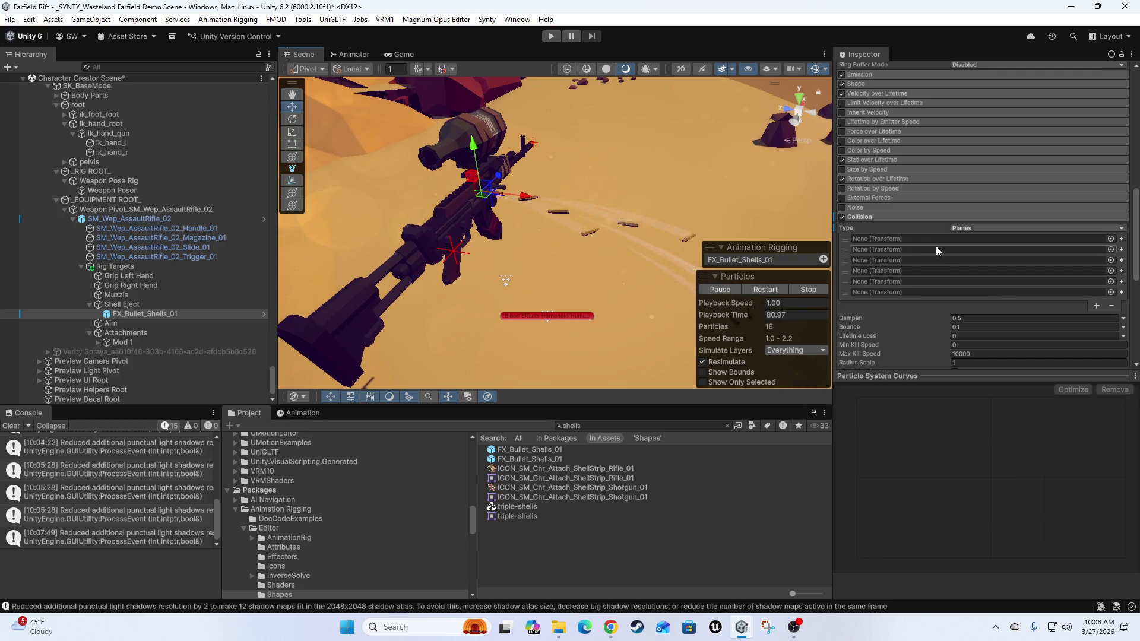
click(841, 217)
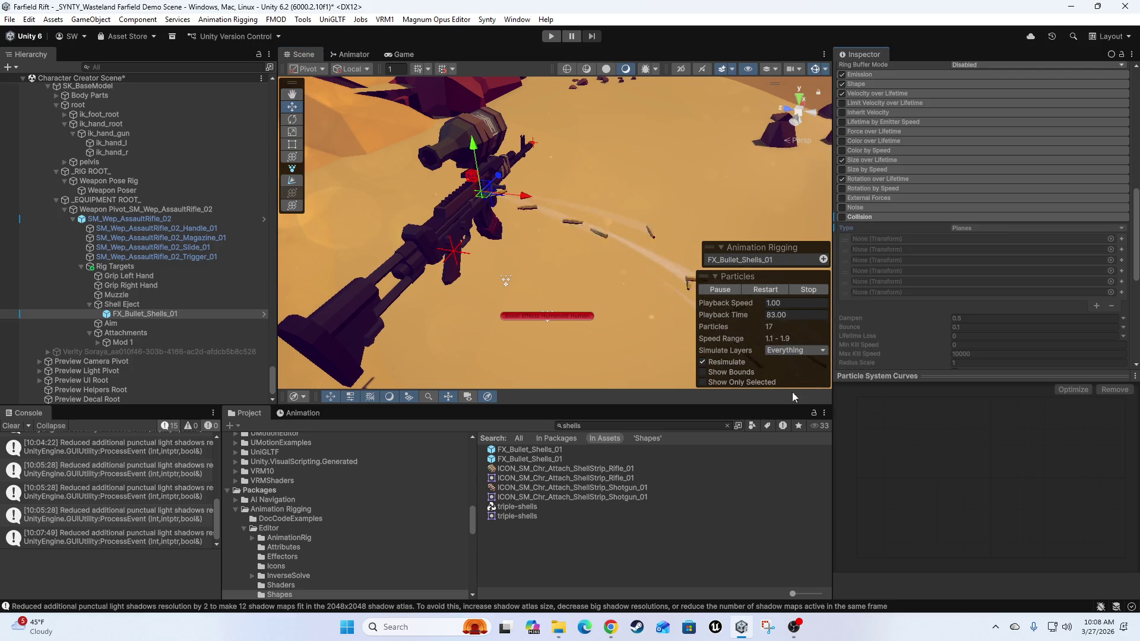
scroll(575, 260, down, 6)
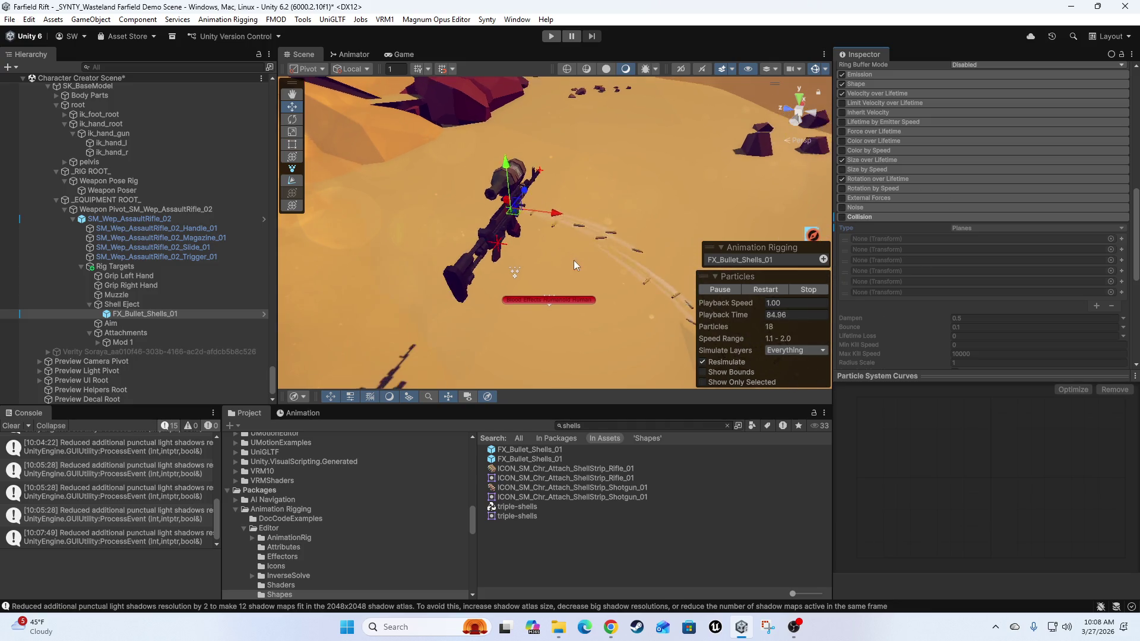
click(130, 210)
- Set Weapon Pivot_SM_Wep_AssaultRifle_02's position to 0, 0, 0 and frame it
click(1005, 120)
text(0)
key(Tab)
text(0)
key(Tab)
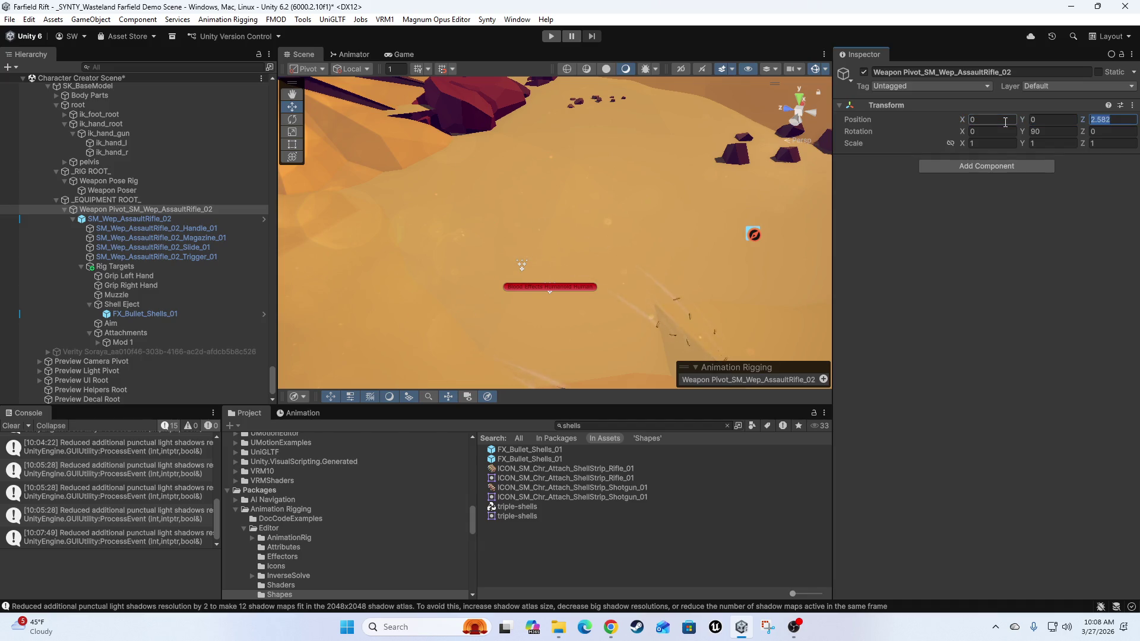
text(0)
key(Return)
key(f)
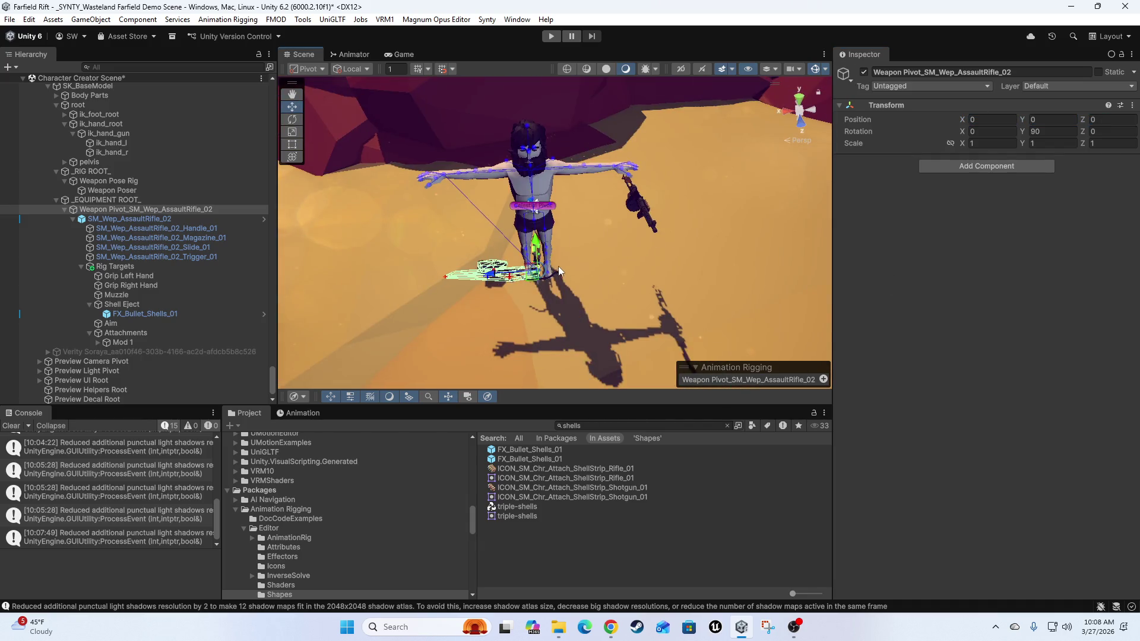
scroll(612, 249, down, 5)
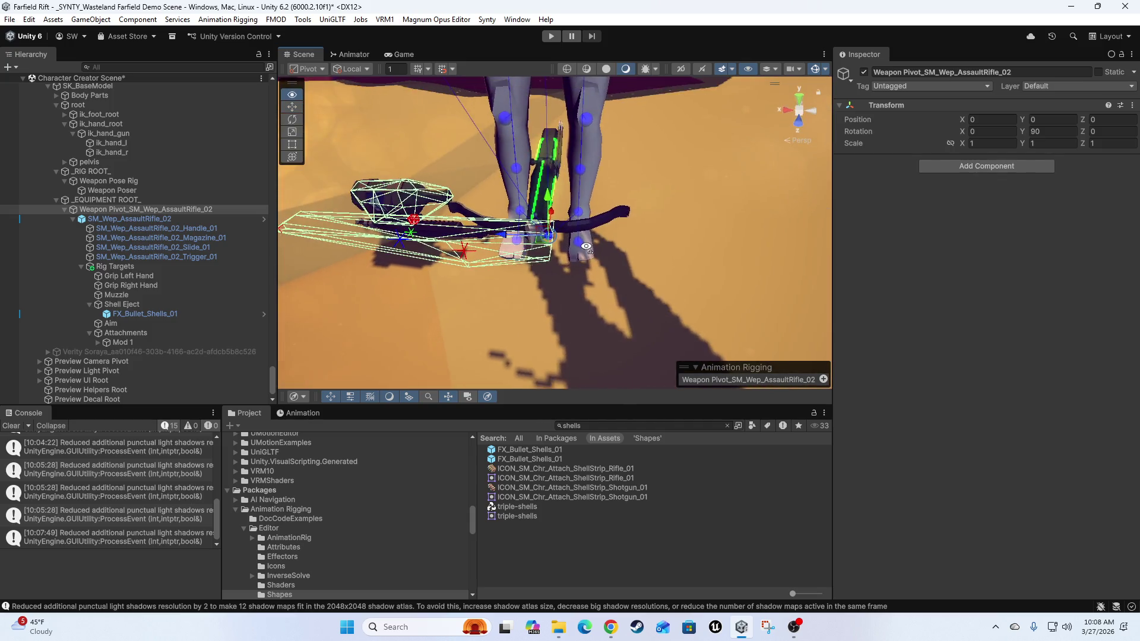
scroll(584, 276, up, 6)
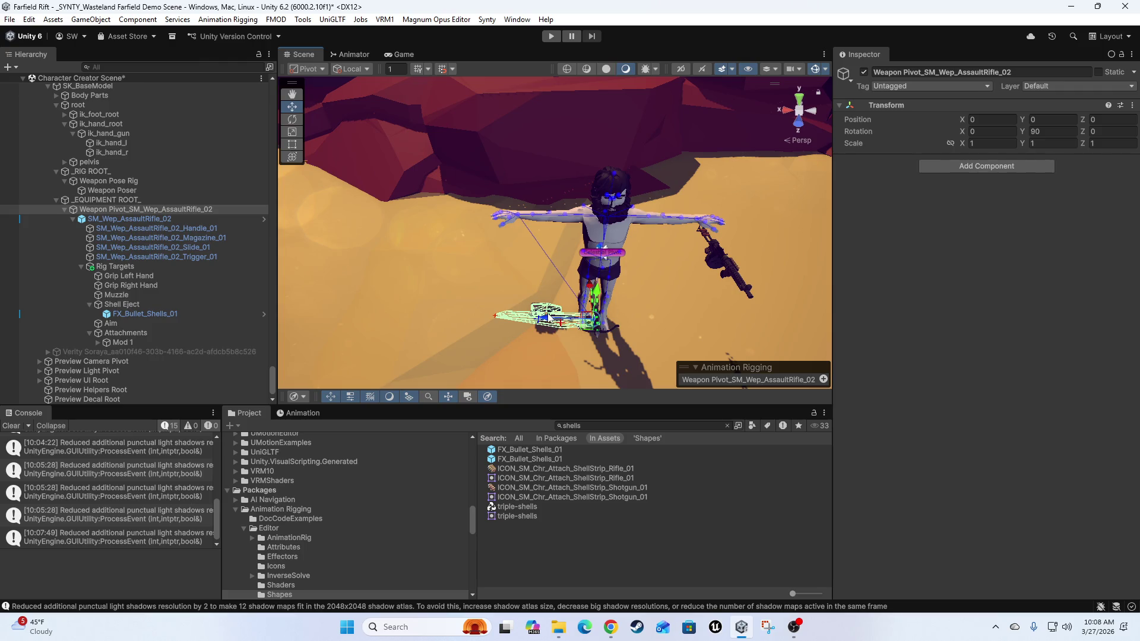
- Collapse the Weapon Pivot branch and frame _EQUIPMENT ROOT_ with the rifle at the character's feet
click(549, 319)
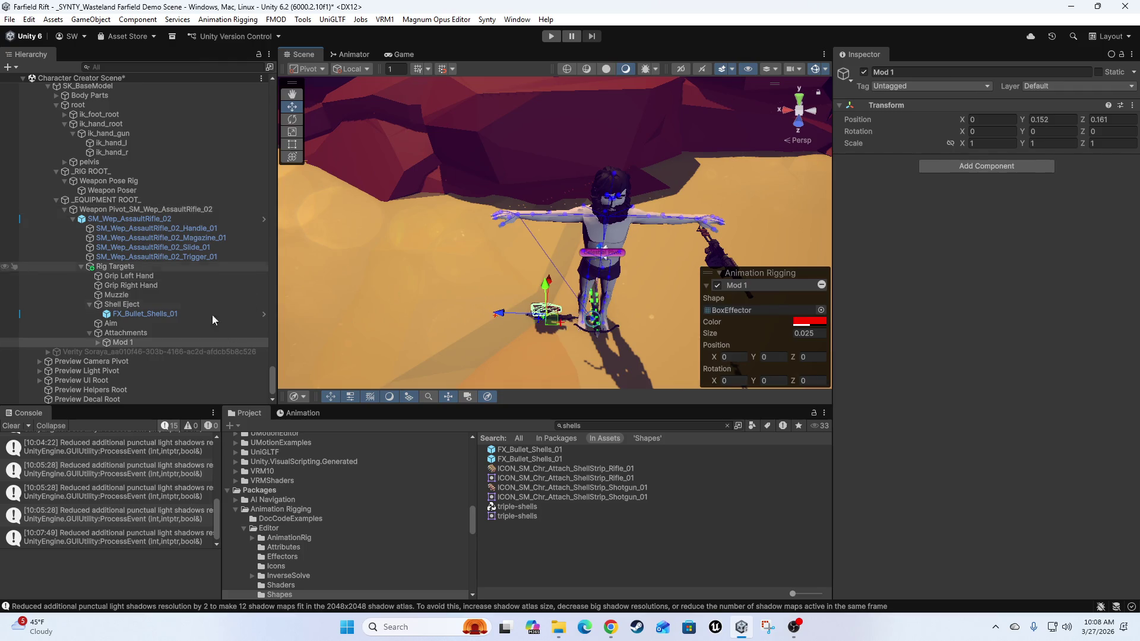
click(70, 221)
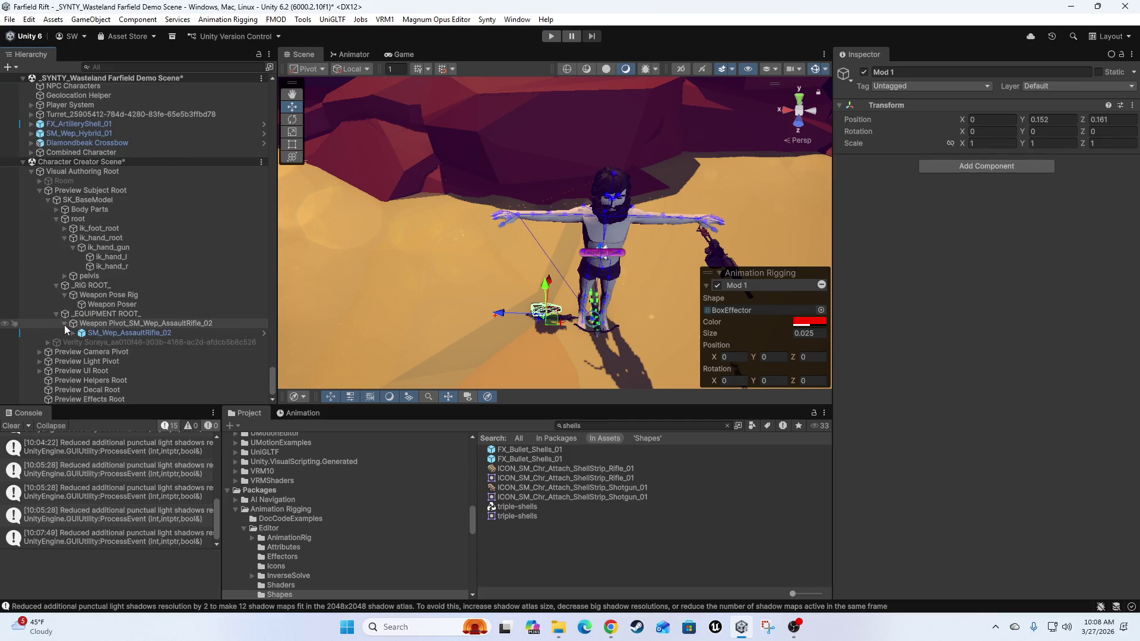
click(65, 322)
click(119, 324)
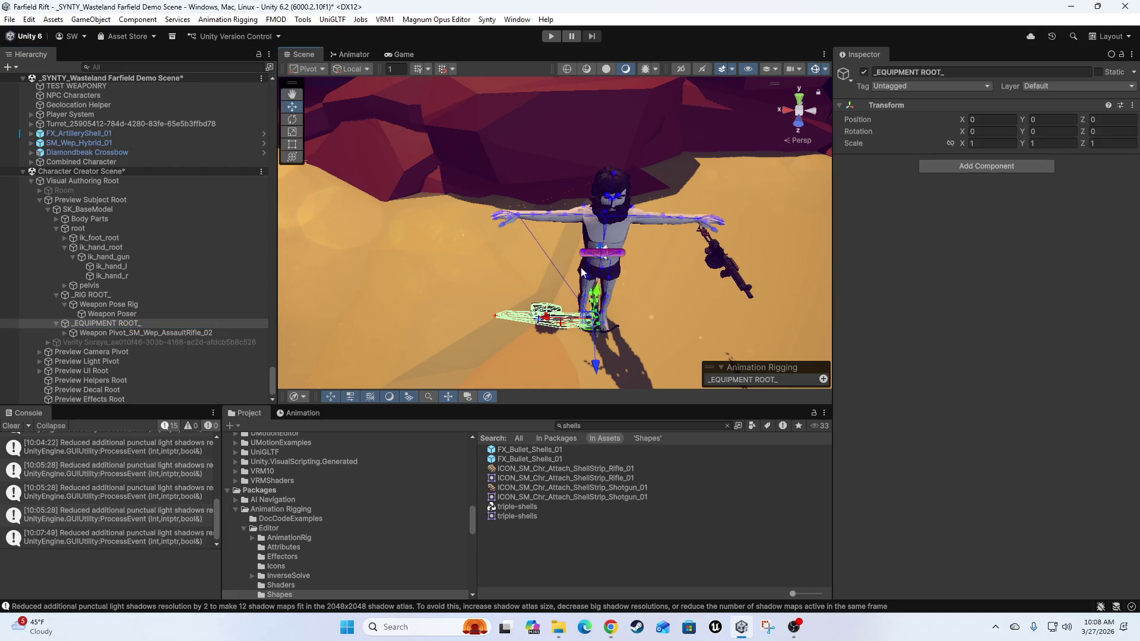
key(f)
alt+drag(499, 271, 518, 173)
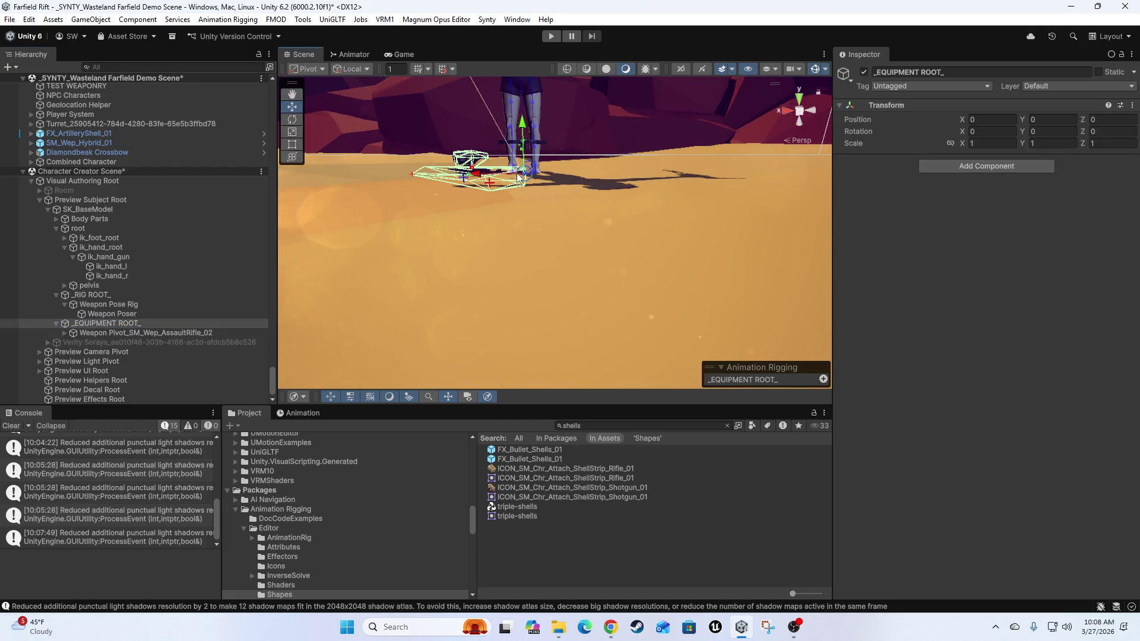
alt+drag(590, 167, 587, 298)
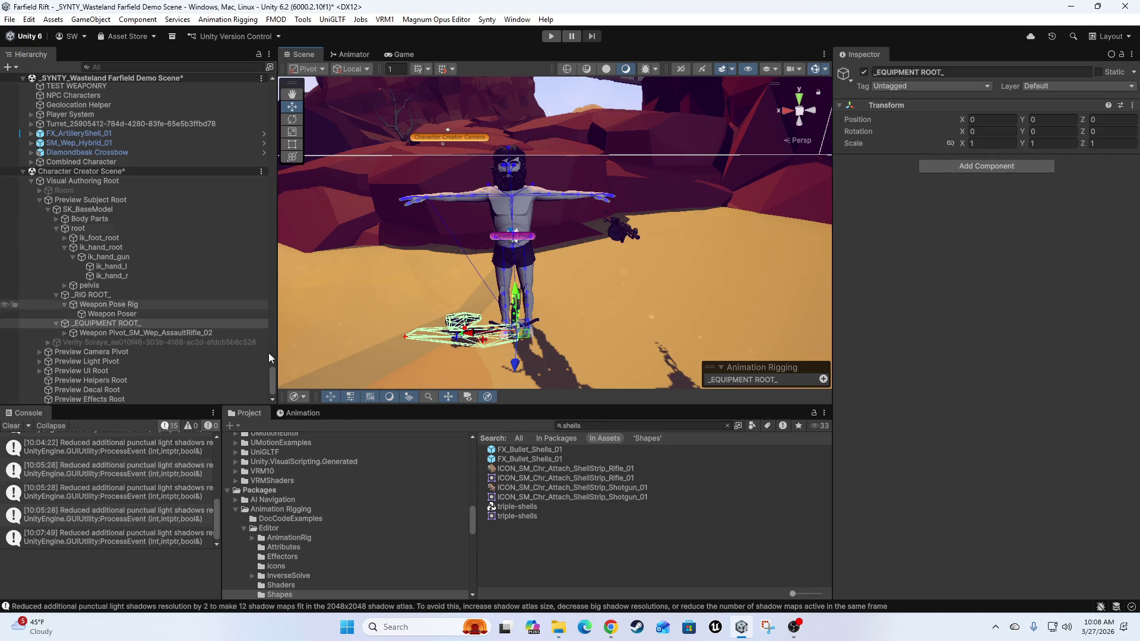
click(137, 332)
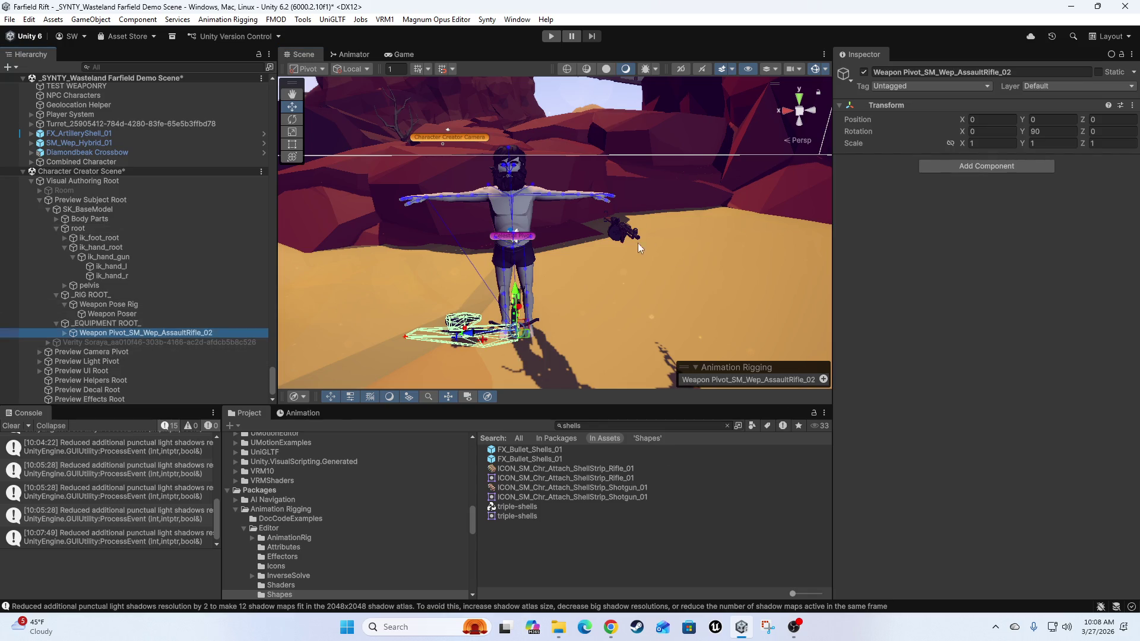
scroll(641, 241, up, 10)
scroll(533, 304, down, 5)
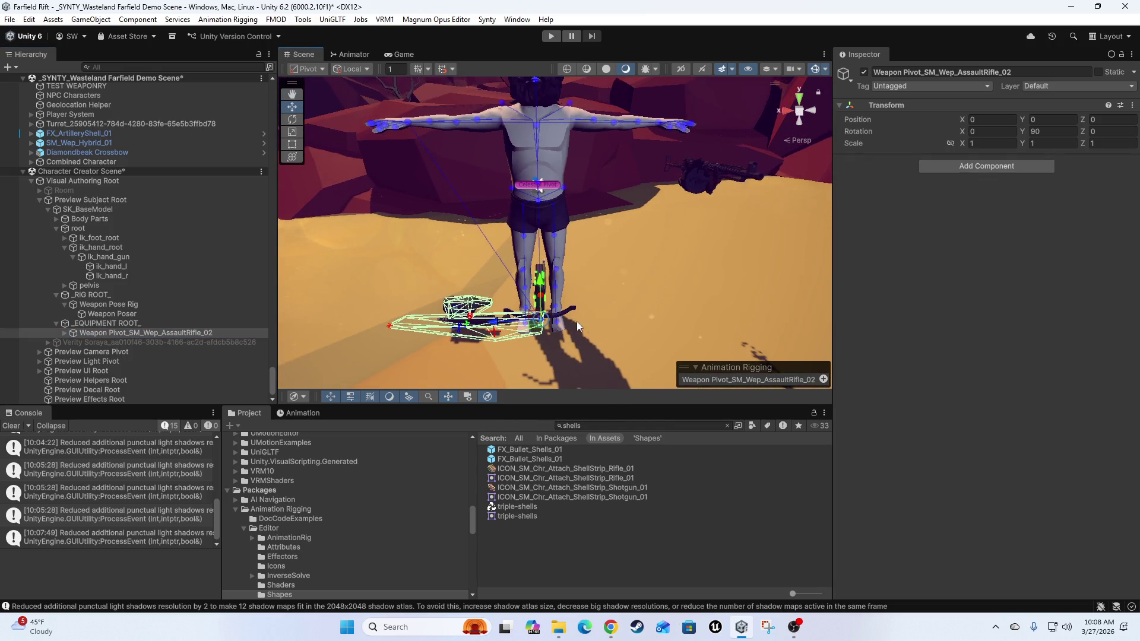
mouse_move(577, 325)
mouse_down()
mouse_move(555, 264)
mouse_move(556, 59)
mouse_up()
drag(516, 204, 554, 289)
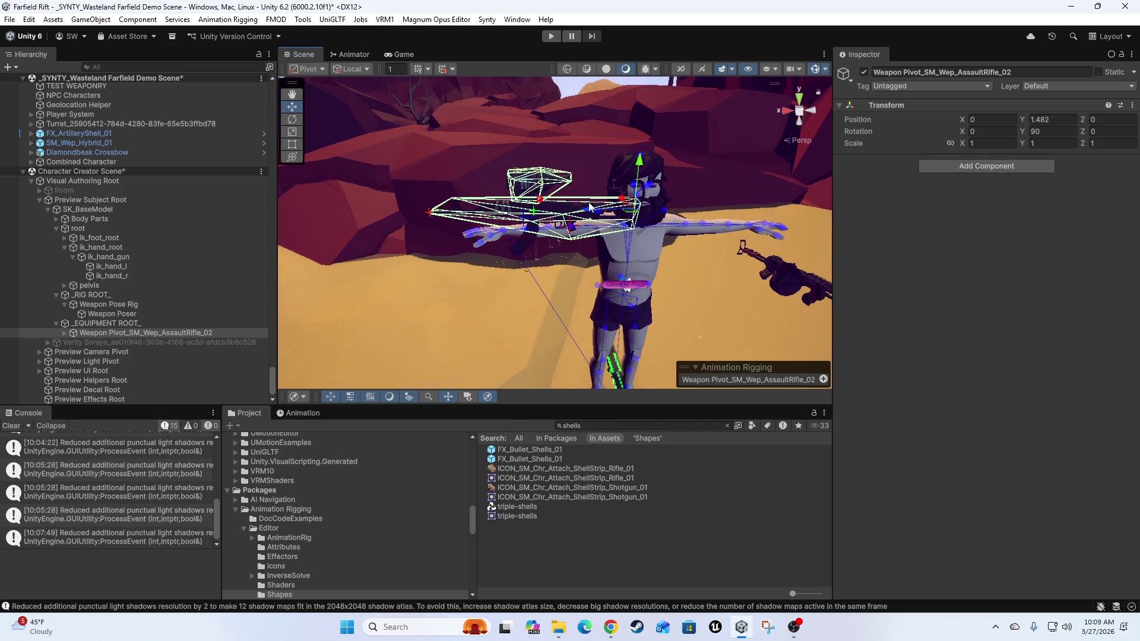
mouse_move(592, 210)
mouse_down()
mouse_move(439, 196)
mouse_move(387, 163)
mouse_move(469, 163)
mouse_move(537, 236)
mouse_move(157, 237)
mouse_move(366, 223)
mouse_move(612, 240)
mouse_move(585, 252)
mouse_move(678, 158)
mouse_move(630, 273)
mouse_move(461, 160)
mouse_move(553, 218)
mouse_move(652, 232)
mouse_move(548, 230)
mouse_move(137, 284)
mouse_move(166, 358)
mouse_move(237, 331)
mouse_move(906, 314)
mouse_move(832, 298)
mouse_move(783, 250)
mouse_move(756, 184)
mouse_up()
scroll(756, 184, up, 5)
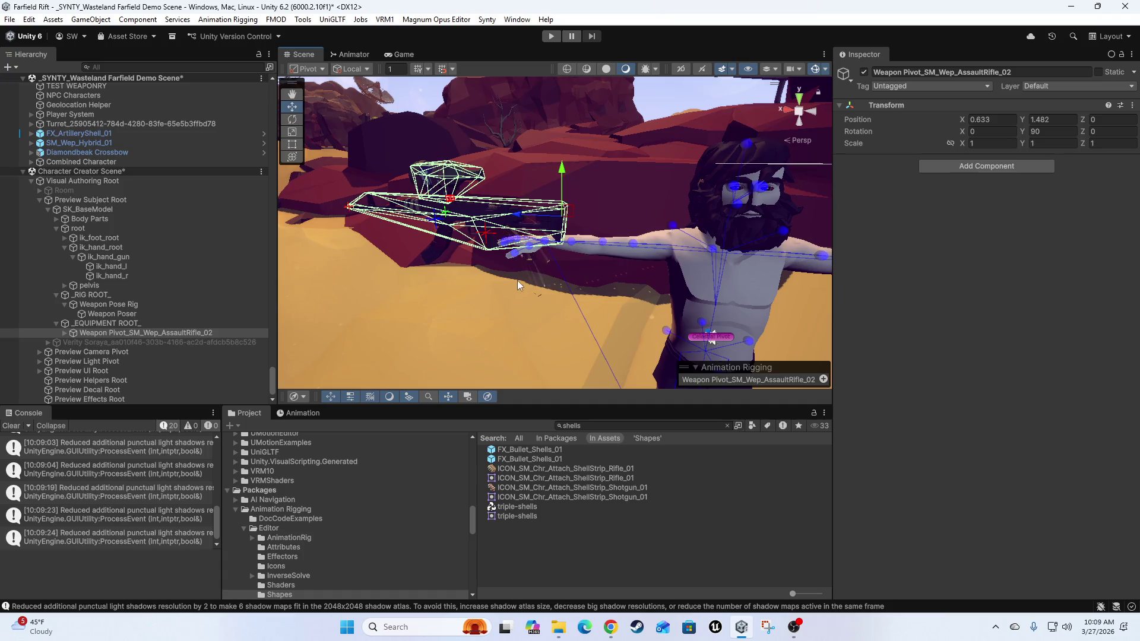
drag(515, 282, 557, 270)
scroll(608, 262, down, 3)
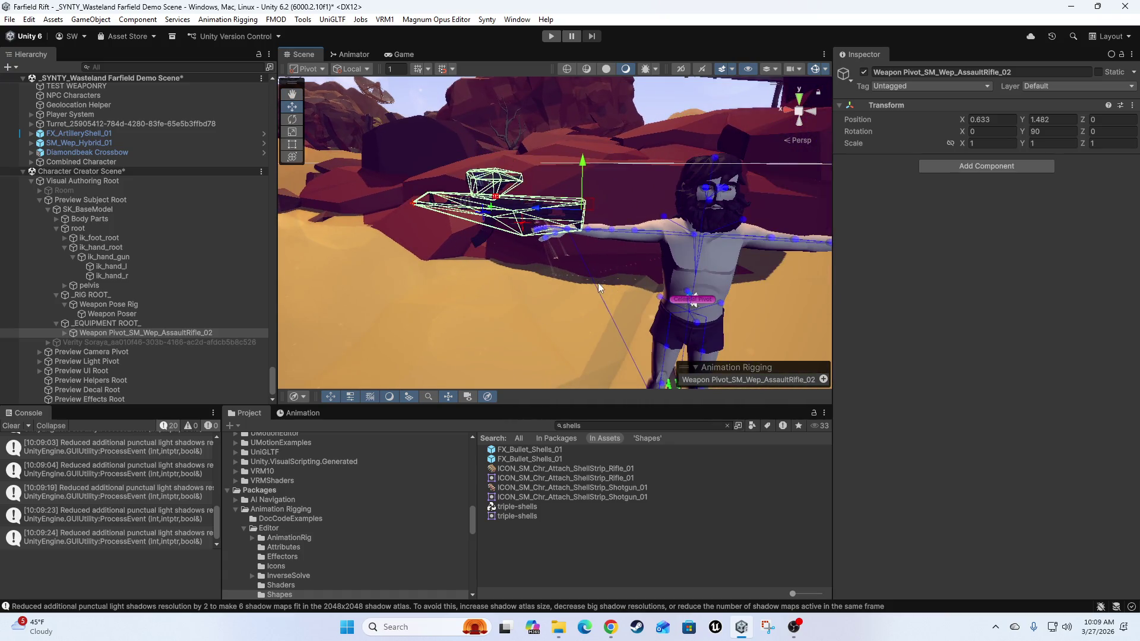
scroll(610, 282, up, 4)
scroll(610, 300, up, 2)
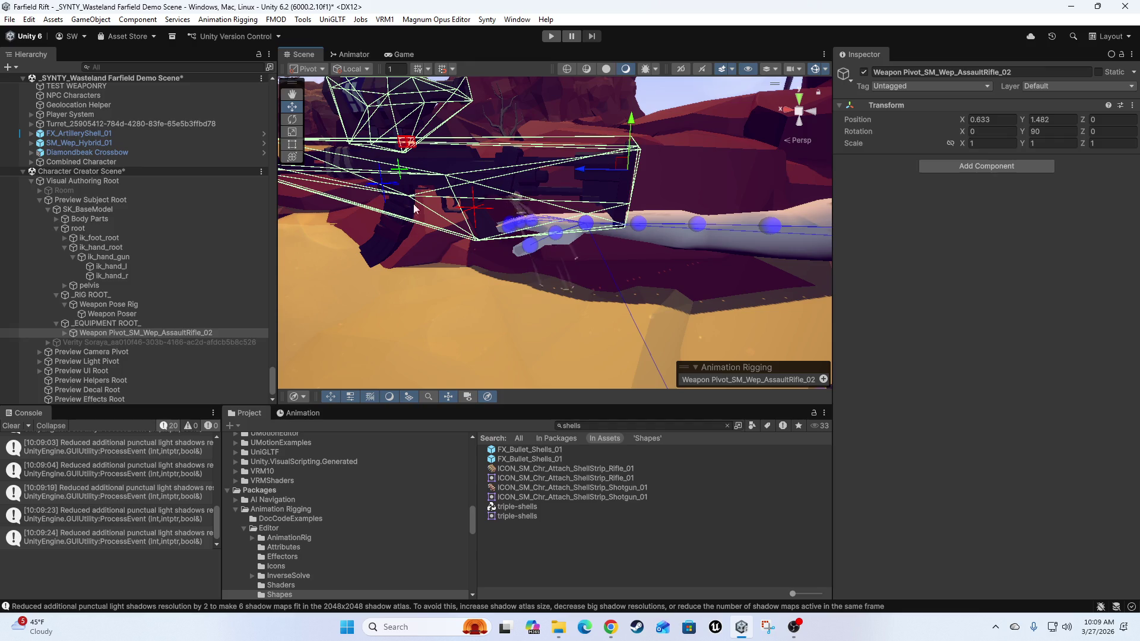
click(127, 333)
drag(482, 220, 564, 315)
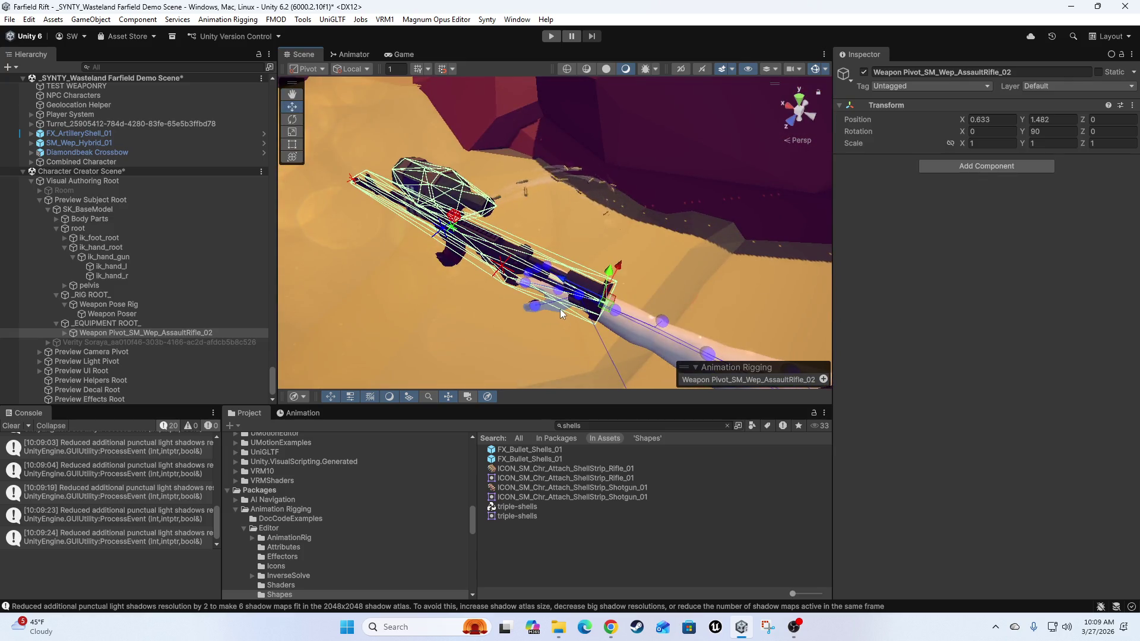
click(985, 119)
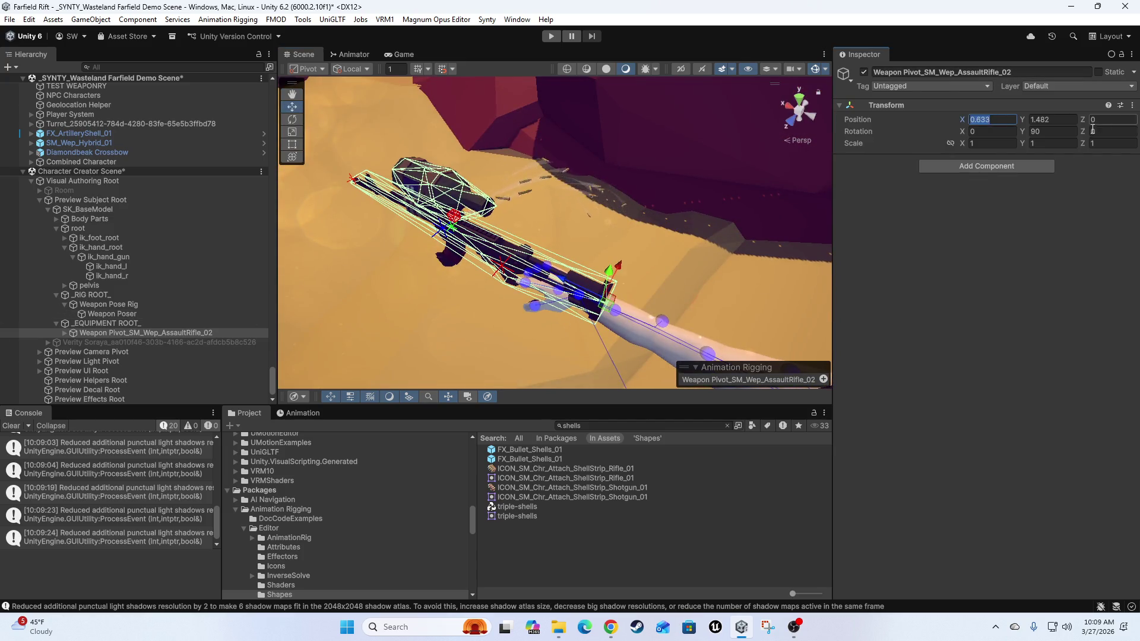
key(Tab)
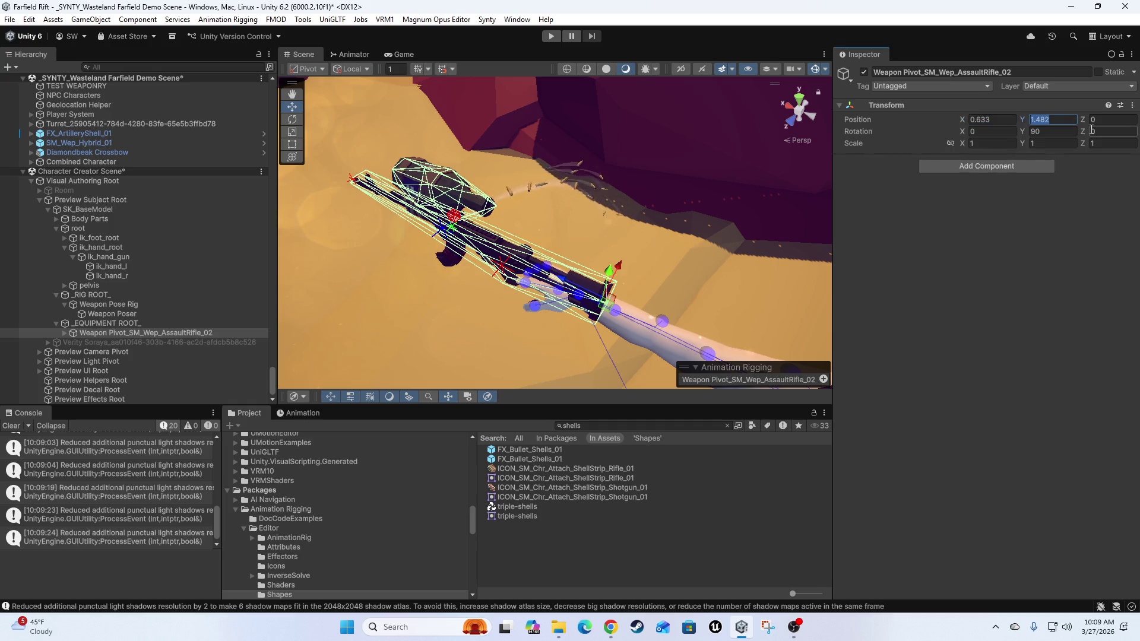
text(00)
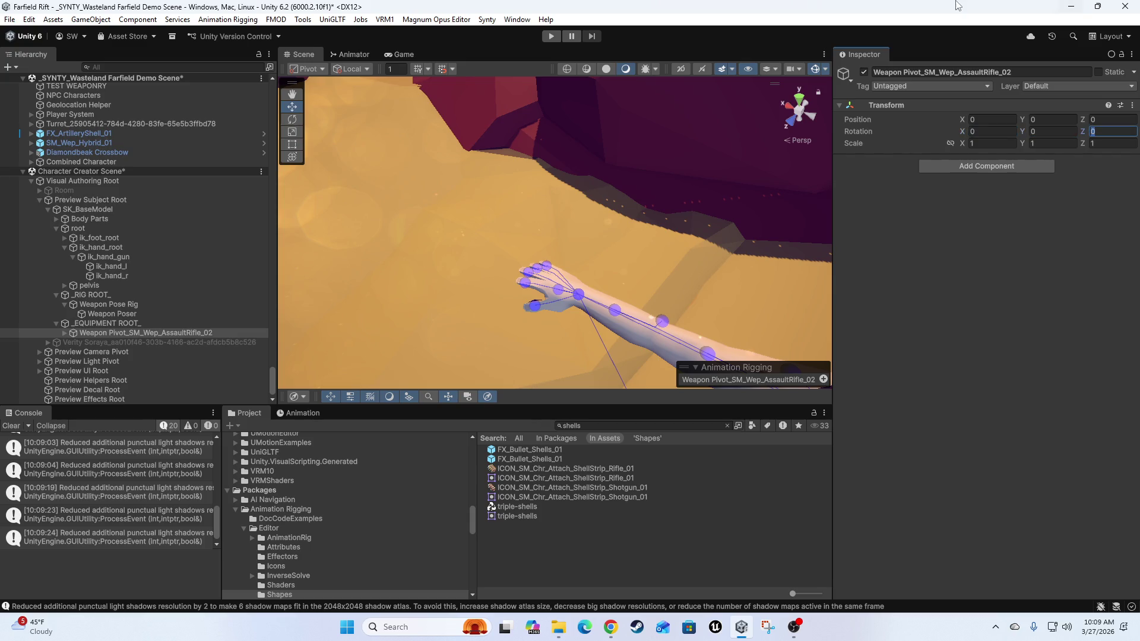
drag(502, 254, 585, 185)
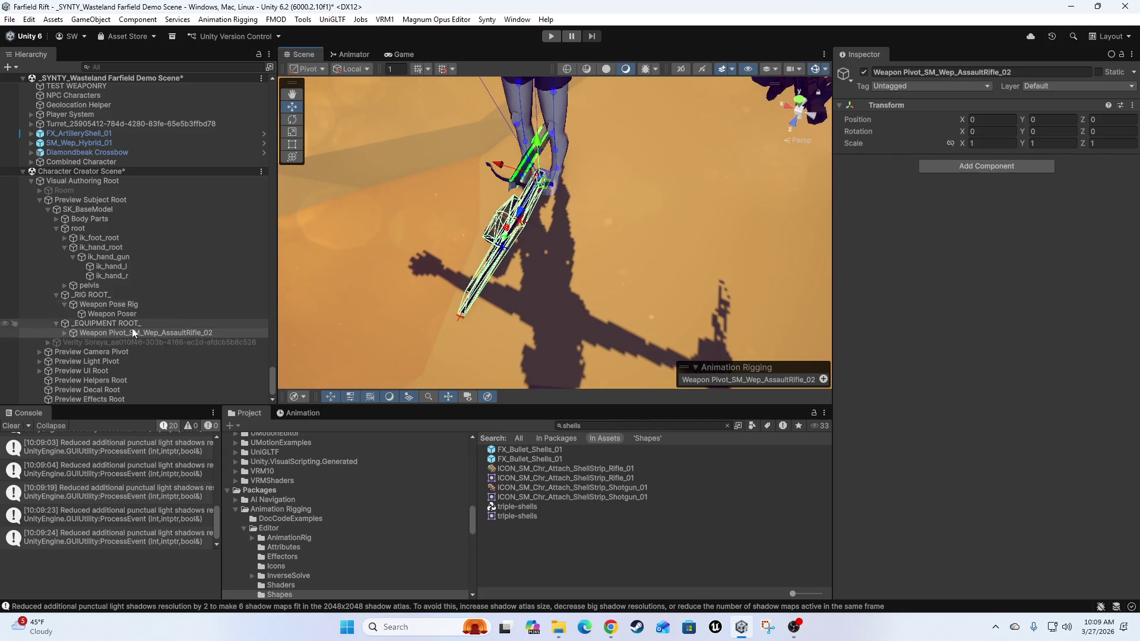
- Assign the Weapon Pivot as the Weapon Poser constraint's constrained object
click(99, 314)
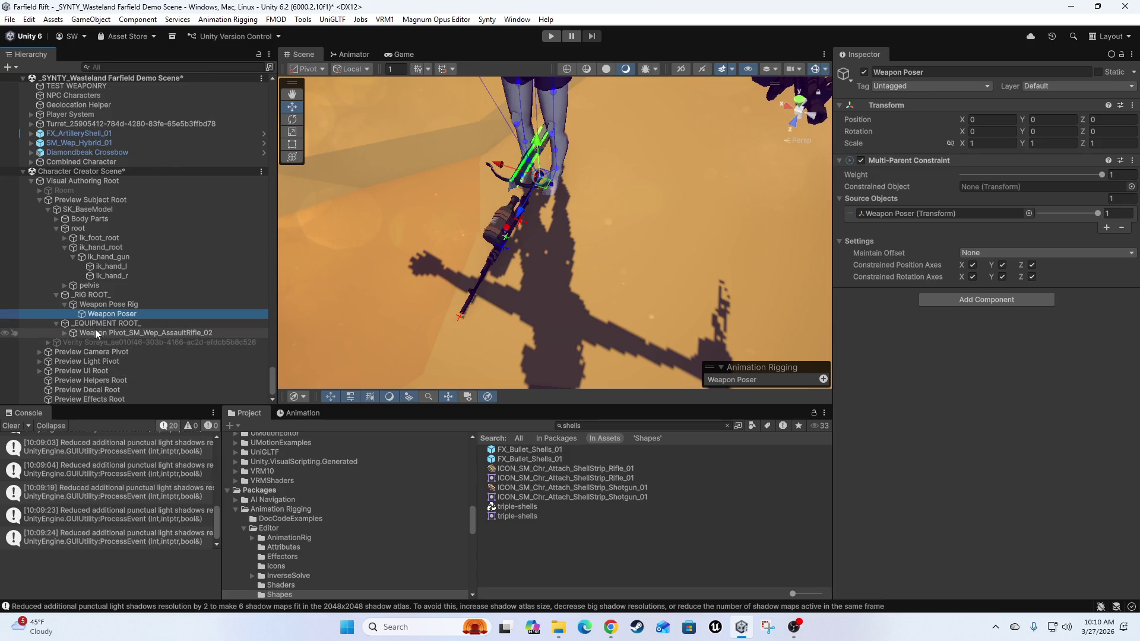
mouse_move(90, 333)
mouse_down()
mouse_move(262, 269)
mouse_move(988, 206)
mouse_move(1032, 186)
mouse_up()
click(113, 305)
click(112, 313)
scroll(582, 245, down, 3)
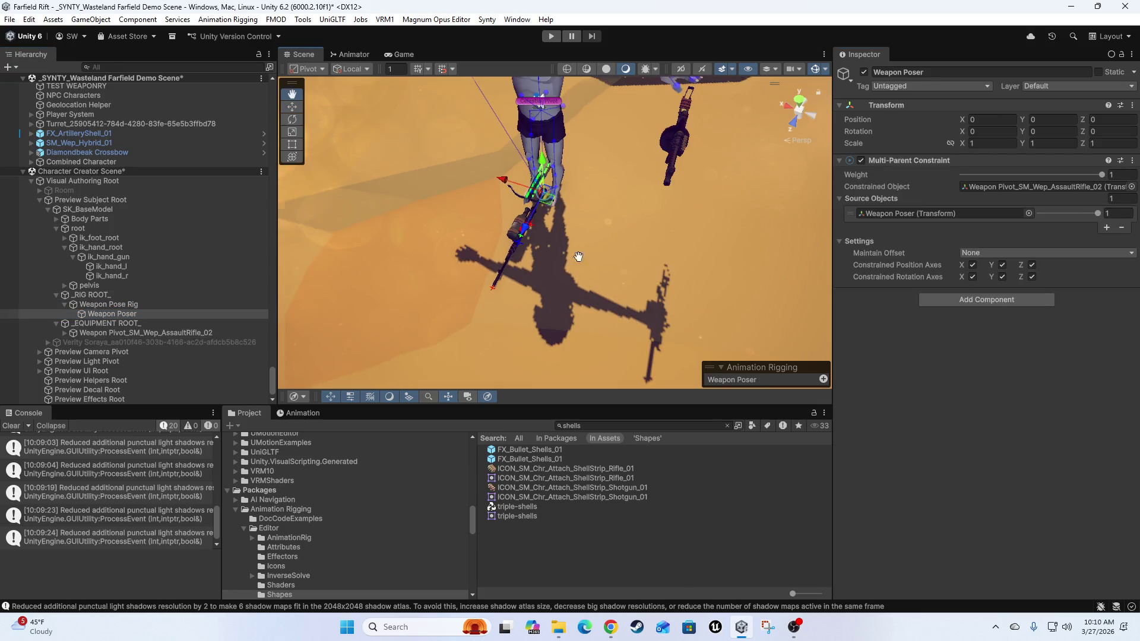
drag(565, 247, 632, 224)
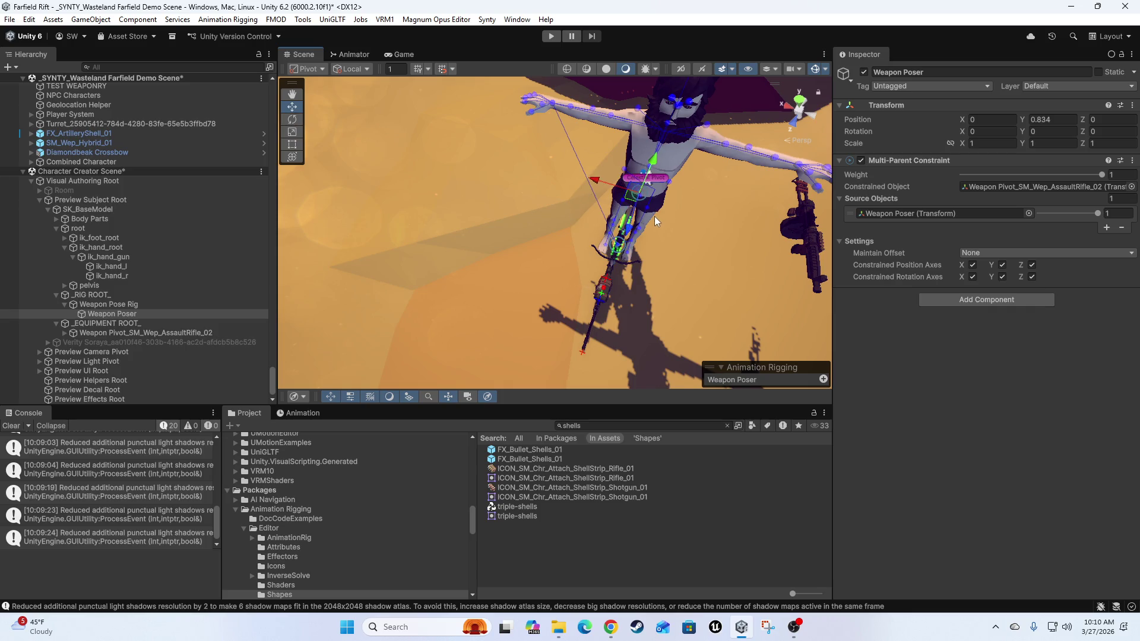
- Preview the idle animation on SK_BaseModel and raise the rifle to chest height
click(654, 215)
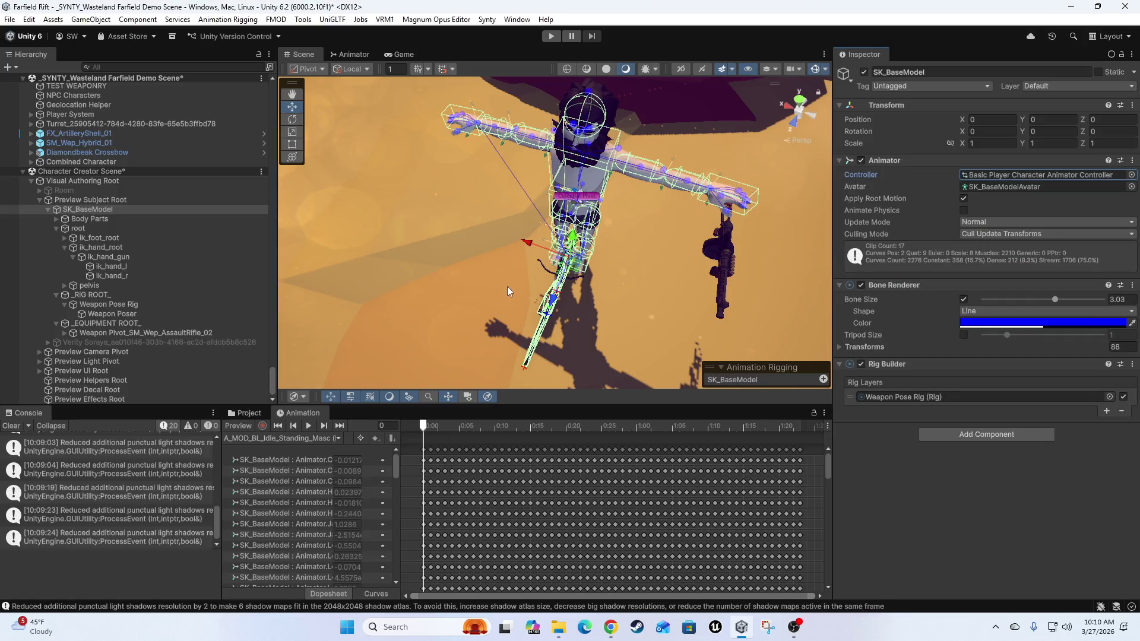
drag(507, 291, 429, 308)
click(238, 426)
mouse_move(601, 246)
mouse_down()
mouse_move(577, 211)
mouse_move(682, 196)
mouse_move(653, 214)
mouse_up()
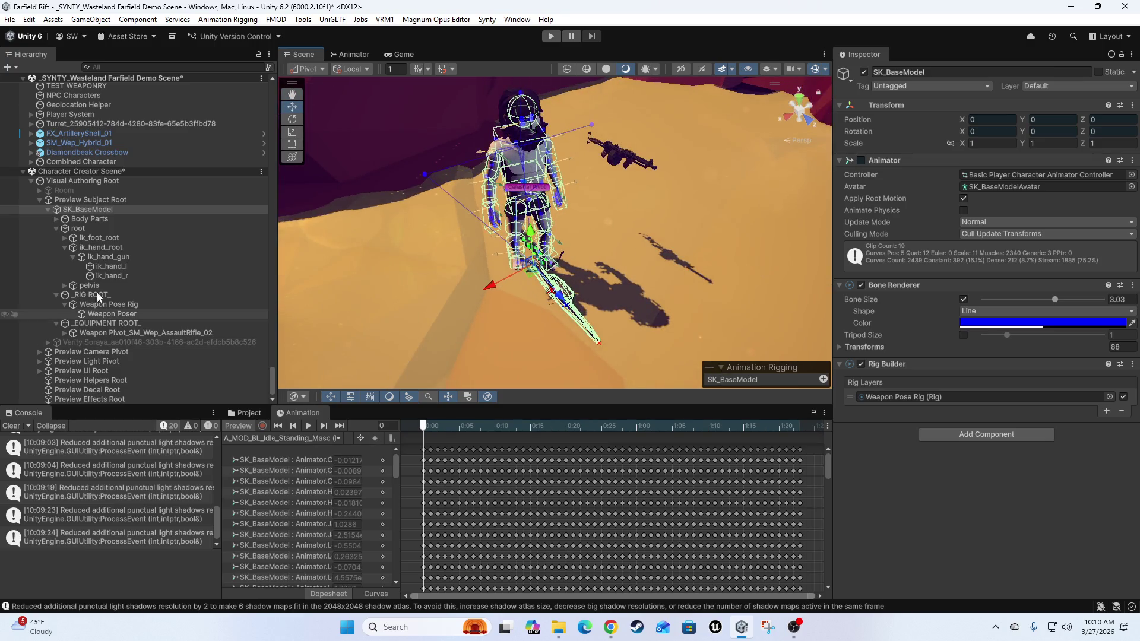
click(119, 314)
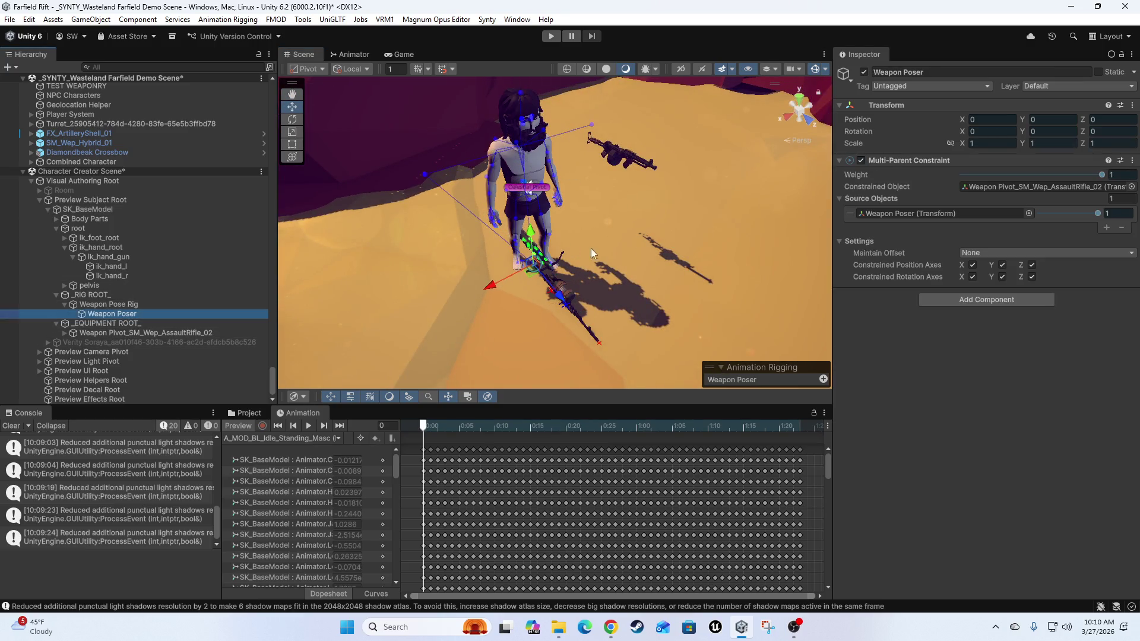
mouse_move(536, 236)
mouse_down()
mouse_move(670, 216)
mouse_move(529, 240)
mouse_move(619, 216)
mouse_up()
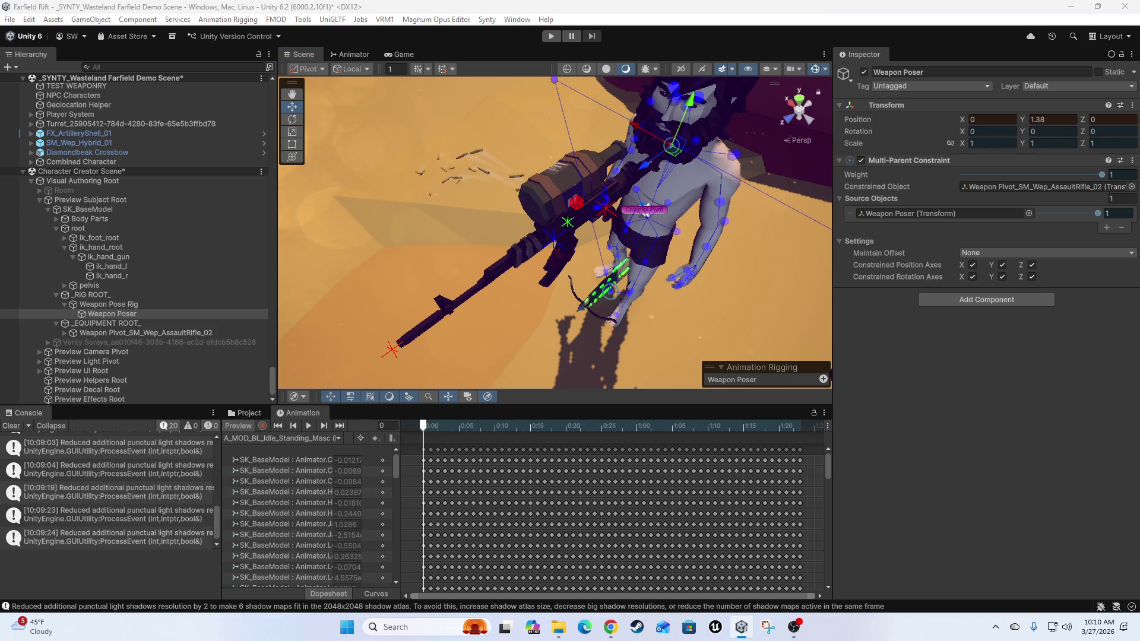
- Stop the animation preview so the character returns to its T-pose
mouse_move(472, 238)
mouse_down()
mouse_move(632, 249)
mouse_move(541, 276)
mouse_move(657, 226)
mouse_move(479, 240)
mouse_move(593, 250)
mouse_move(674, 212)
mouse_move(593, 237)
mouse_up()
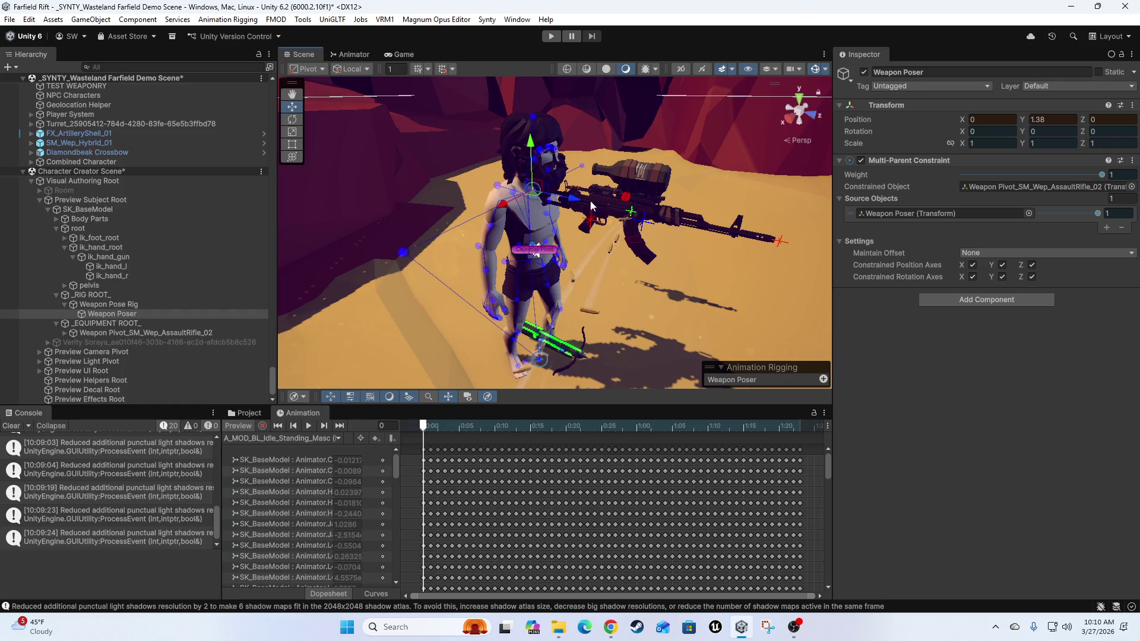
click(232, 427)
mouse_move(763, 244)
mouse_down()
mouse_move(498, 310)
mouse_move(619, 286)
mouse_move(570, 291)
mouse_up()
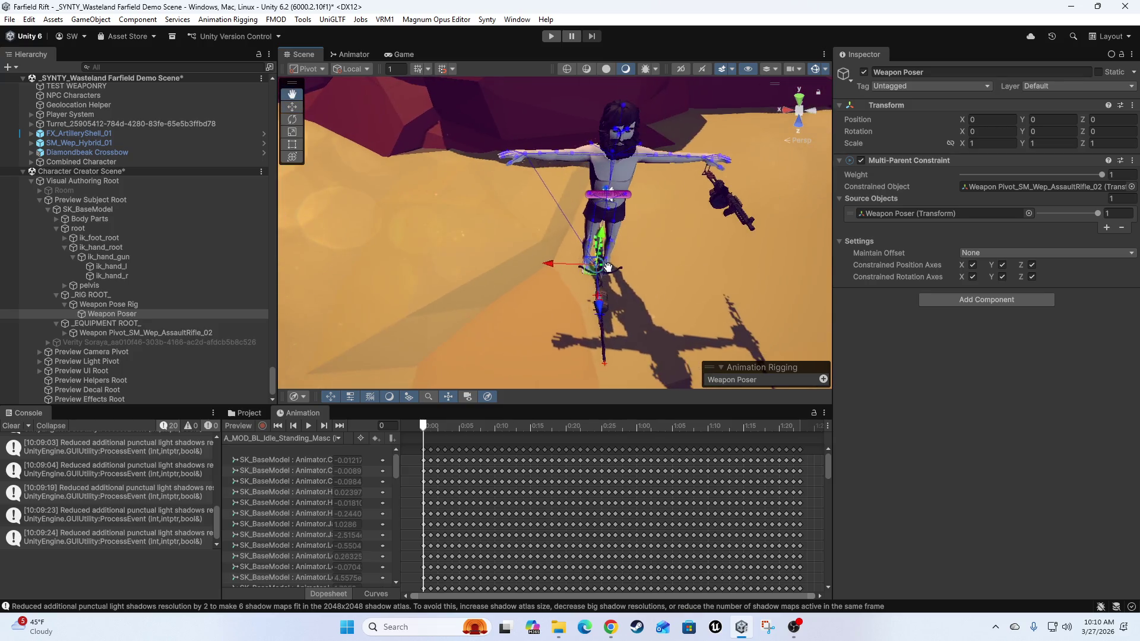
click(112, 333)
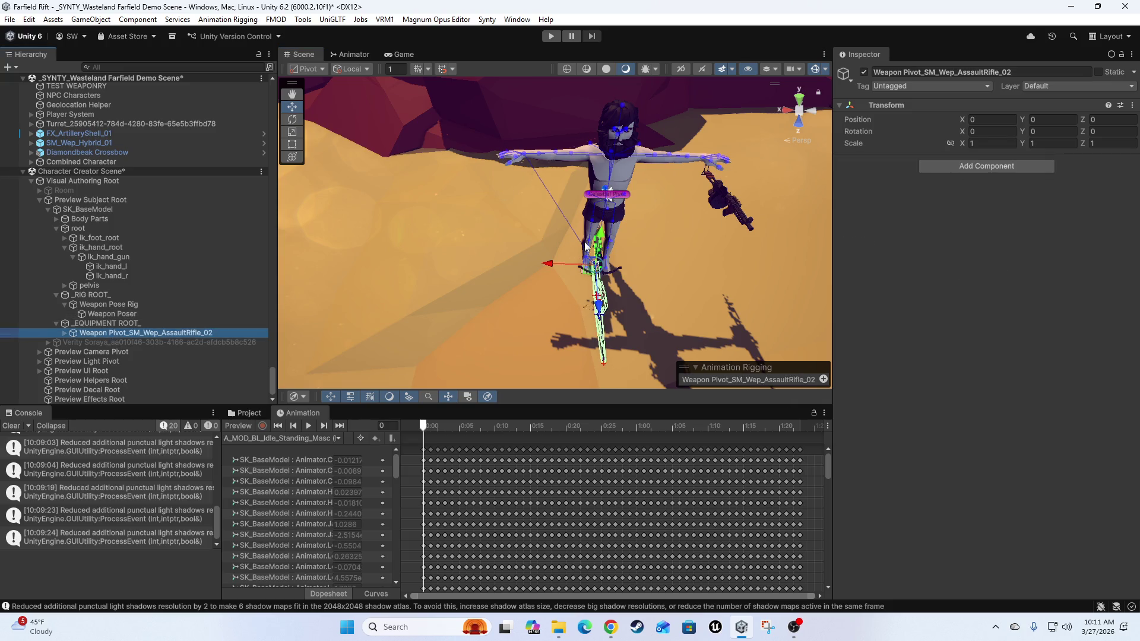
- Rotate the rifle's Weapon Pivot to 90° on Y and Z
mouse_move(625, 271)
mouse_down()
mouse_move(554, 272)
mouse_move(552, 255)
mouse_move(599, 280)
mouse_up()
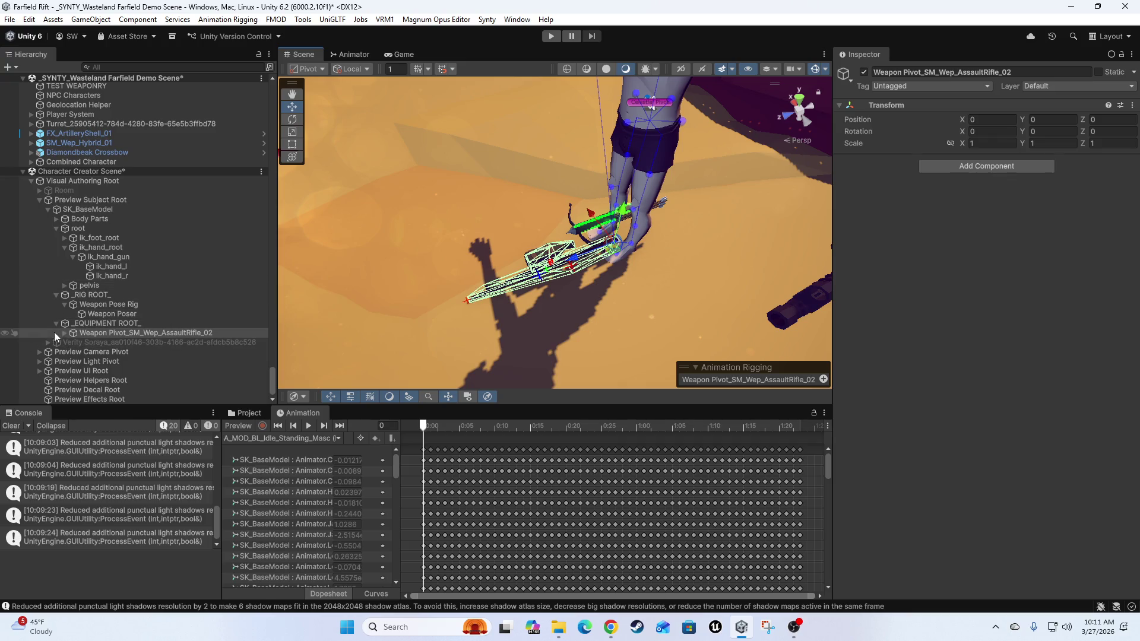
mouse_move(514, 285)
mouse_down()
mouse_move(580, 269)
mouse_move(612, 70)
mouse_move(475, 196)
mouse_move(413, 208)
mouse_move(594, 190)
mouse_move(606, 169)
mouse_up()
key(e)
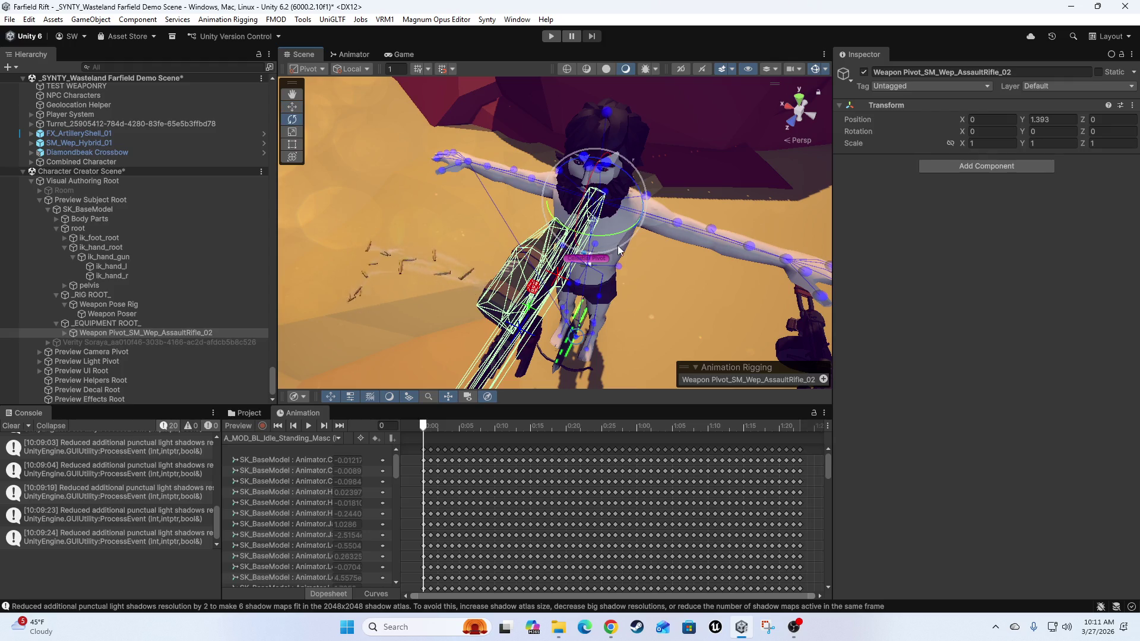
drag(615, 221, 480, 231)
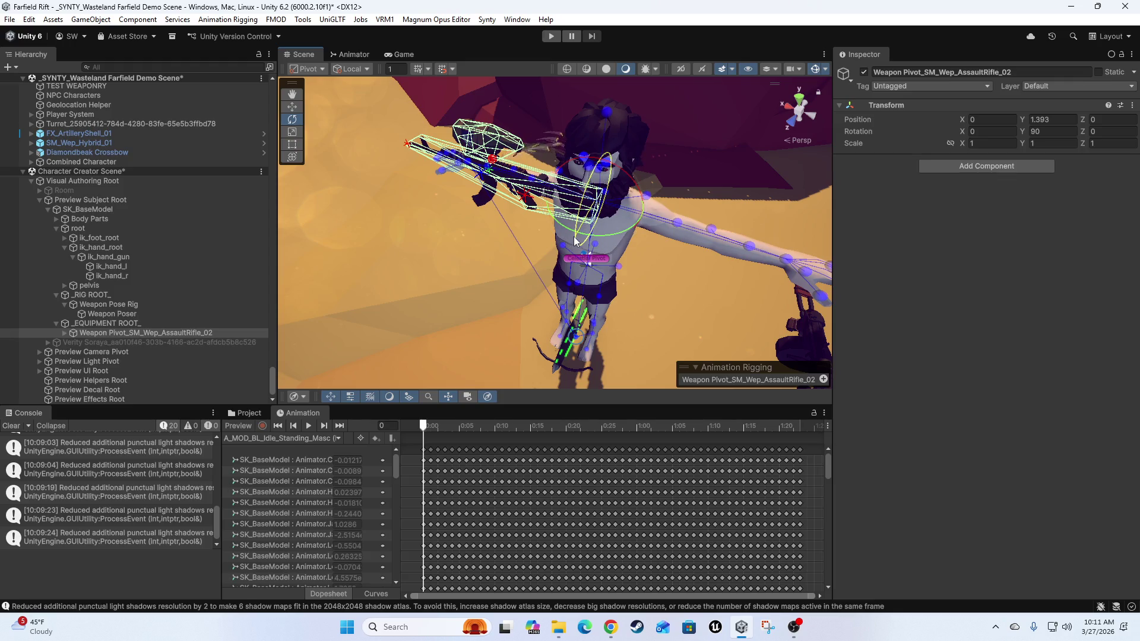
mouse_move(575, 240)
mouse_down()
mouse_move(478, 223)
mouse_move(446, 236)
mouse_move(578, 241)
mouse_move(612, 222)
mouse_move(575, 266)
mouse_move(333, 261)
mouse_move(463, 267)
mouse_move(564, 249)
mouse_move(543, 237)
mouse_up()
key(w)
- Move the pivot to about (0.472, 1.345, 0.084) beside the arm and parent Weapon Poser under it
scroll(521, 275, up, 3)
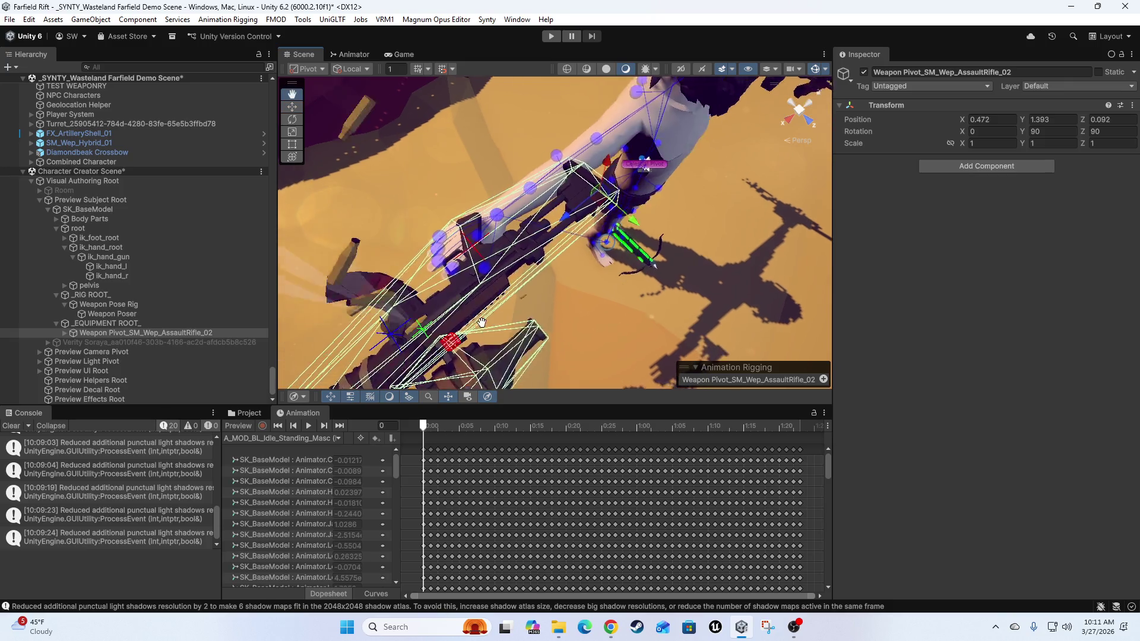
scroll(521, 274, down, 5)
mouse_move(533, 304)
mouse_down()
mouse_move(481, 304)
mouse_move(530, 254)
mouse_up()
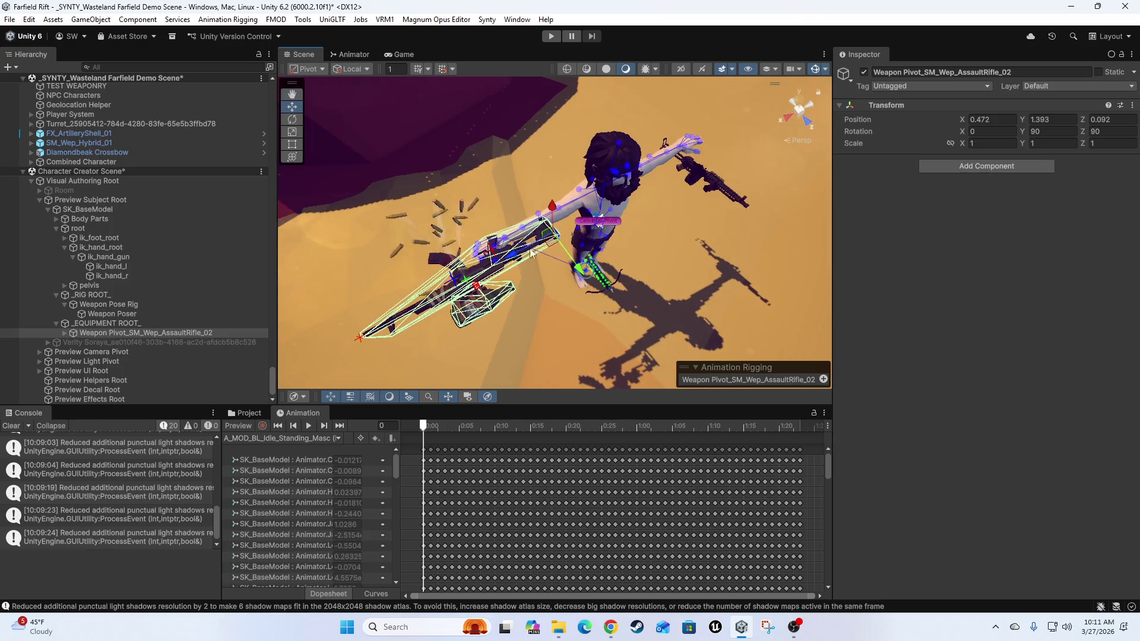
drag(552, 207, 555, 208)
scroll(573, 314, up, 5)
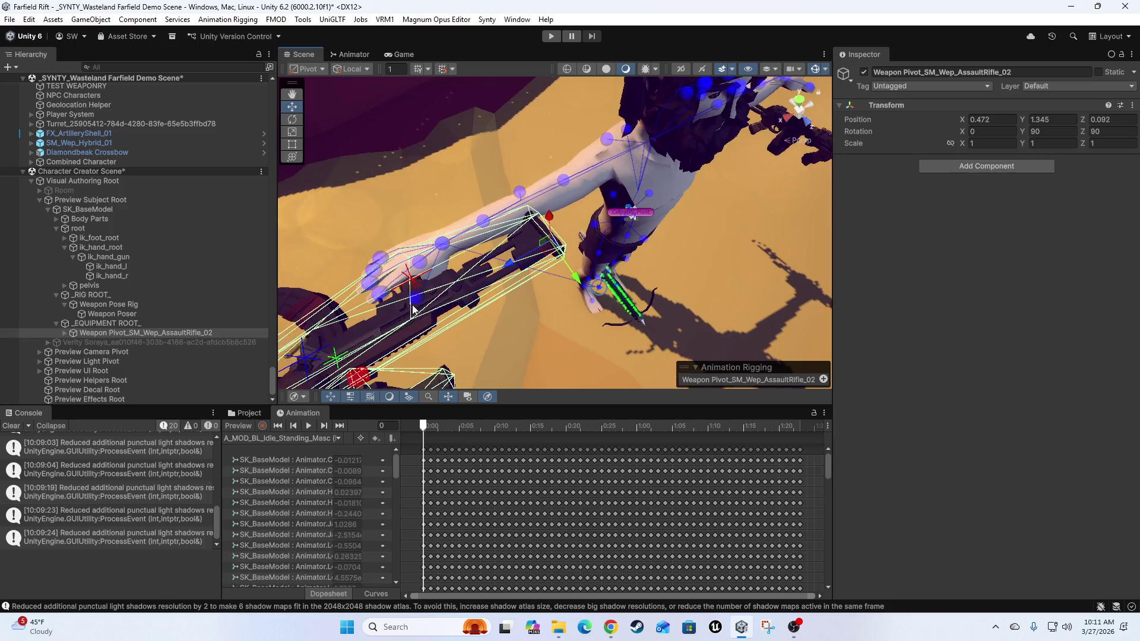
scroll(573, 309, up, 3)
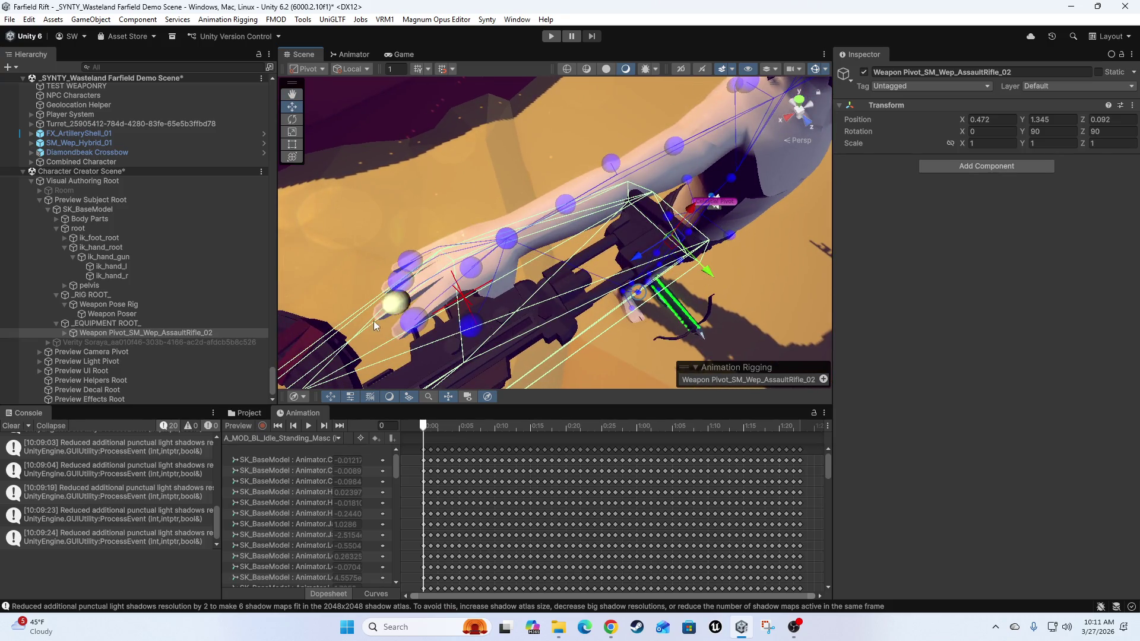
drag(708, 276, 703, 269)
mouse_move(579, 355)
mouse_down()
mouse_move(593, 302)
mouse_move(525, 273)
mouse_move(600, 226)
mouse_move(609, 183)
mouse_up()
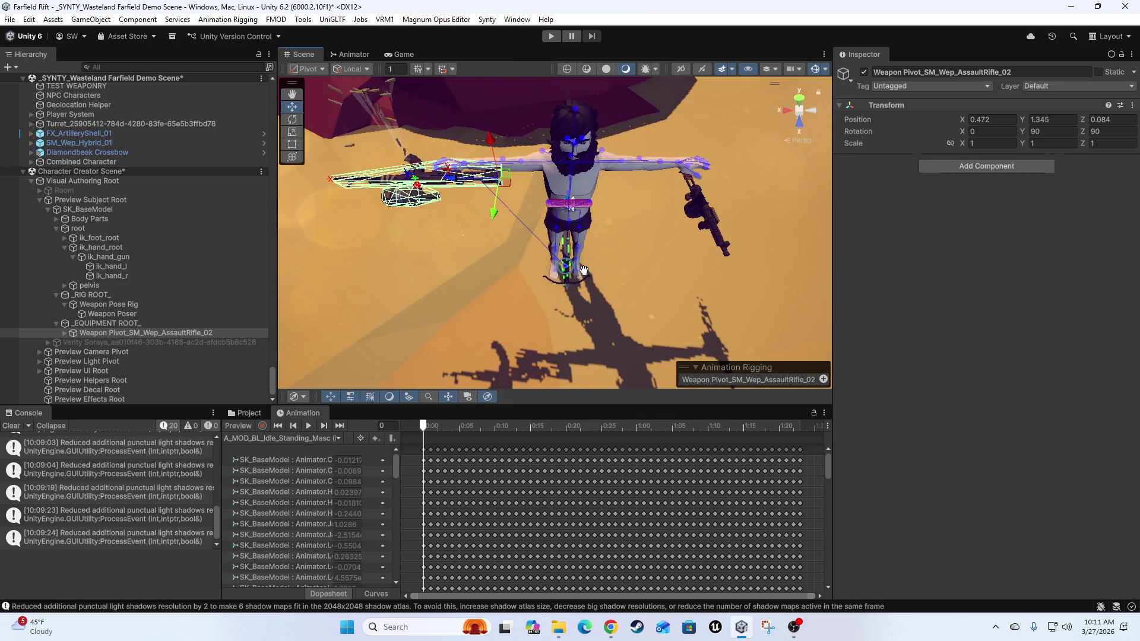
drag(584, 279, 567, 220)
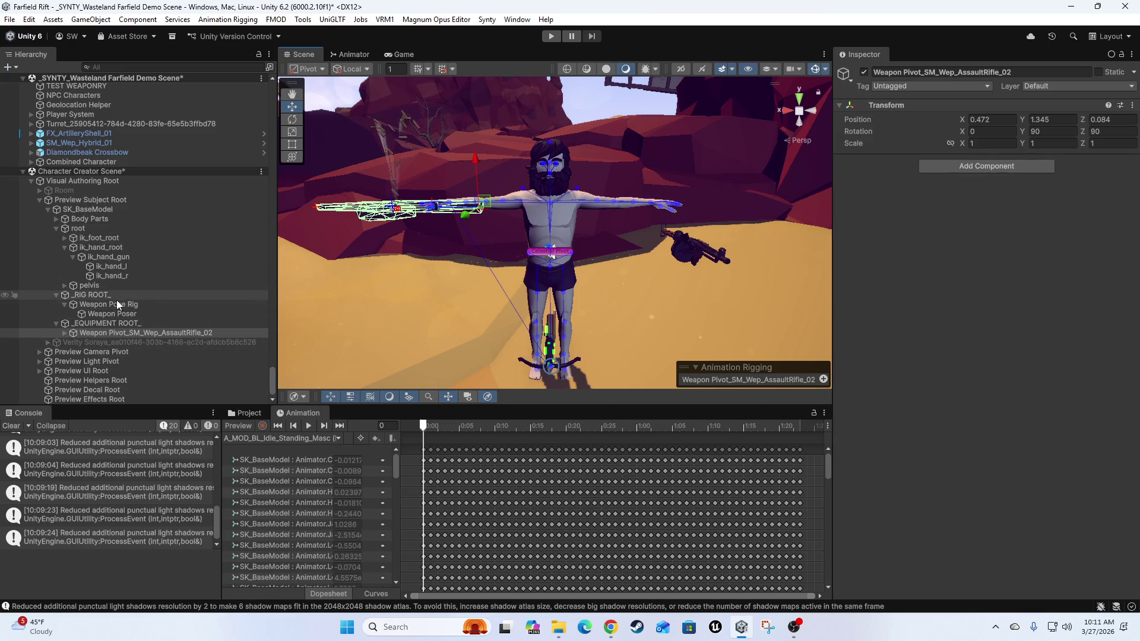
drag(114, 315, 131, 333)
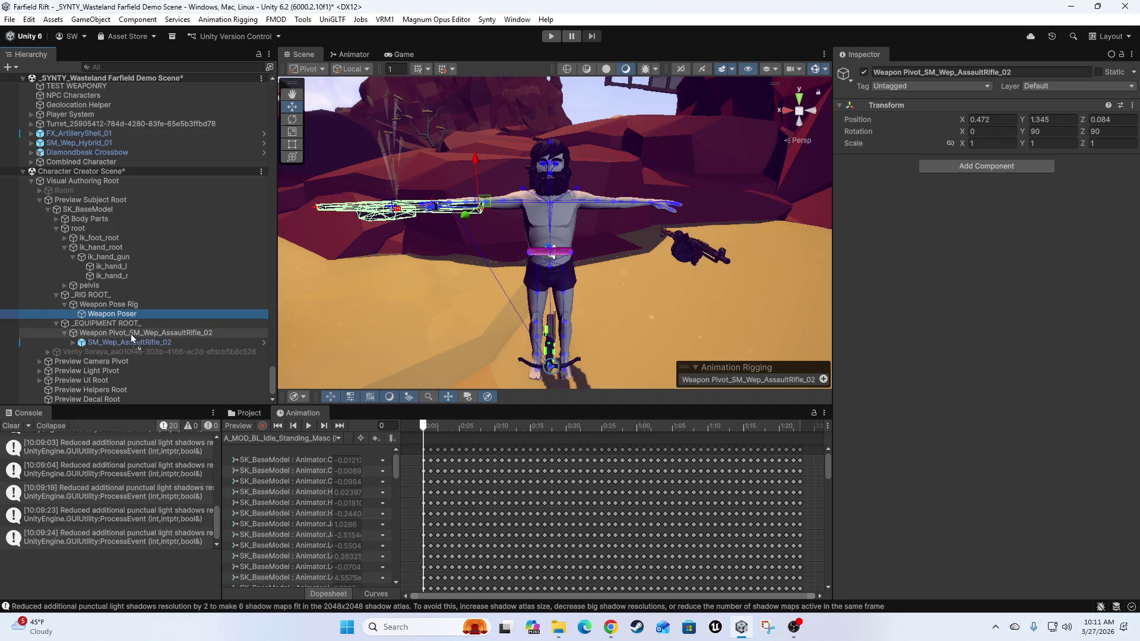
- Move Weapon Poser among the rifle's rig targets and set its Y and Z positions to 0
click(1001, 118)
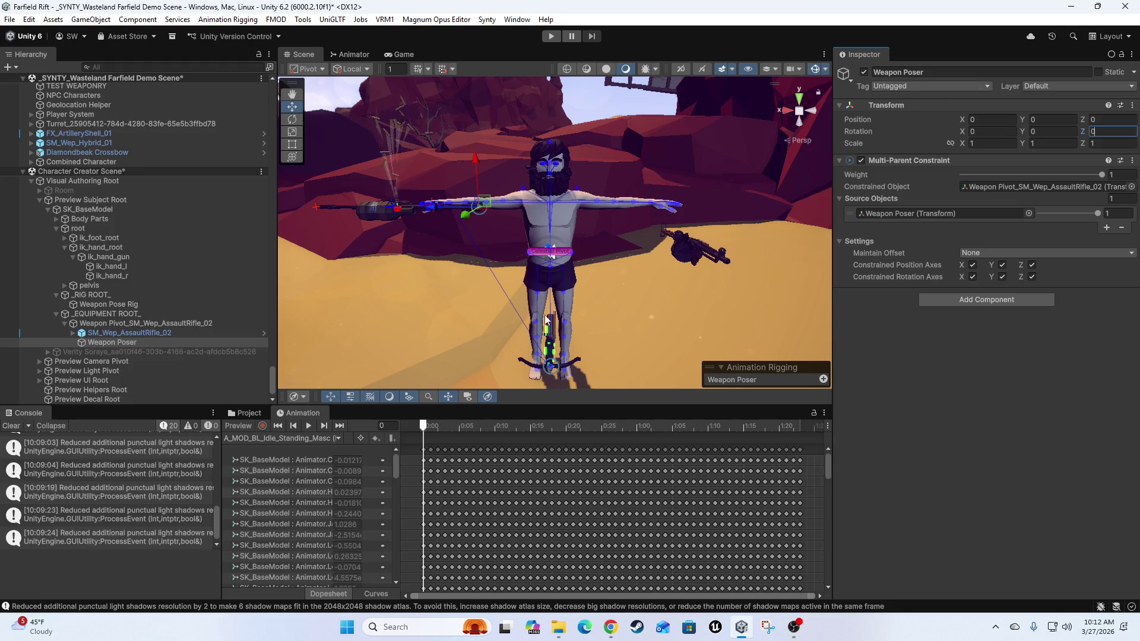
mouse_move(535, 305)
mouse_down()
mouse_move(550, 330)
mouse_move(575, 309)
mouse_up()
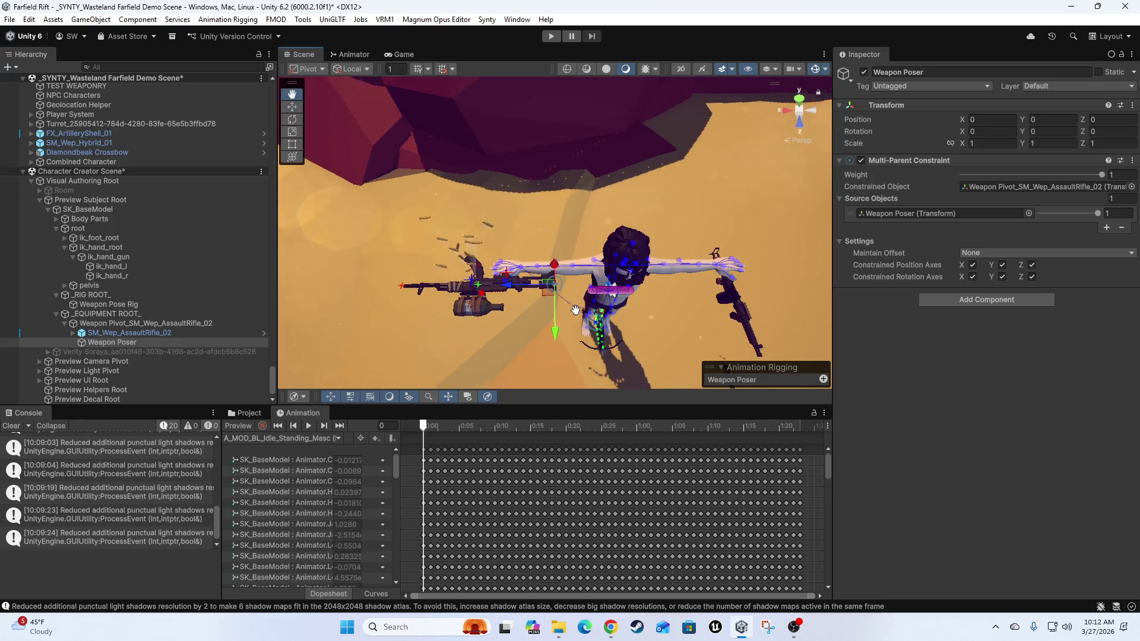
scroll(575, 310, up, 10)
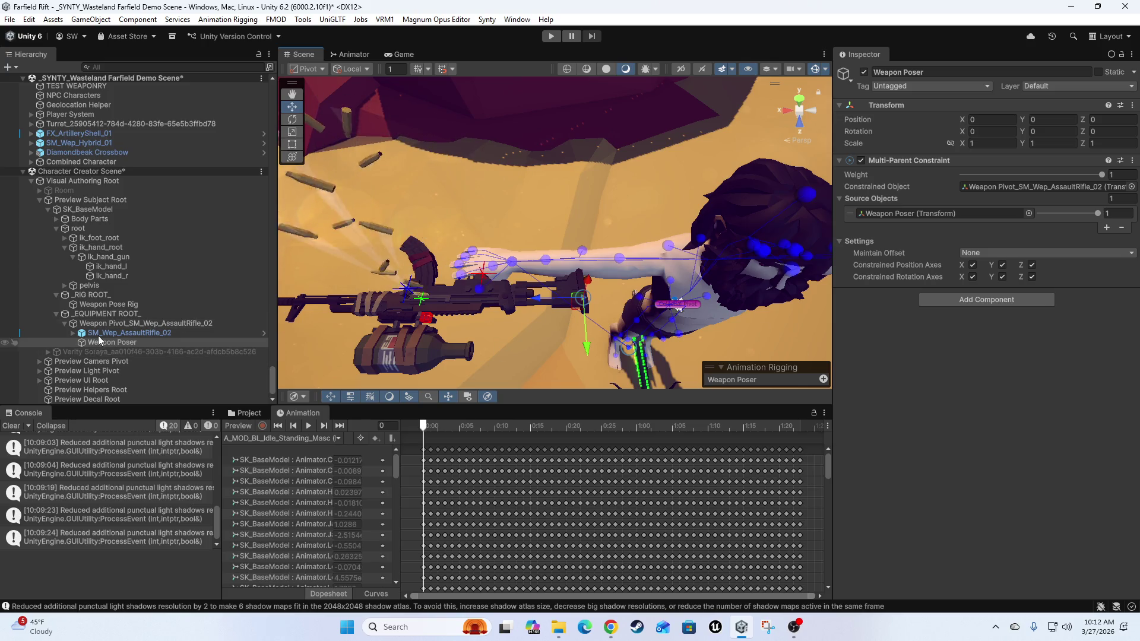
click(73, 333)
scroll(159, 288, down, 5)
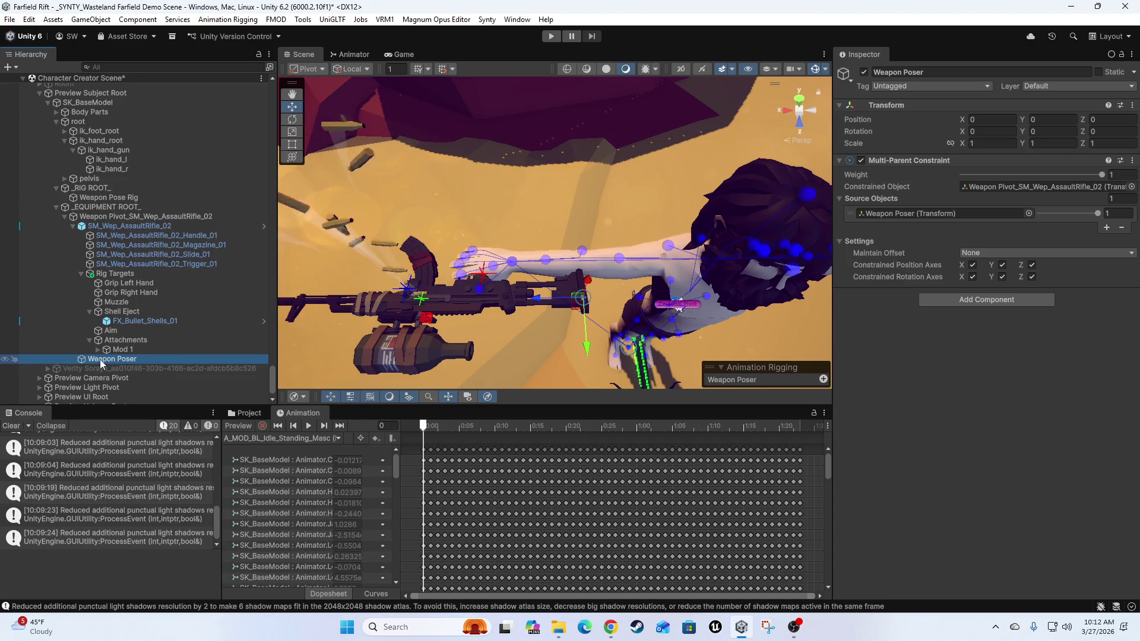
mouse_move(211, 249)
mouse_down()
mouse_move(128, 355)
mouse_move(193, 316)
mouse_move(181, 282)
mouse_move(132, 292)
mouse_up()
click(1045, 121)
text(0)
key(Tab)
text(0)
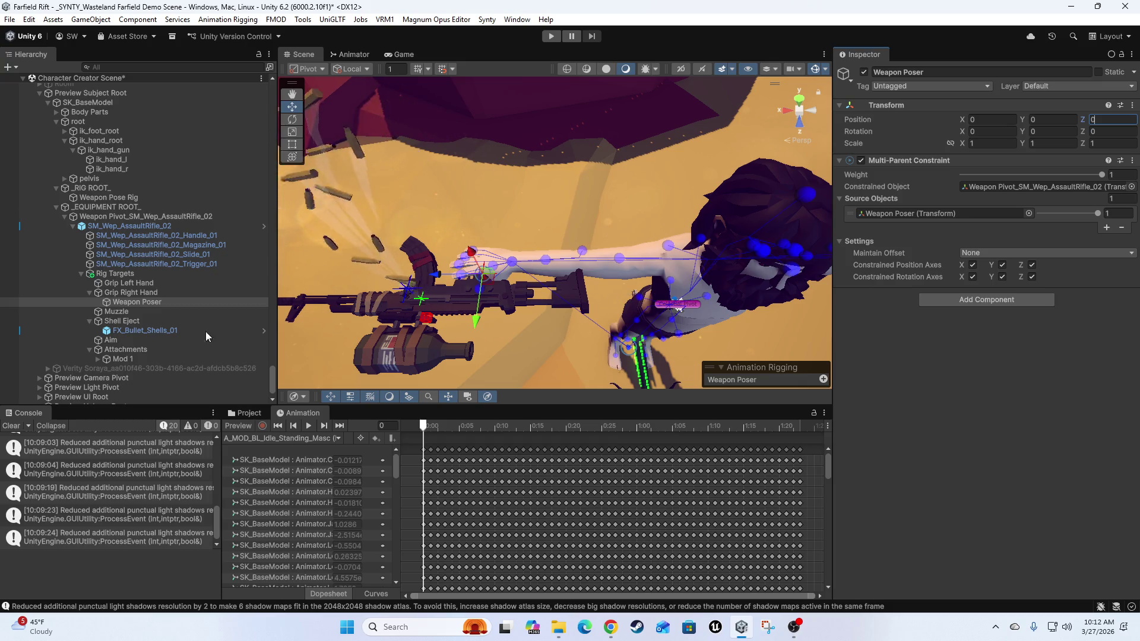
- Reparent Weapon Poser directly onto the rifle pivot and zero its remaining position value
drag(111, 304, 141, 376)
drag(155, 300, 138, 276)
drag(141, 227, 141, 218)
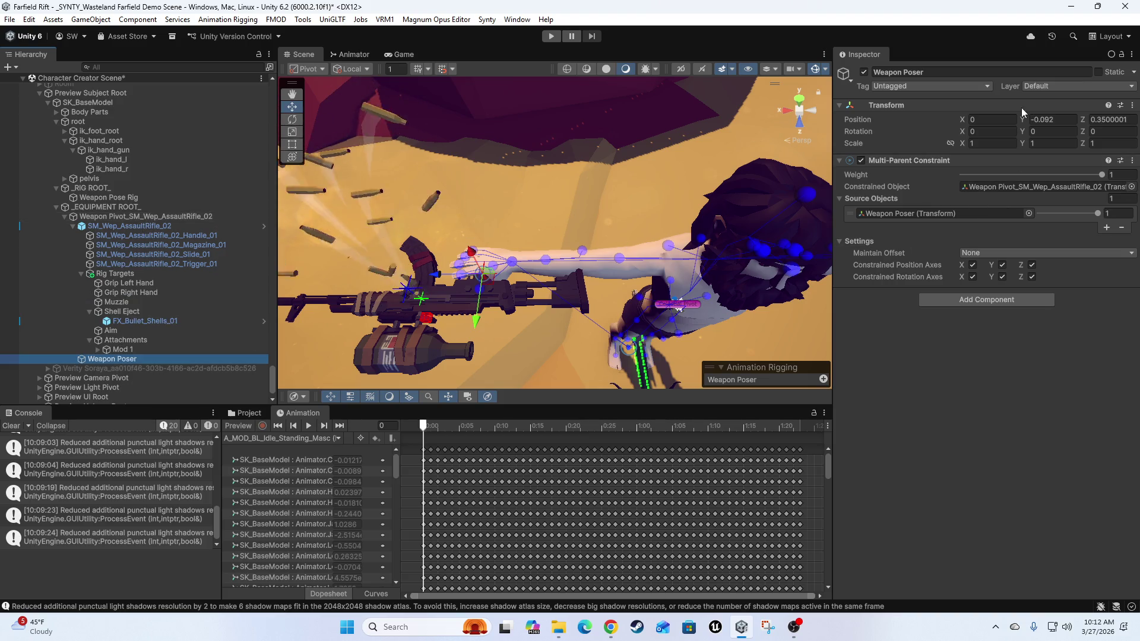
click(1068, 121)
text(0)
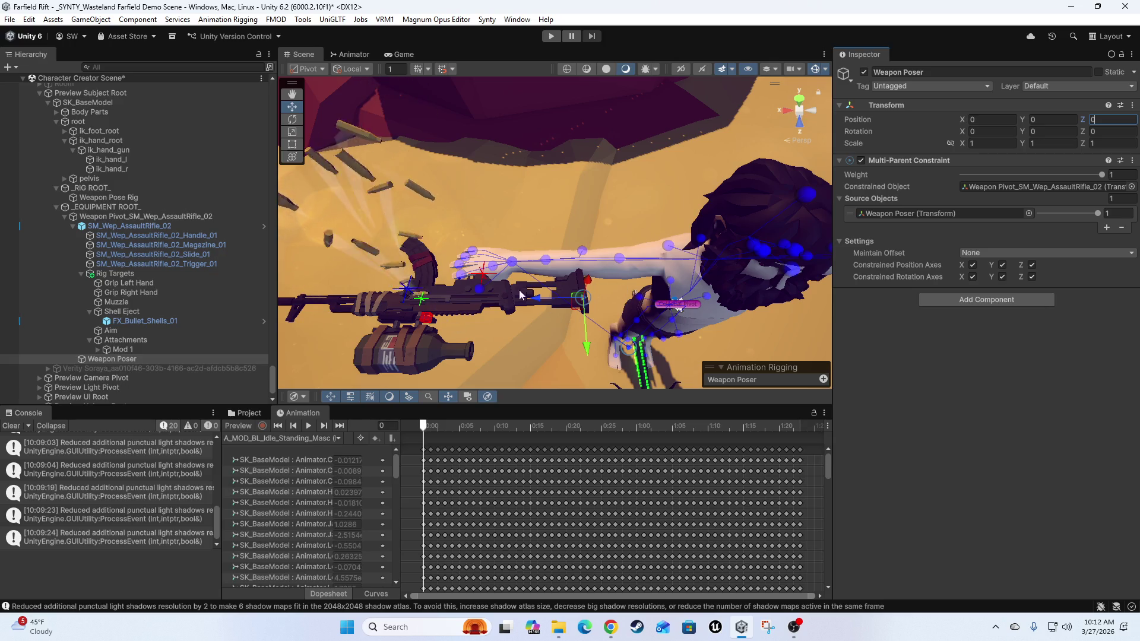
mouse_move(601, 291)
mouse_down()
mouse_move(579, 252)
mouse_move(638, 279)
mouse_move(565, 273)
mouse_up()
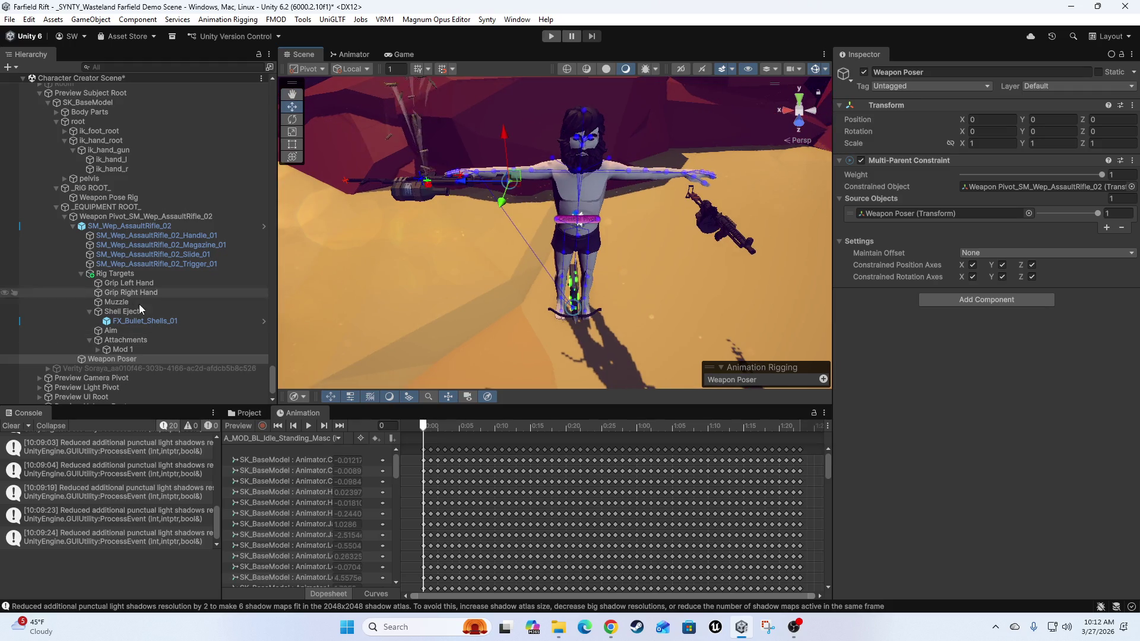
- Move Weapon Poser back under Weapon Pose Rig, keeping the rifle at 0.472, 1.345, 0.084
mouse_move(108, 359)
mouse_down()
mouse_move(130, 193)
mouse_move(124, 205)
mouse_up()
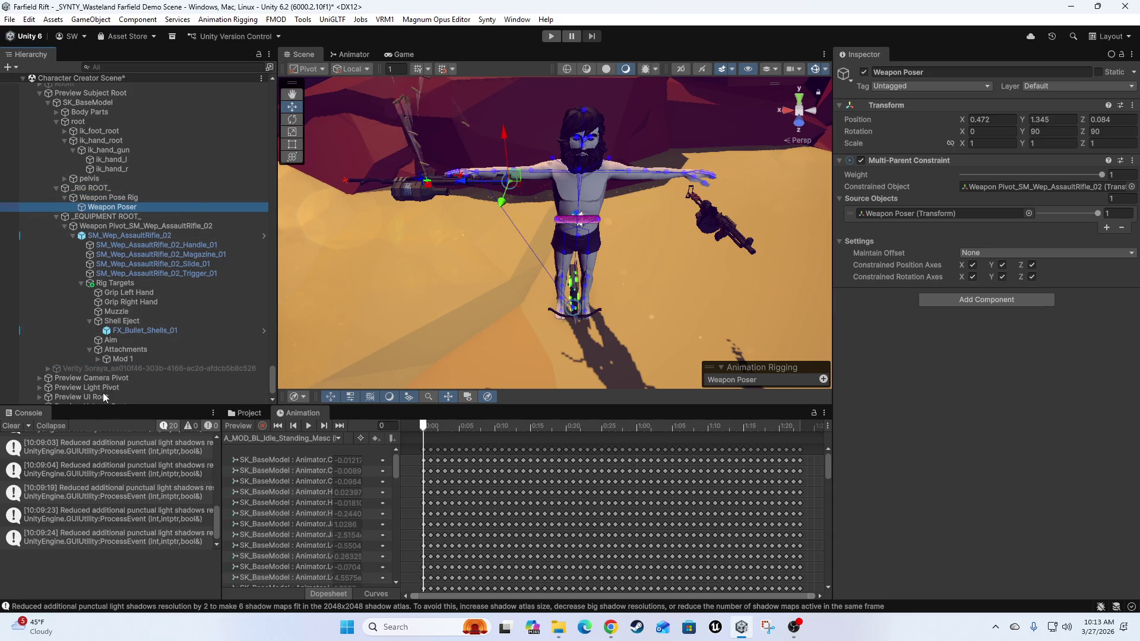
click(73, 235)
middle_click(458, 275)
mouse_move(458, 274)
mouse_down()
mouse_move(445, 283)
mouse_move(486, 285)
mouse_up()
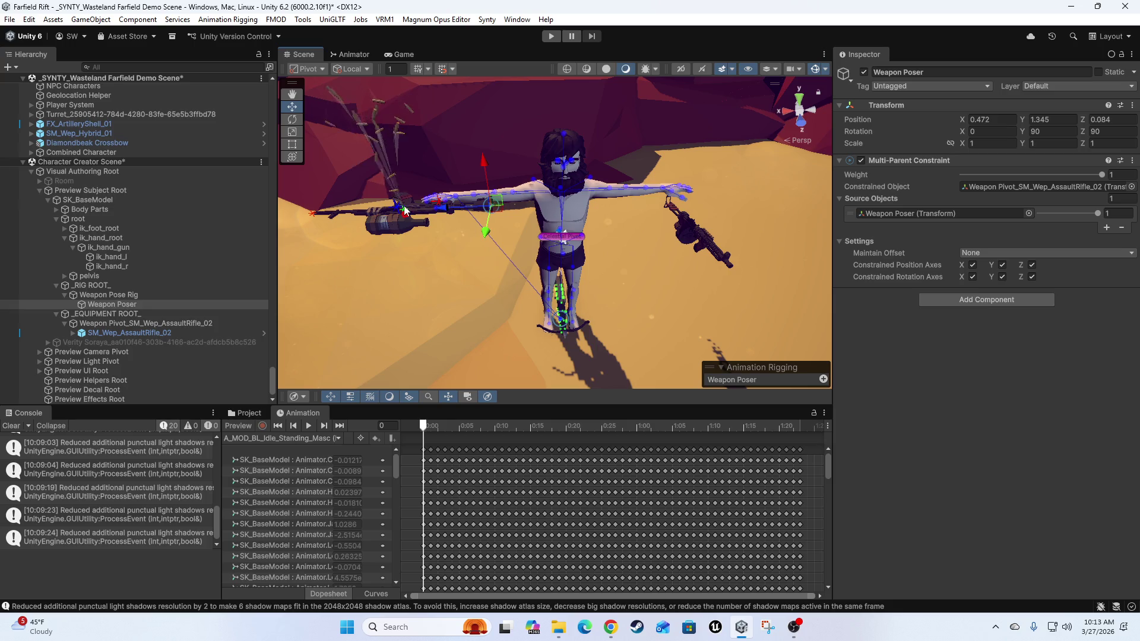
mouse_move(479, 293)
mouse_down()
mouse_move(445, 285)
mouse_move(322, 315)
mouse_up()
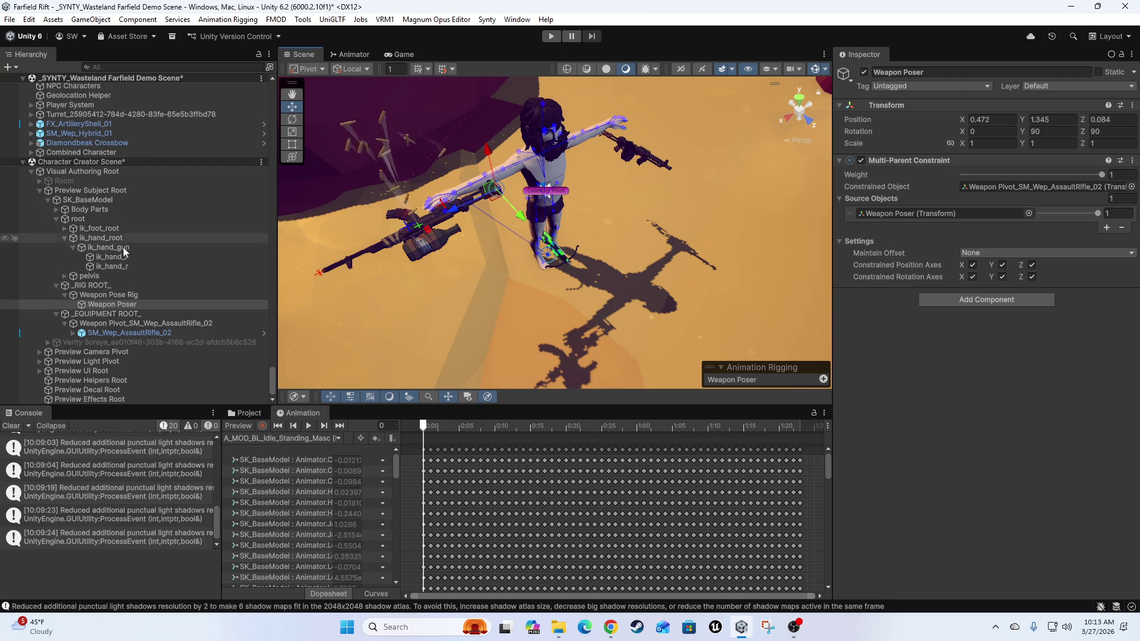
- Select _RIG ROOT_ and tidy the Hierarchy, collapsing _EQUIPMENT ROOT_ and Weapon Pose Rig
click(80, 286)
click(56, 286)
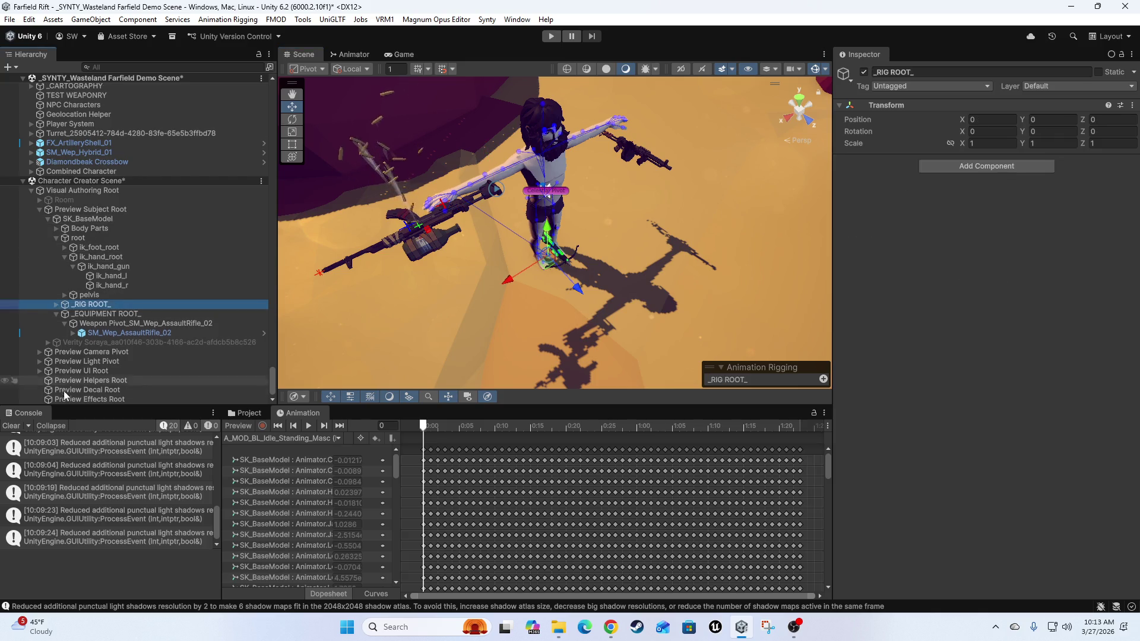
click(57, 314)
click(55, 323)
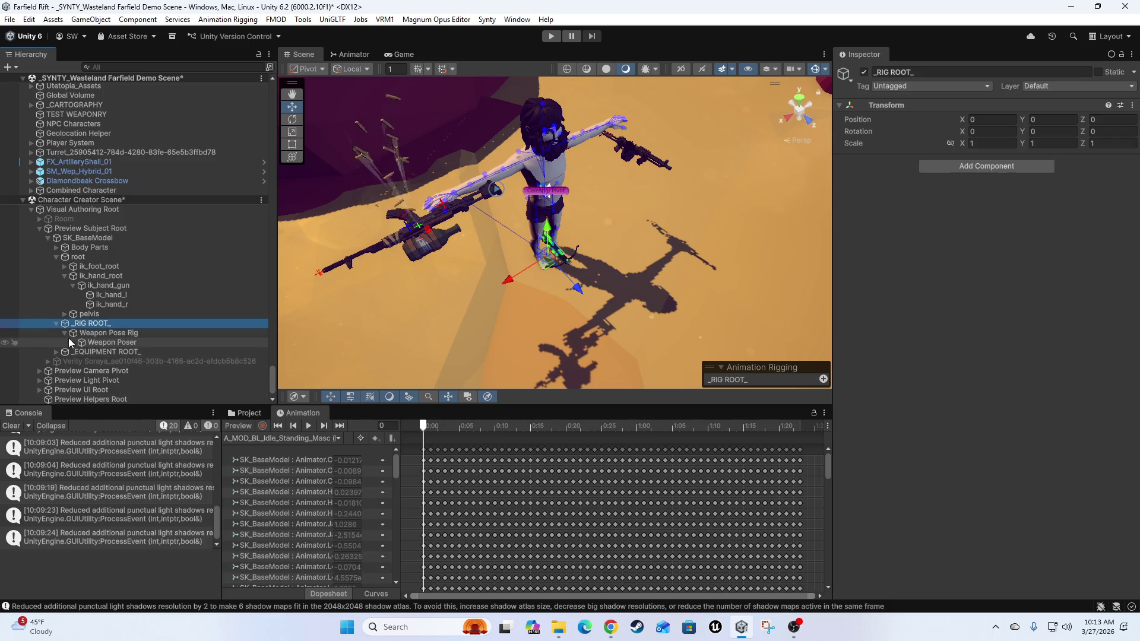
click(66, 333)
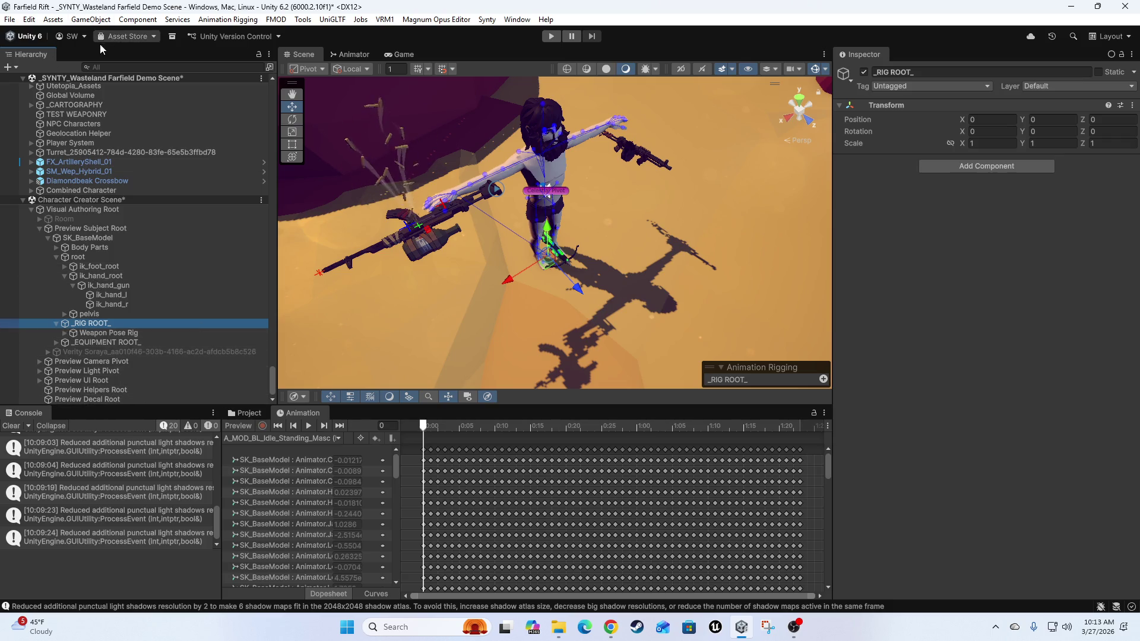
click(228, 19)
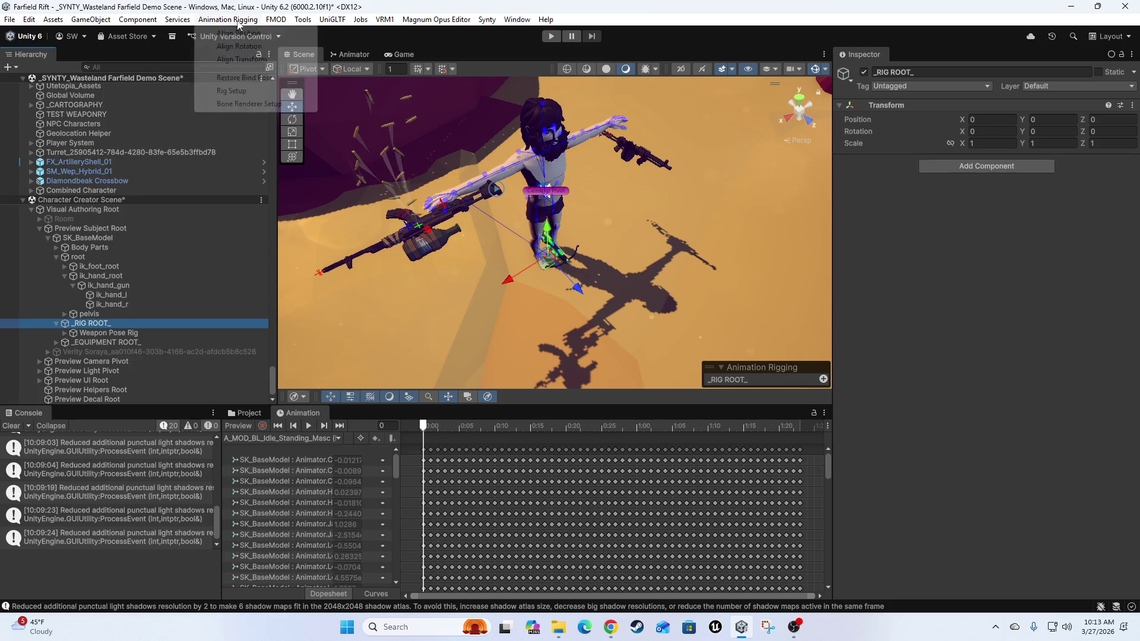
click(248, 93)
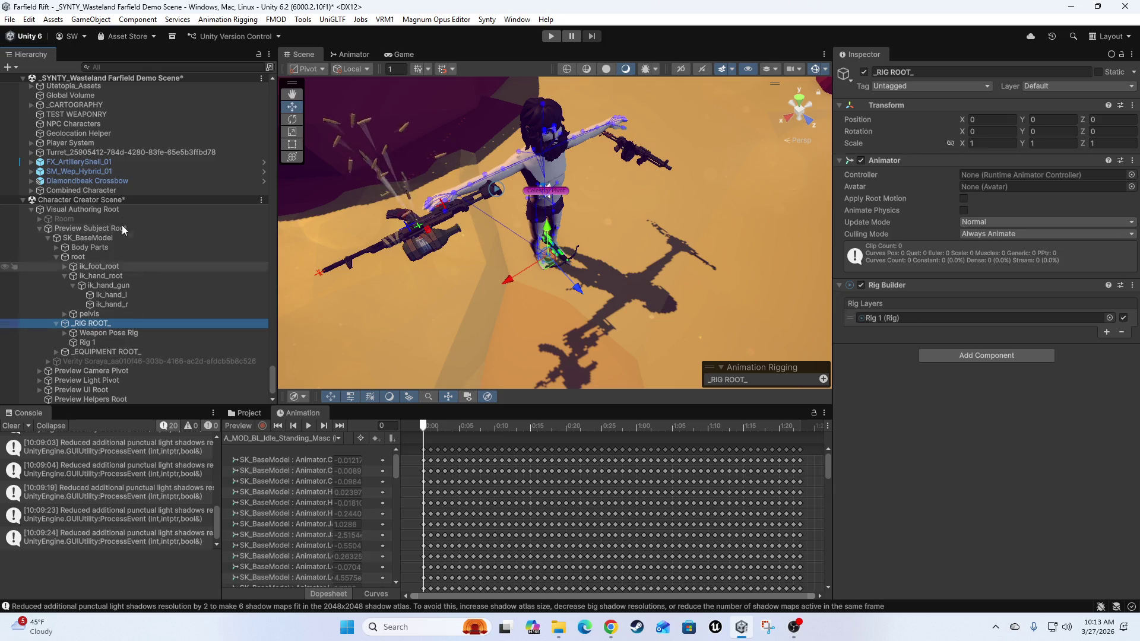
click(115, 208)
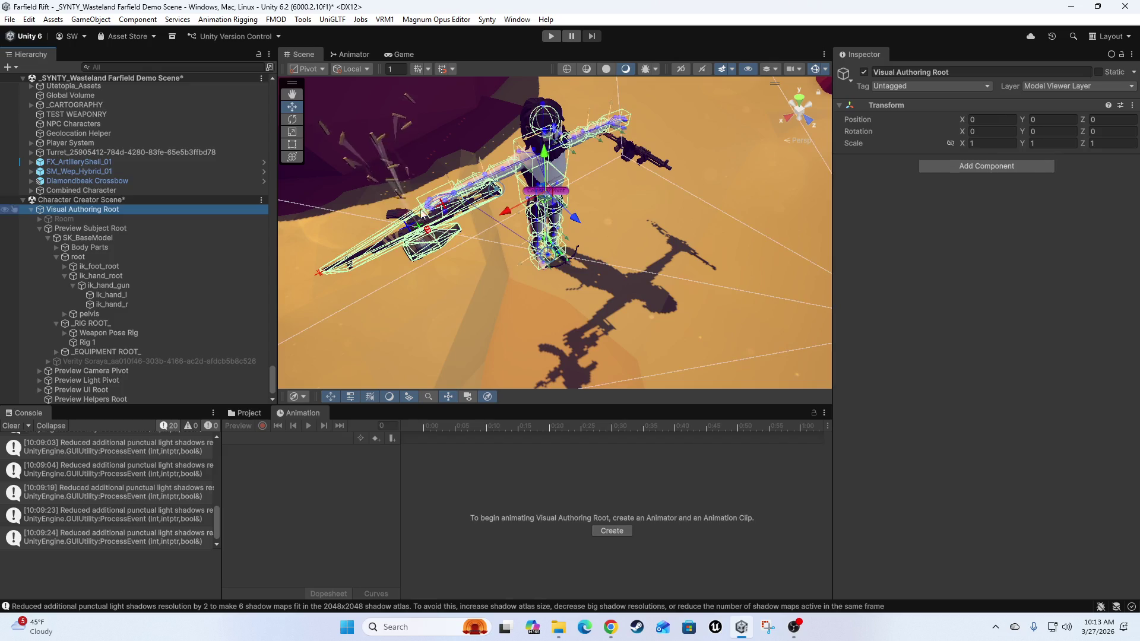
click(94, 237)
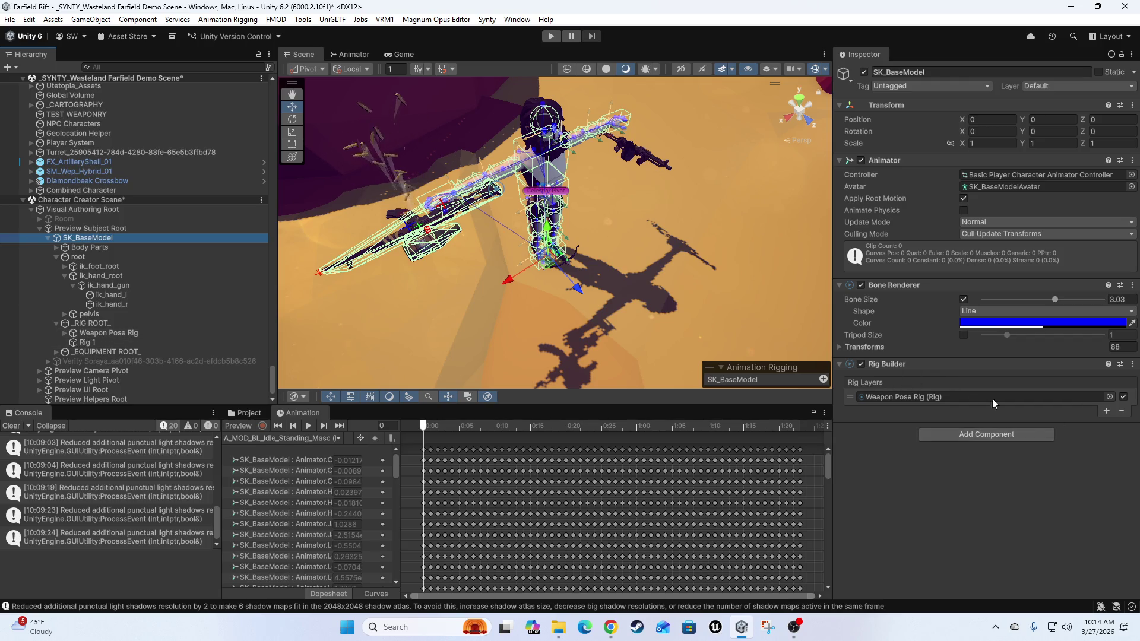
click(86, 342)
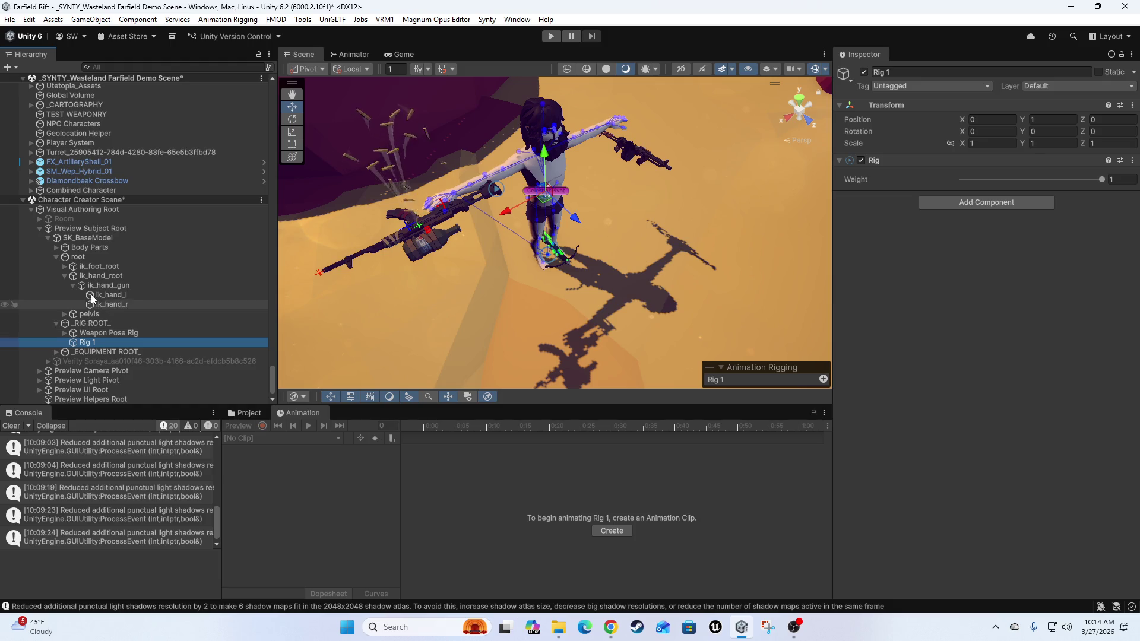
click(78, 325)
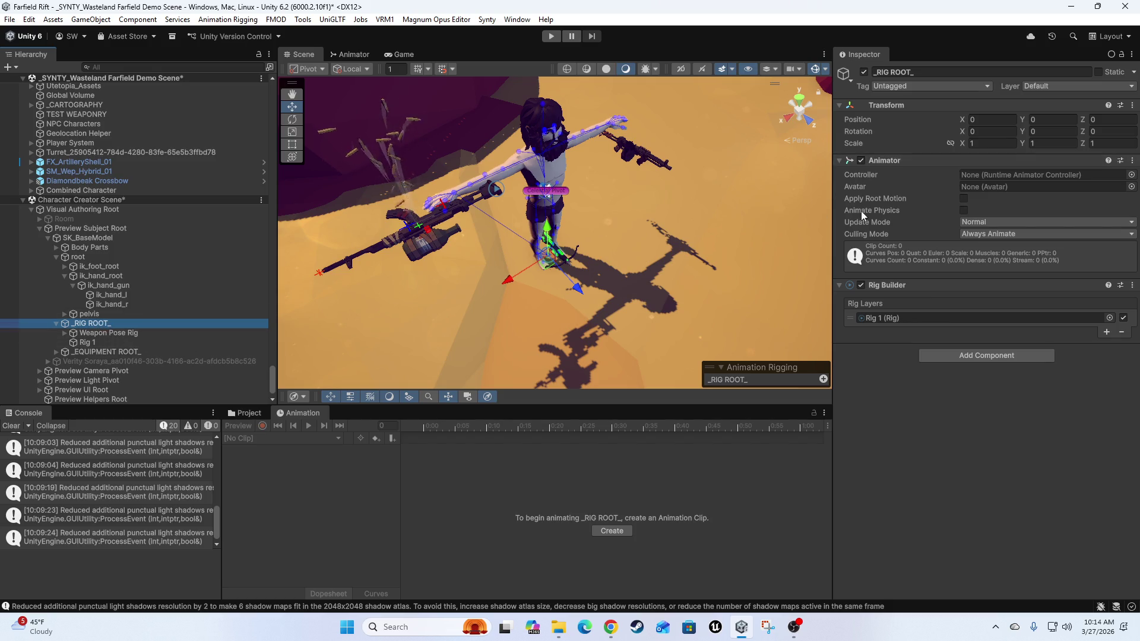
- Remove the Rig Builder, then the Animator (after its can't-remove warning), from _RIG ROOT_
right_click(985, 160)
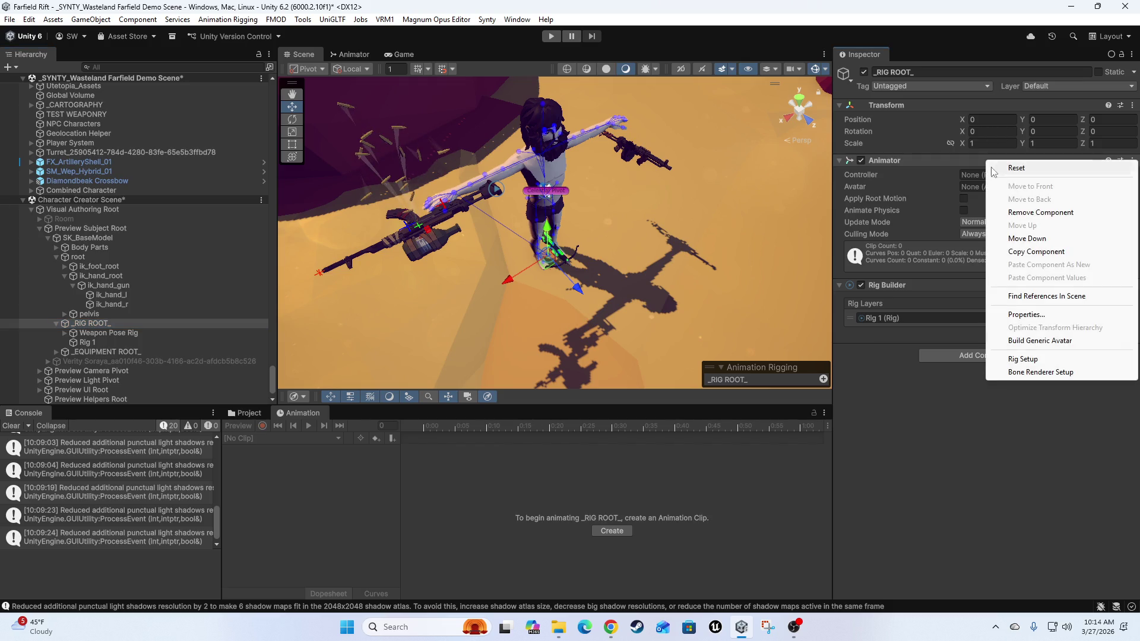
click(1033, 213)
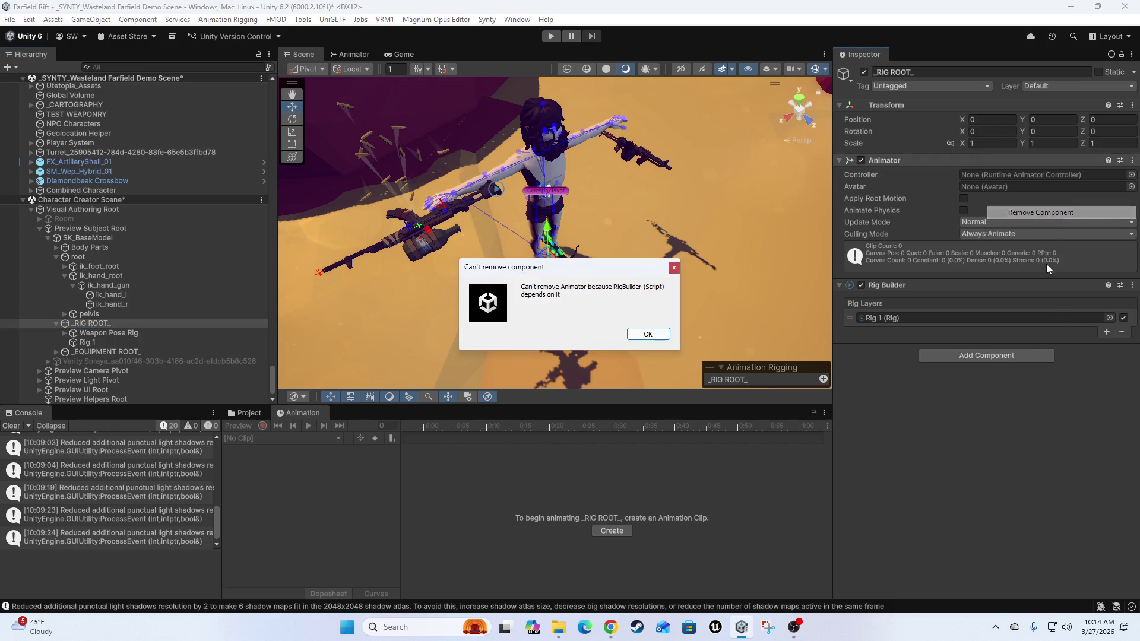
click(645, 335)
right_click(938, 282)
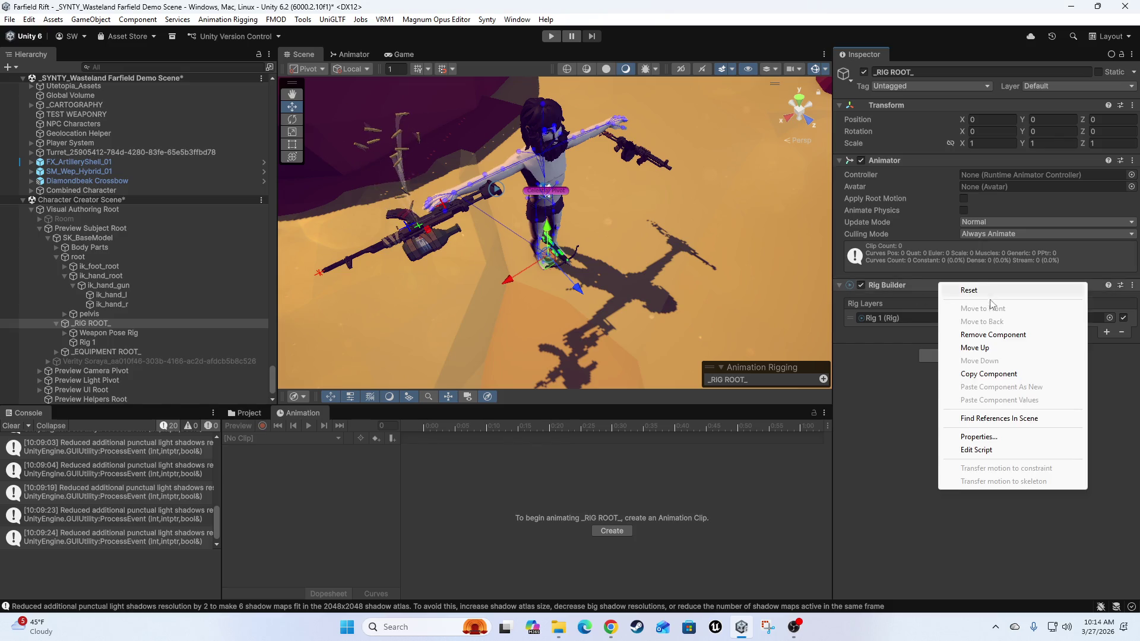
click(979, 334)
right_click(921, 163)
click(956, 214)
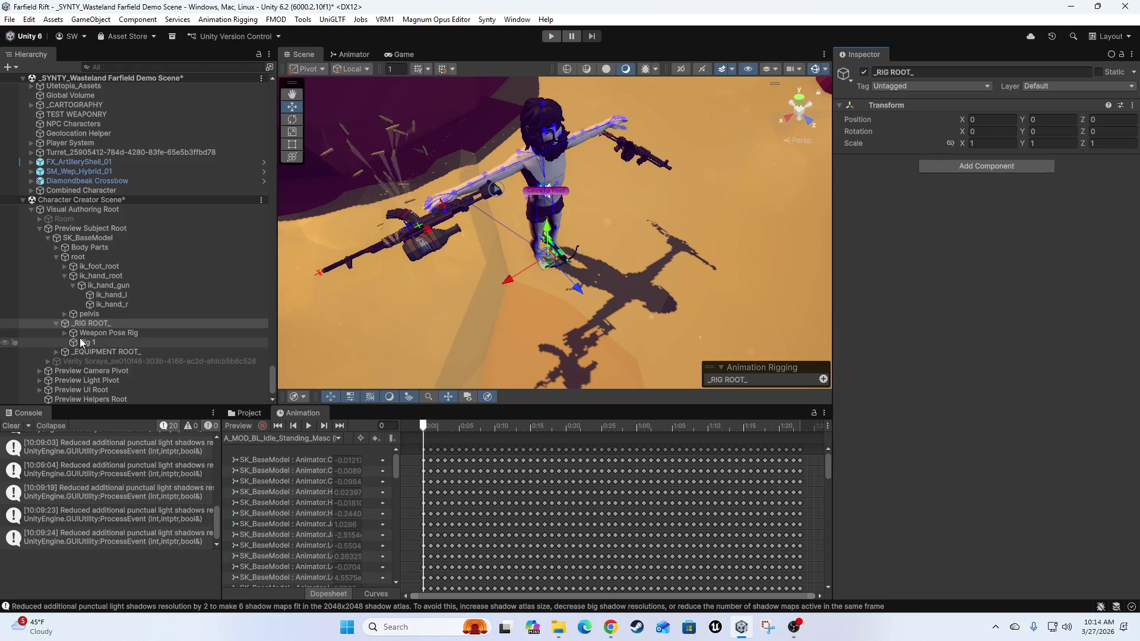
- Add Rig 1 as a new rig layer on SK_BaseModel's Rig Builder
click(94, 238)
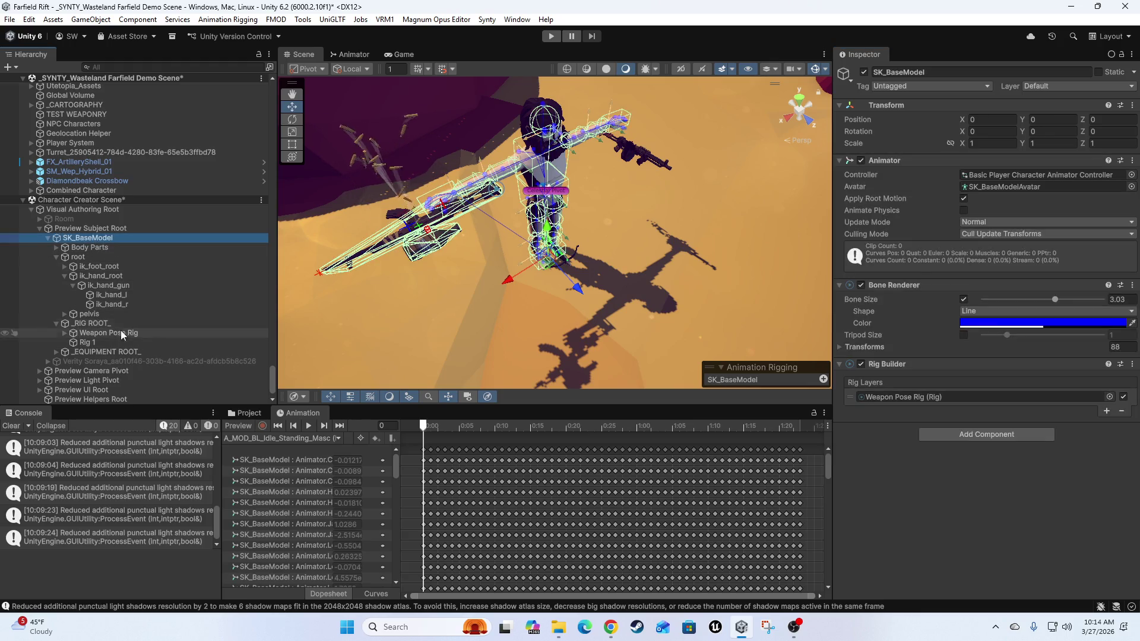
click(1105, 411)
mouse_move(149, 343)
mouse_down()
mouse_move(209, 326)
mouse_move(896, 411)
mouse_up()
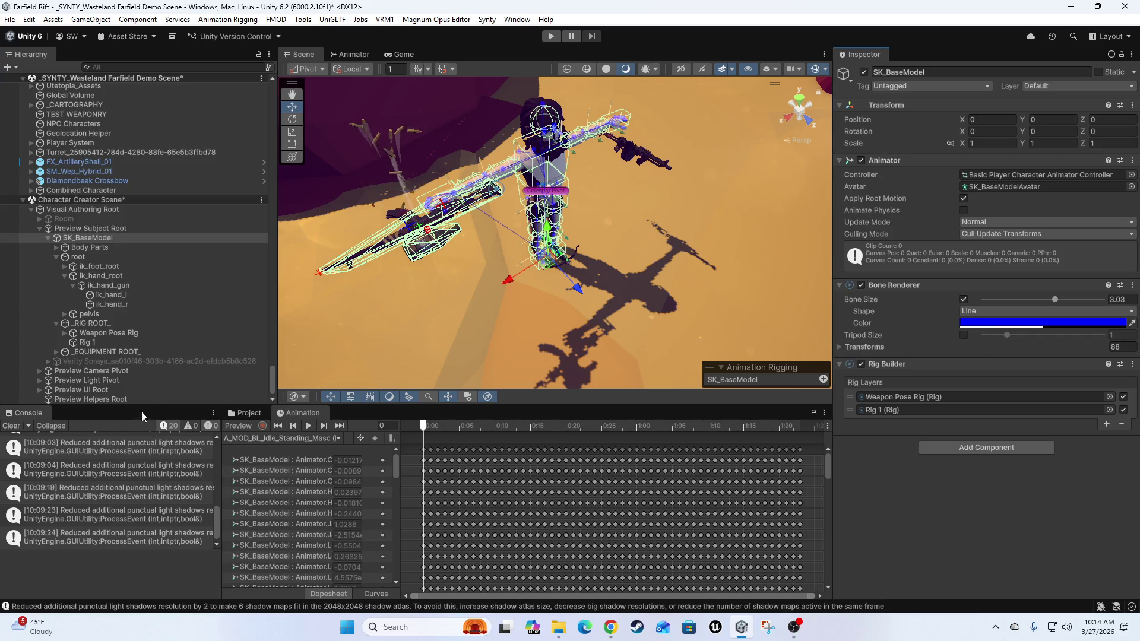
- Rename Rig 1 to Hand IK Rig
click(87, 343)
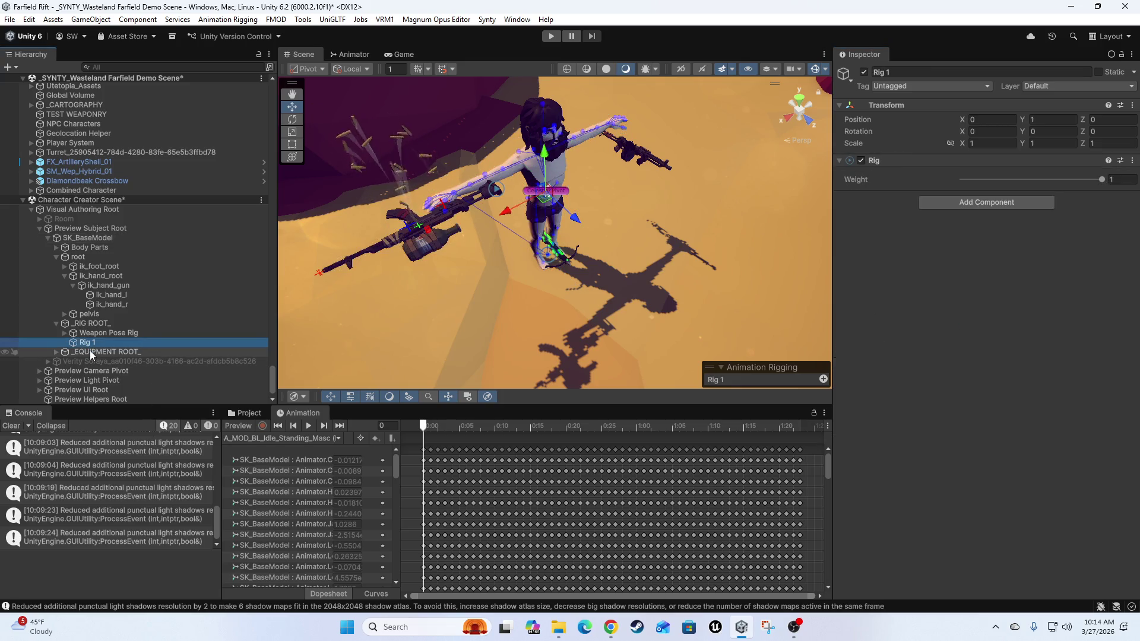
key(F2)
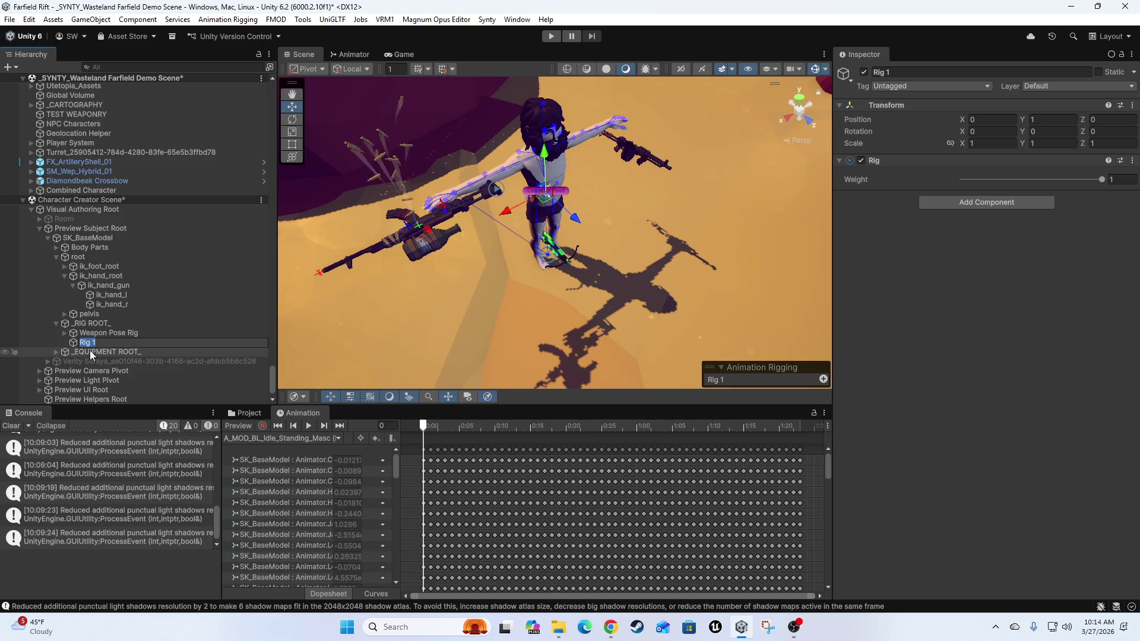
text(Hank)
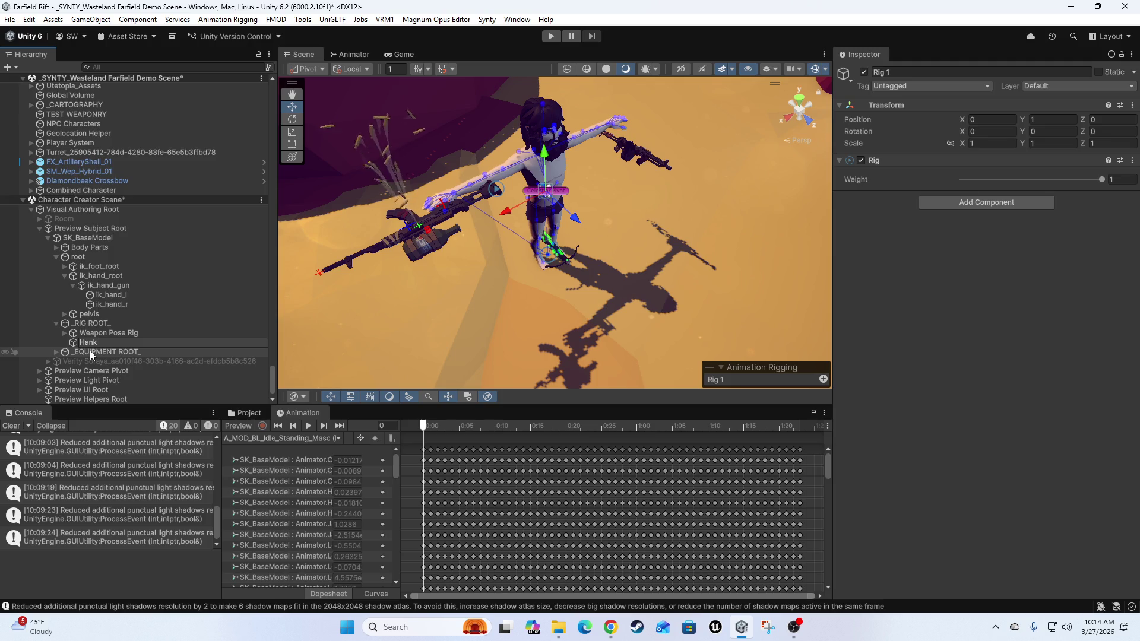
key(BackSpace)
text(R)
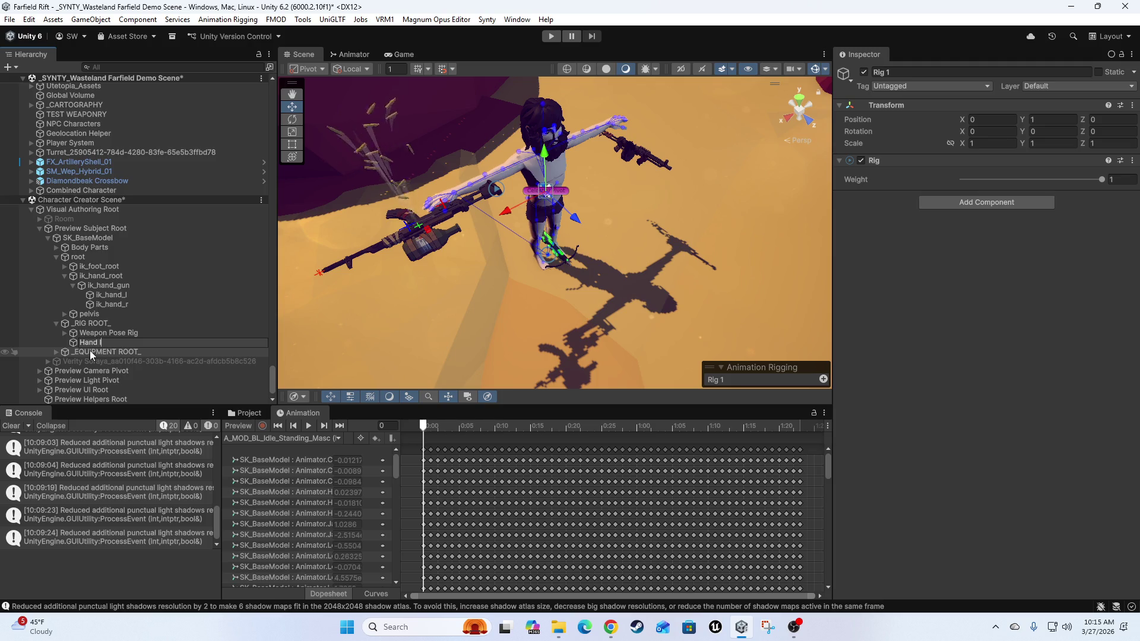
text(ig)
key(Return)
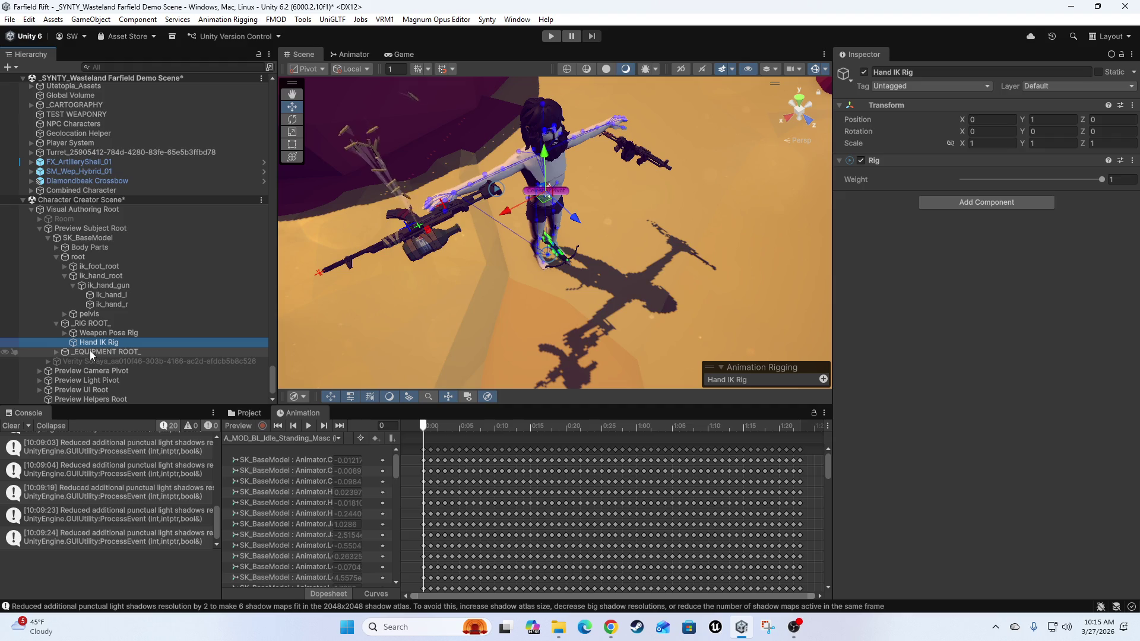
click(100, 333)
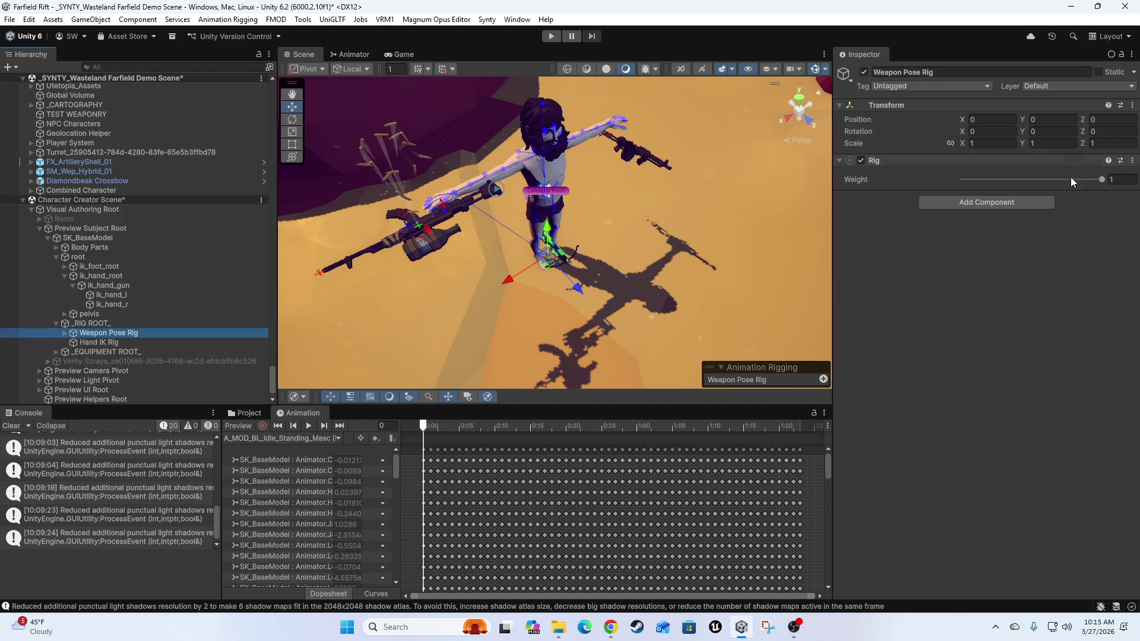
click(119, 343)
right_click(93, 344)
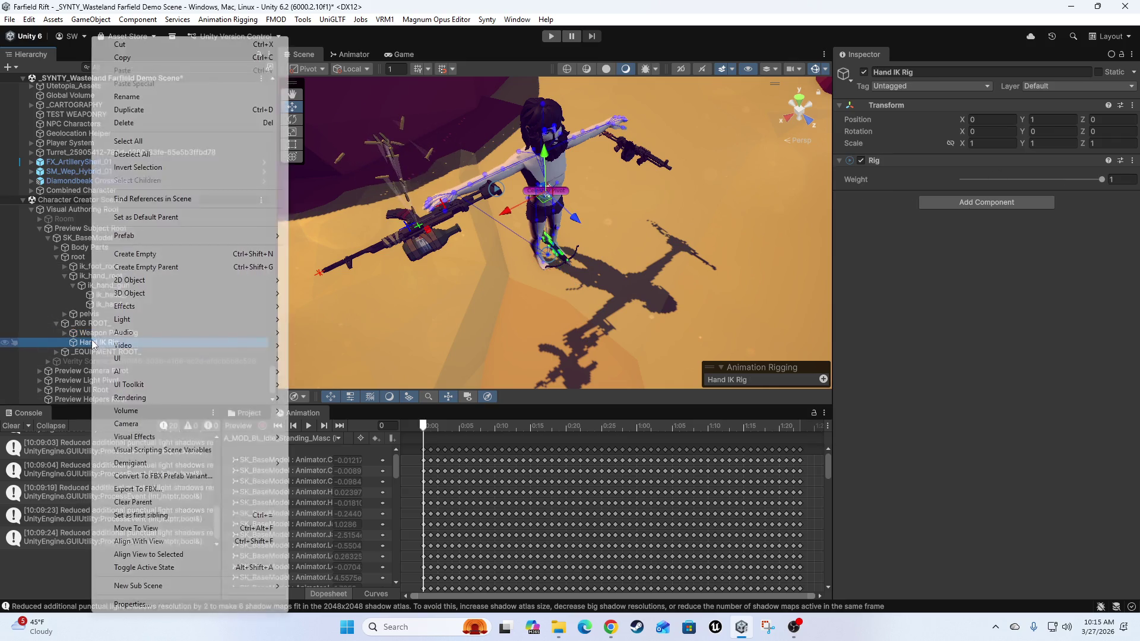
- Create empty children Hand IK Left and its duplicate Hand IK Right under Hand IK Rig
click(148, 254)
text(Hand IK L)
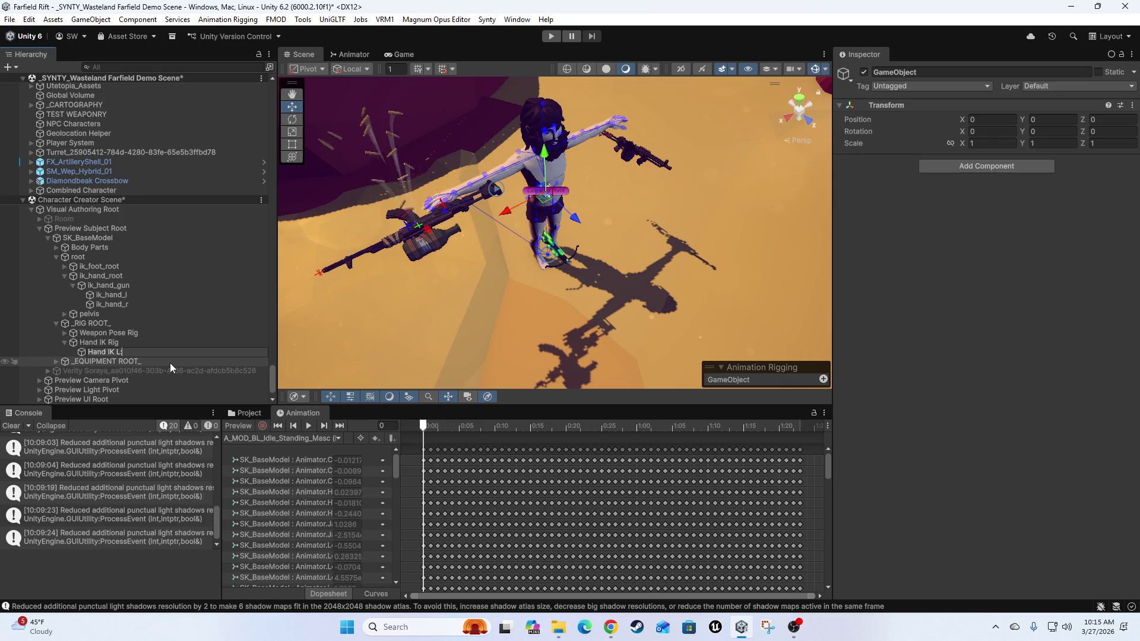
text(eft)
key(Return)
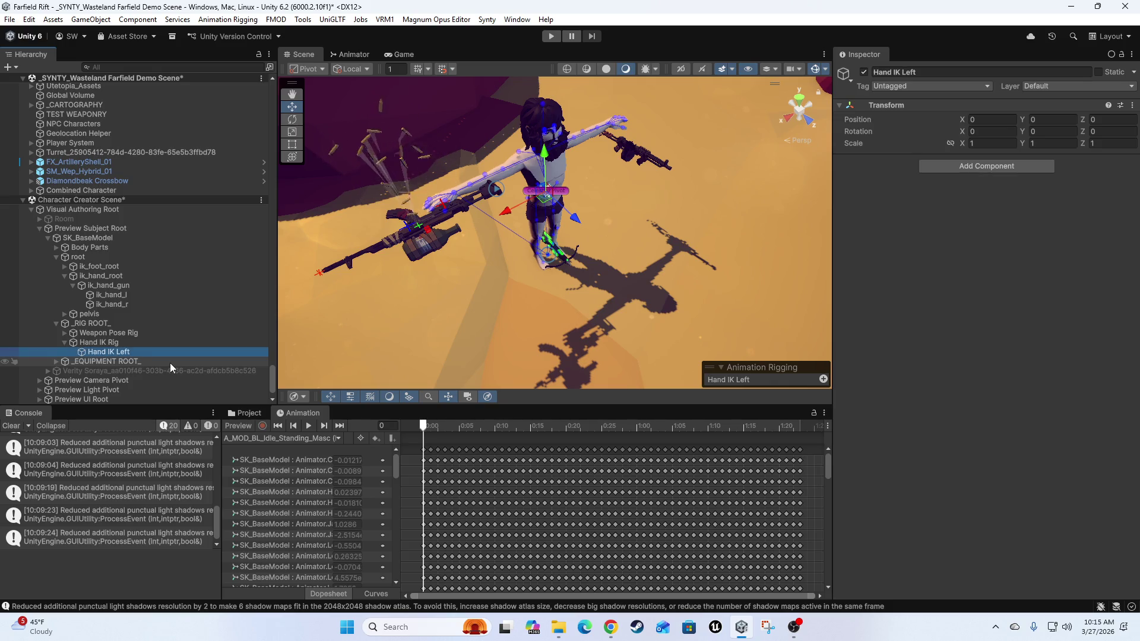
key(ctrl+d)
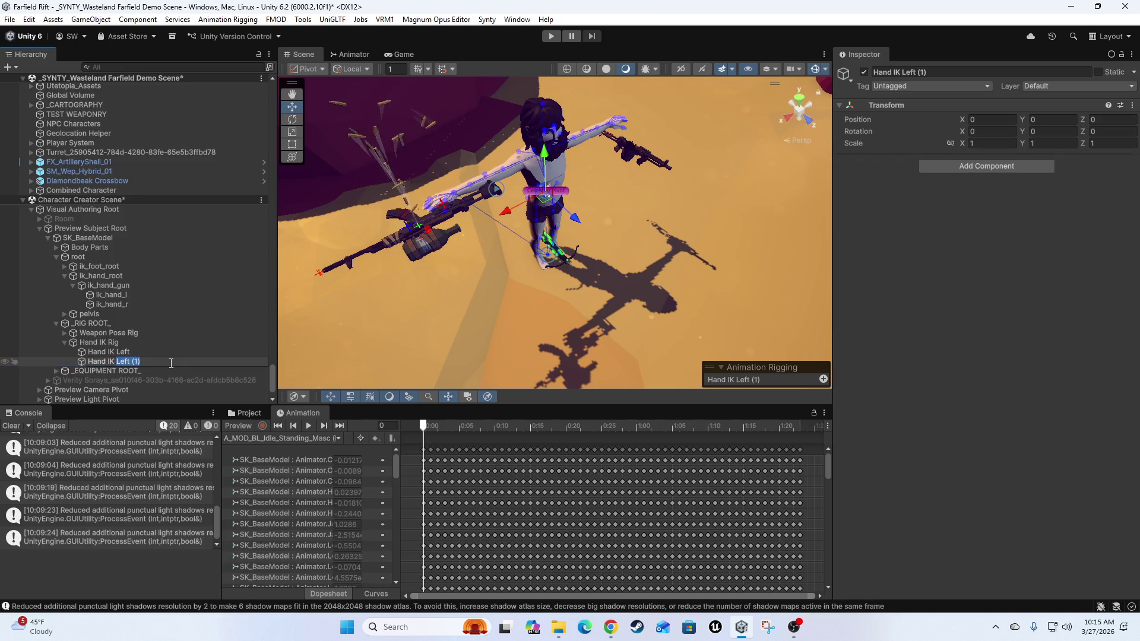
text(Righ)
key(Return)
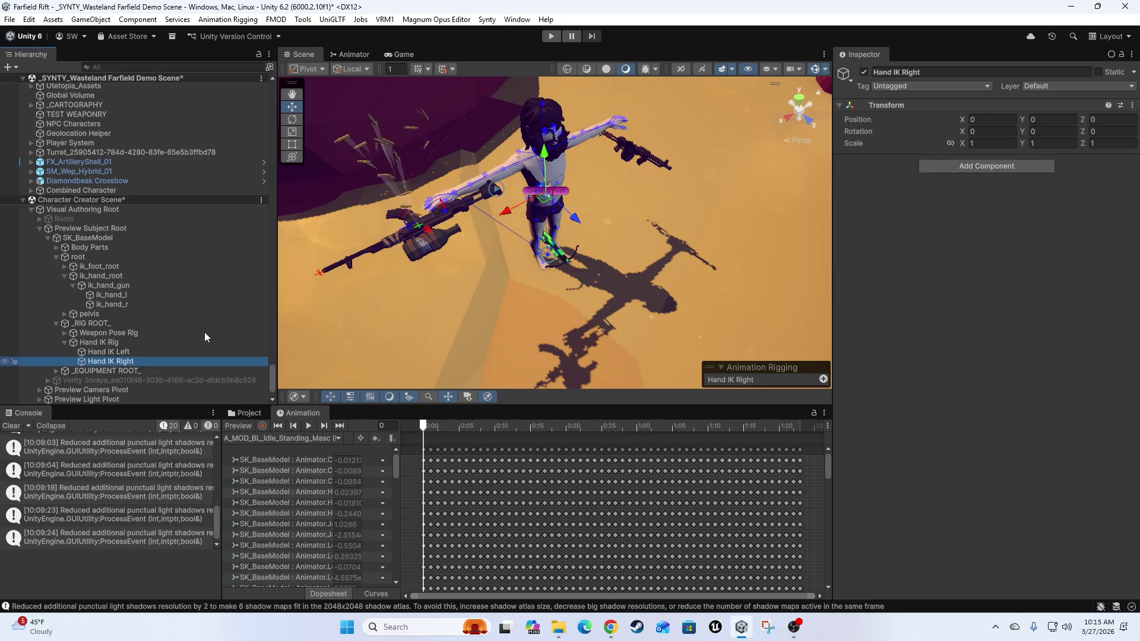
- Select Hand IK Left with the character framed in the Scene view
mouse_move(604, 117)
mouse_down()
mouse_move(596, 263)
mouse_move(621, 258)
mouse_move(558, 304)
mouse_up()
click(109, 351)
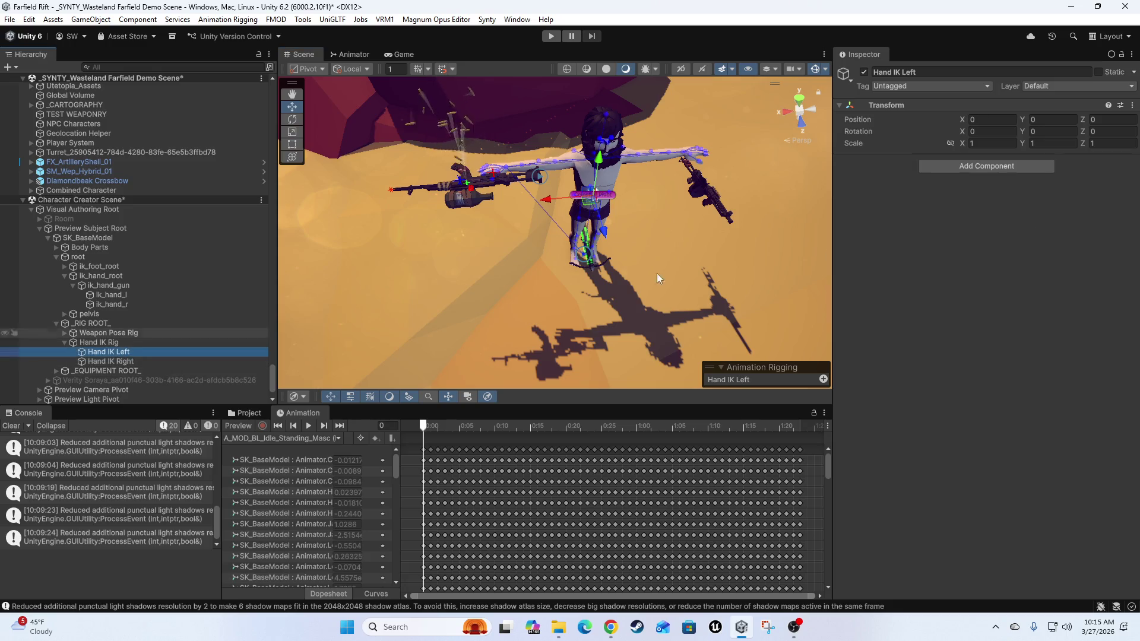
mouse_move(654, 270)
mouse_down()
mouse_move(522, 277)
mouse_move(621, 254)
mouse_up()
scroll(566, 269, up, 5)
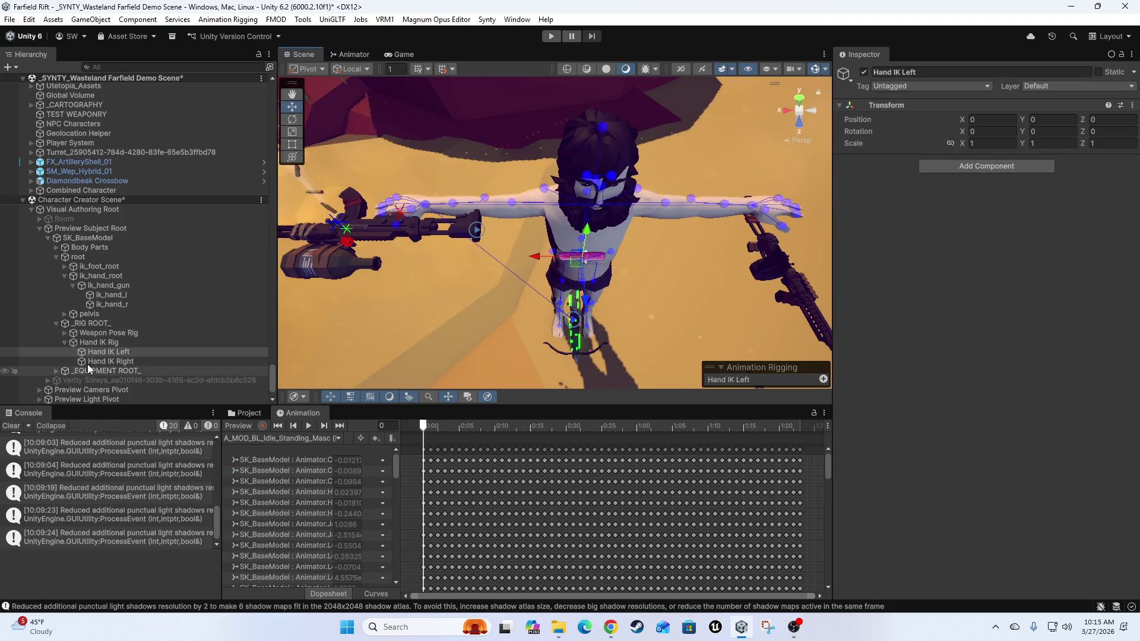
click(976, 166)
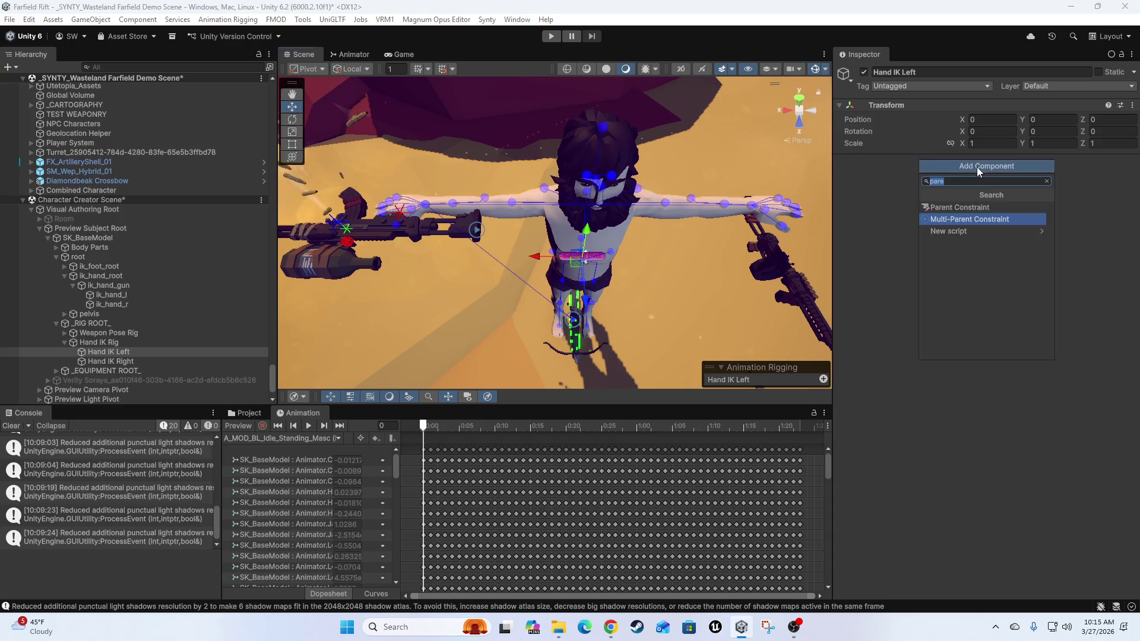
text(2)
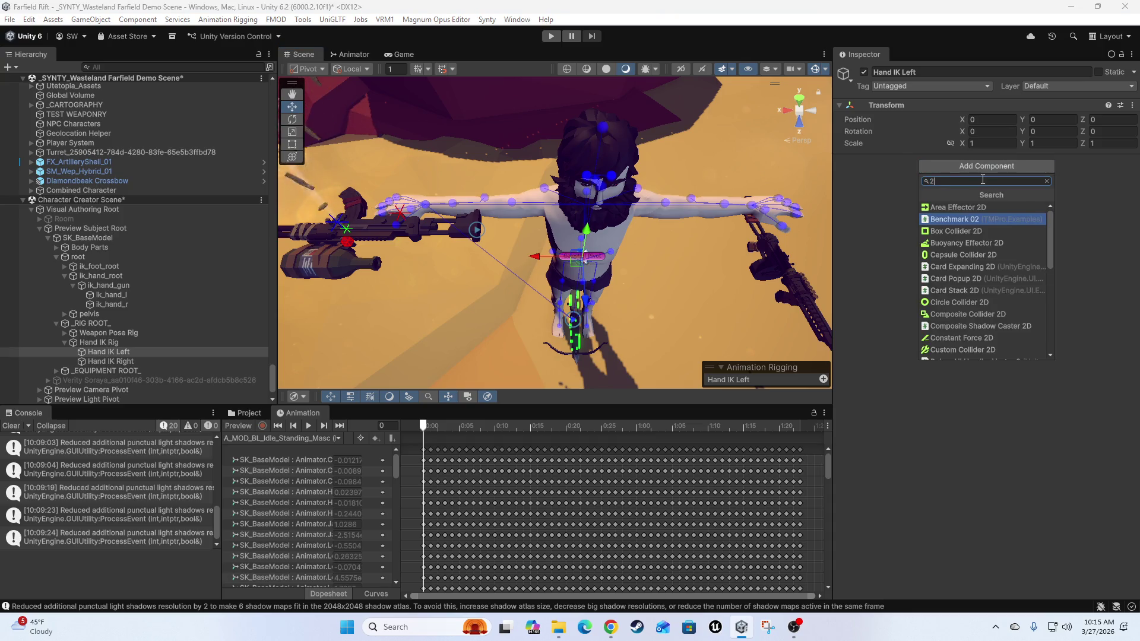
key(BackSpace)
text(two b)
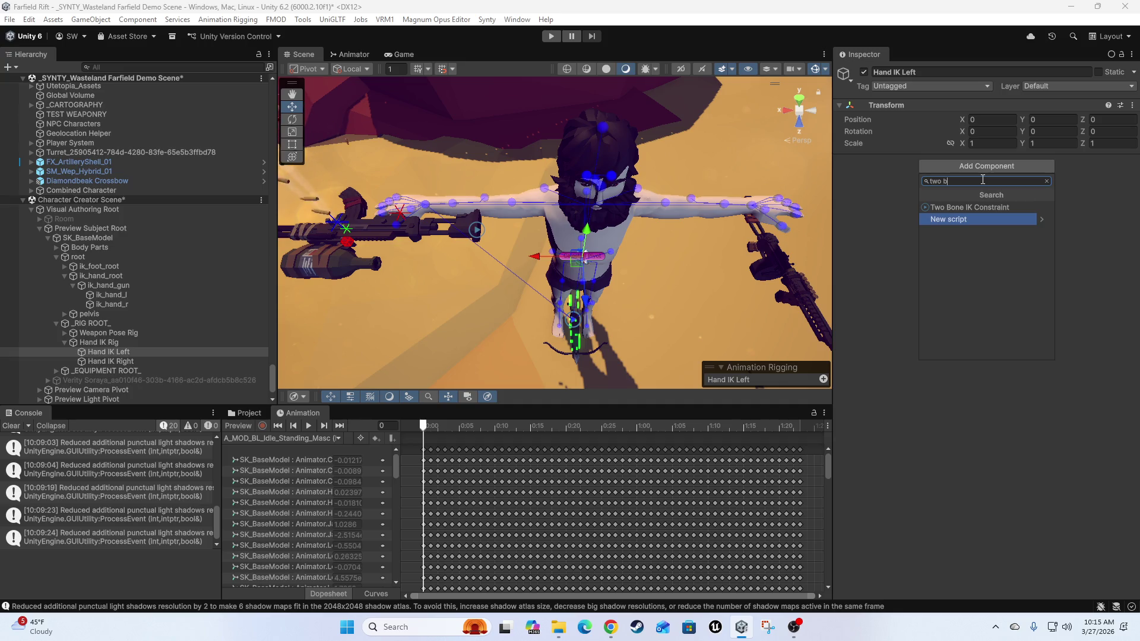
key(Up)
key(Return)
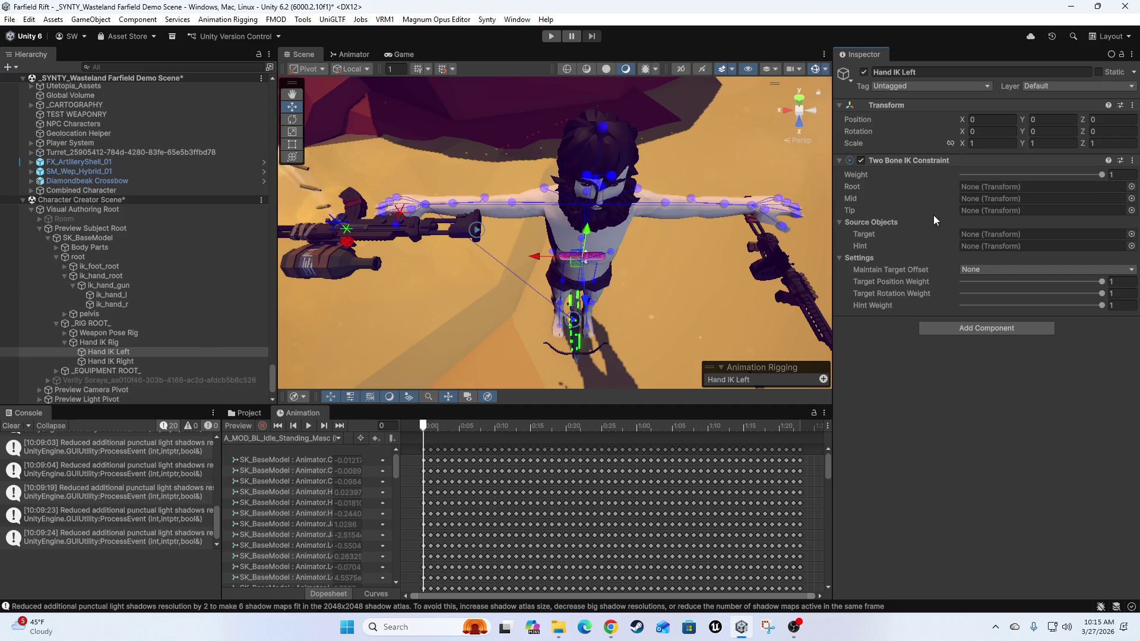
click(65, 276)
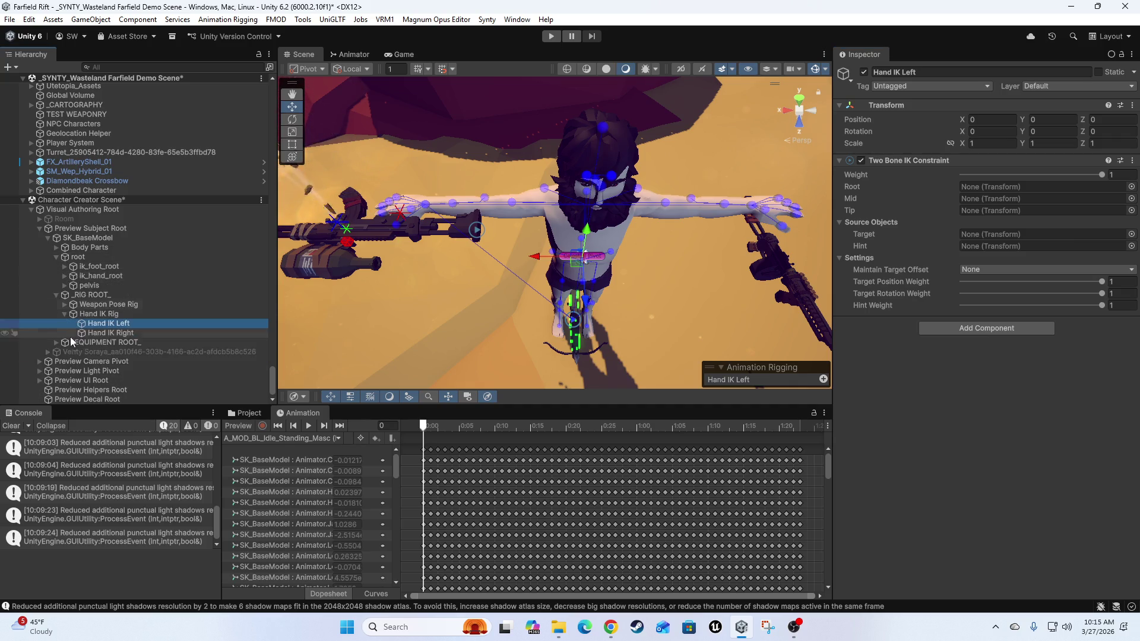
click(64, 285)
scroll(108, 368, down, 2)
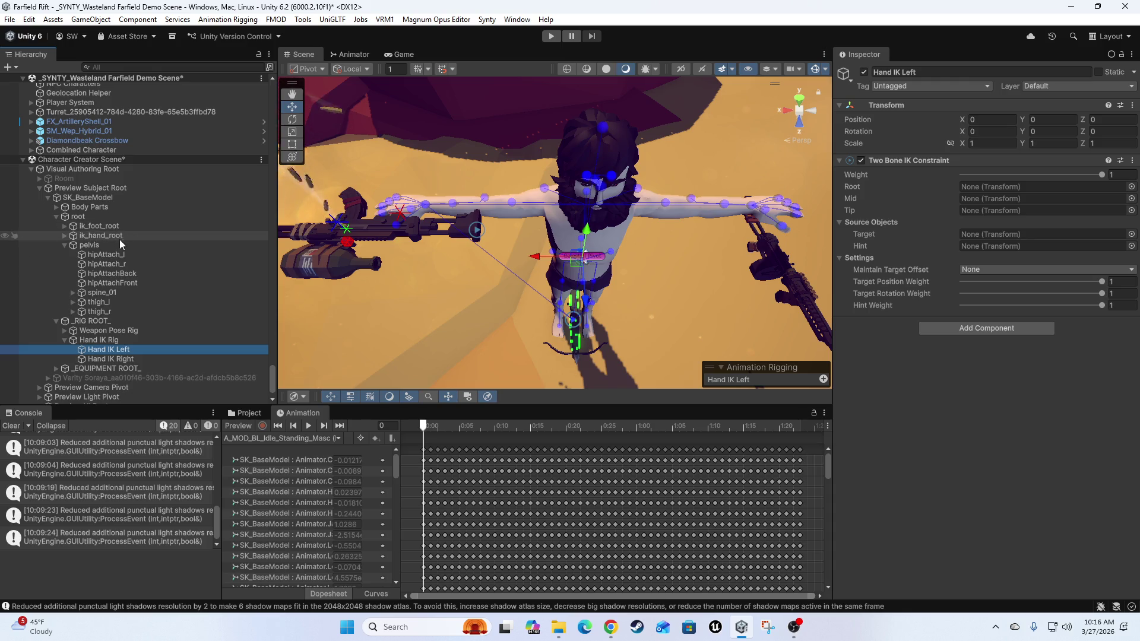
click(64, 235)
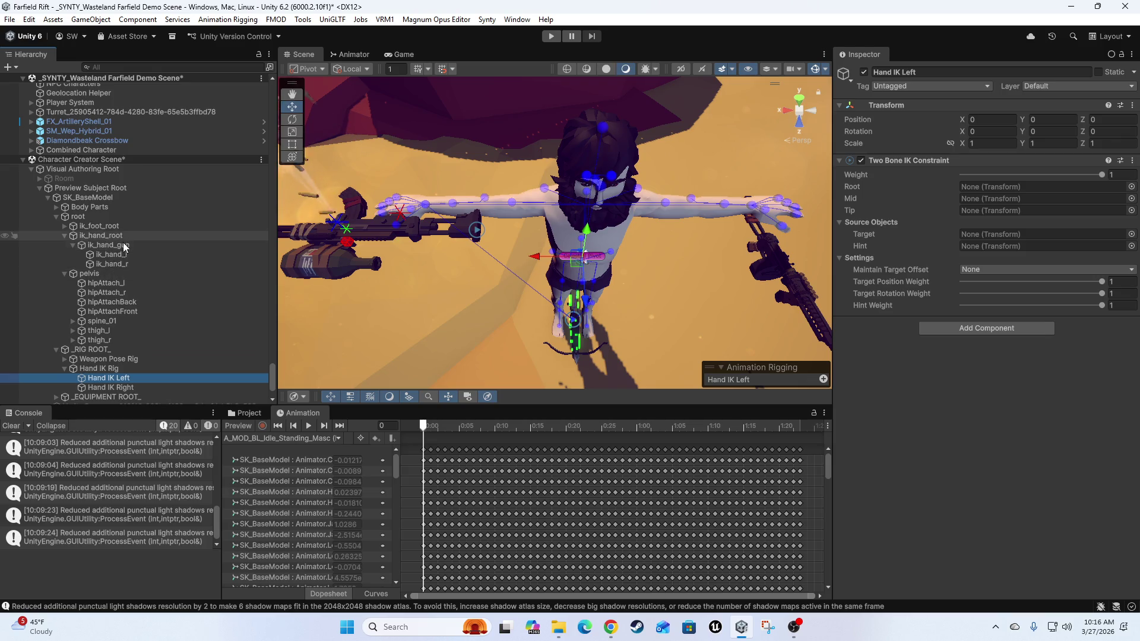
click(67, 240)
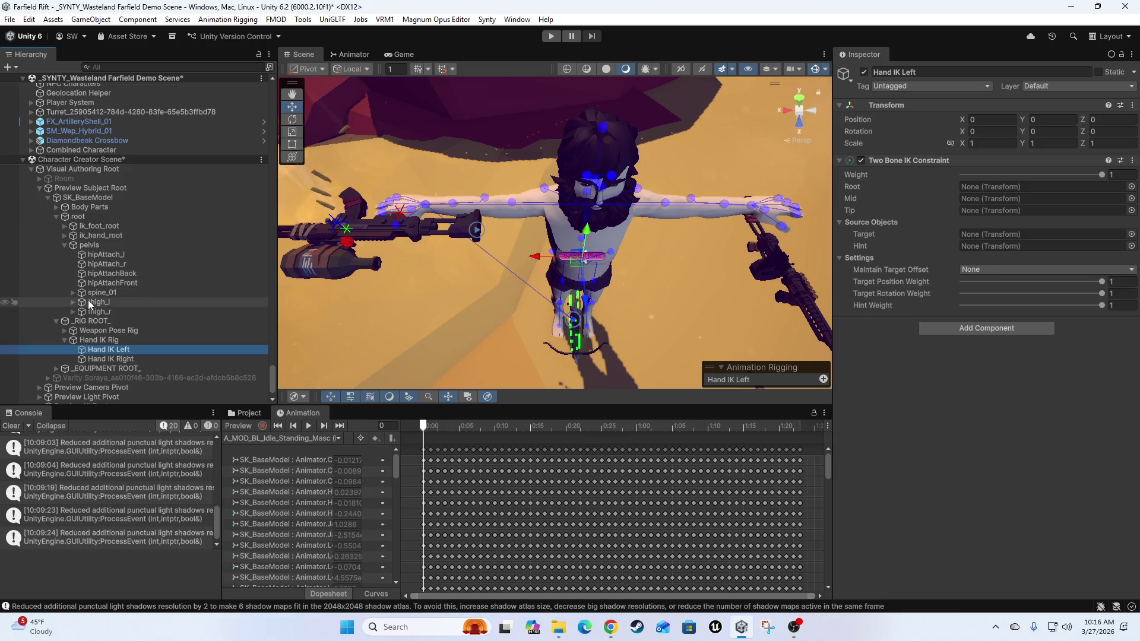
- Expand spine_01 and ik_hand_root to inspect the ik_hand_gun, ik_hand_l and ik_hand_r bones
click(72, 292)
scroll(107, 261, down, 3)
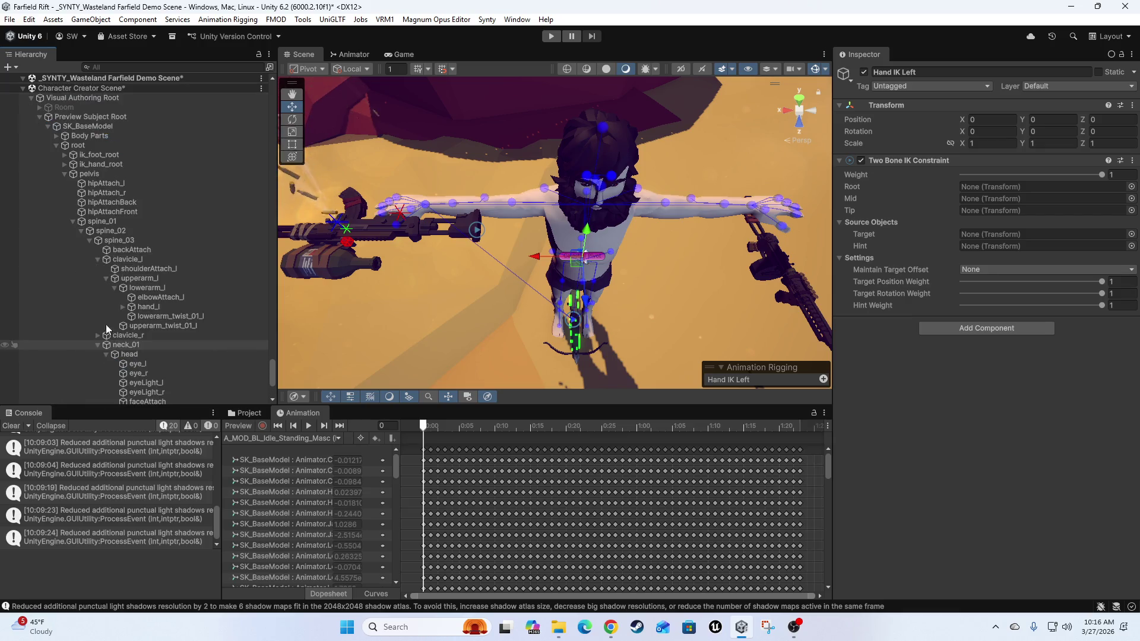
click(64, 164)
click(95, 175)
click(107, 183)
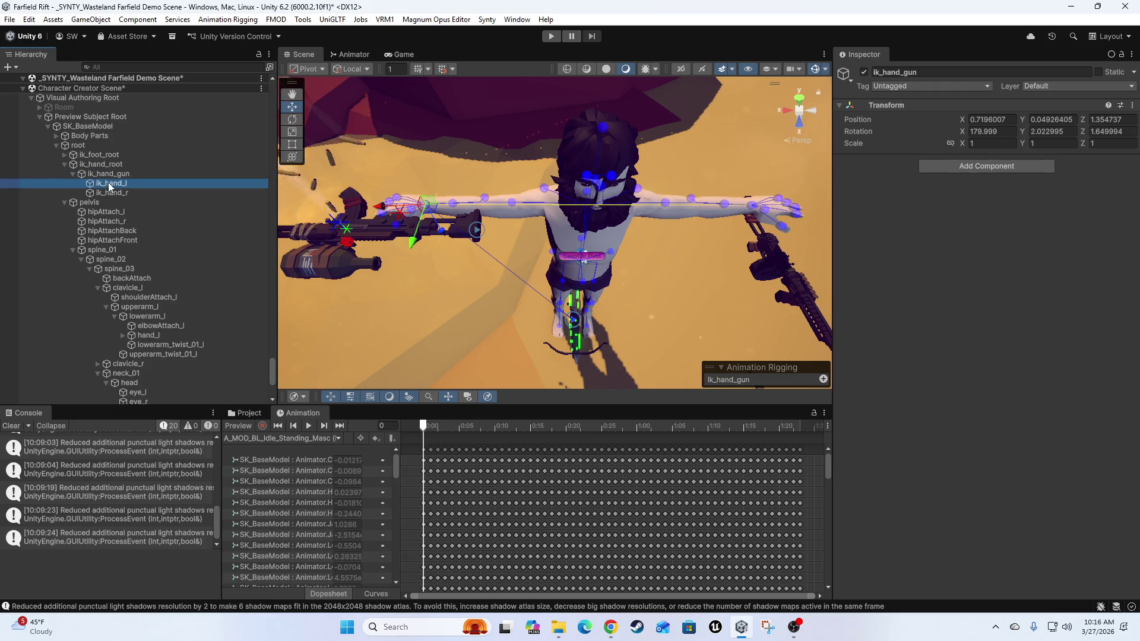
click(110, 193)
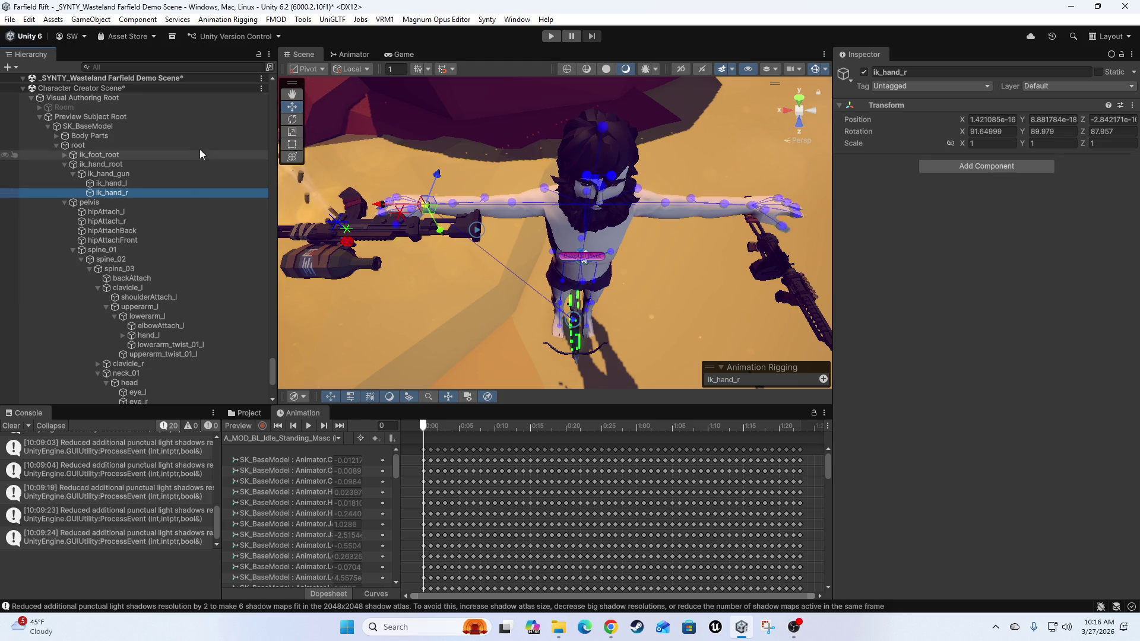
scroll(166, 379, down, 7)
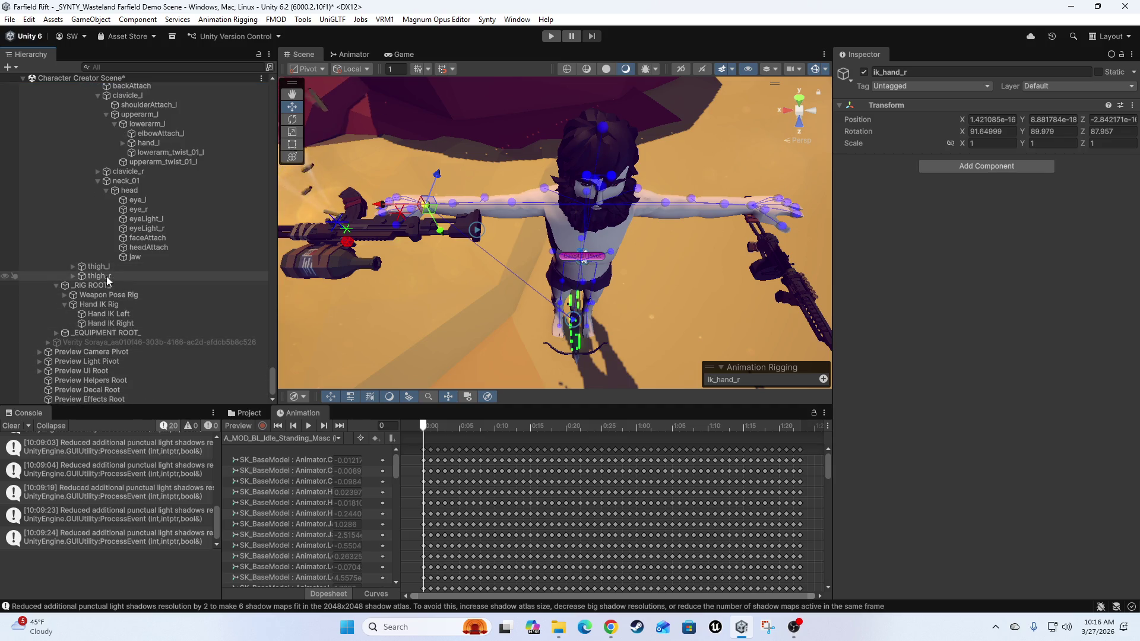
scroll(163, 243, up, 7)
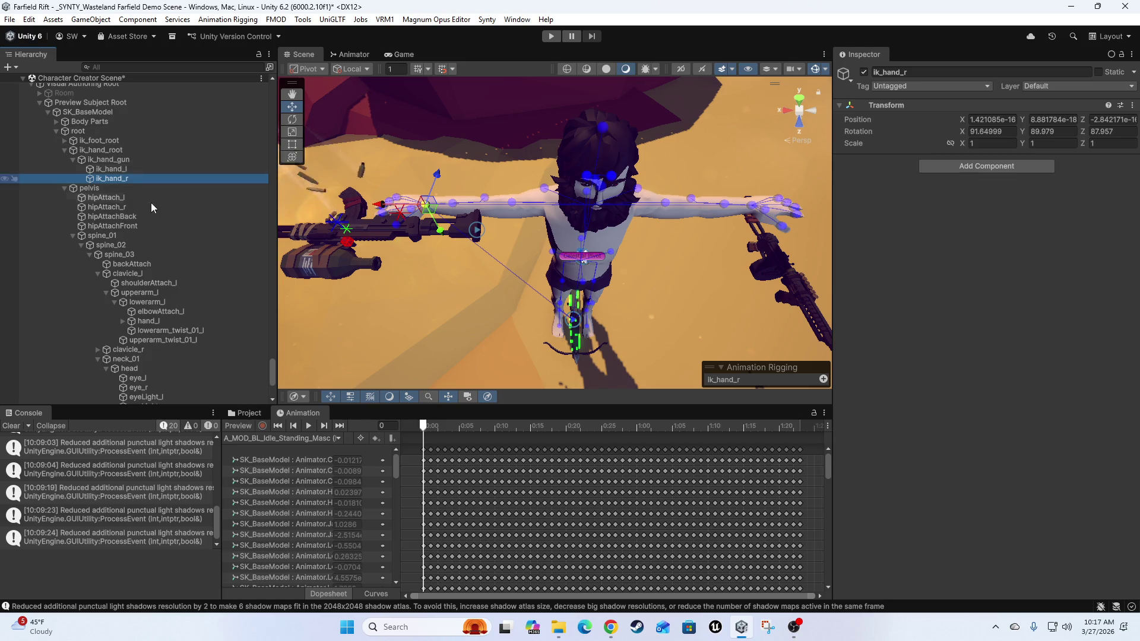
scroll(160, 181, down, 8)
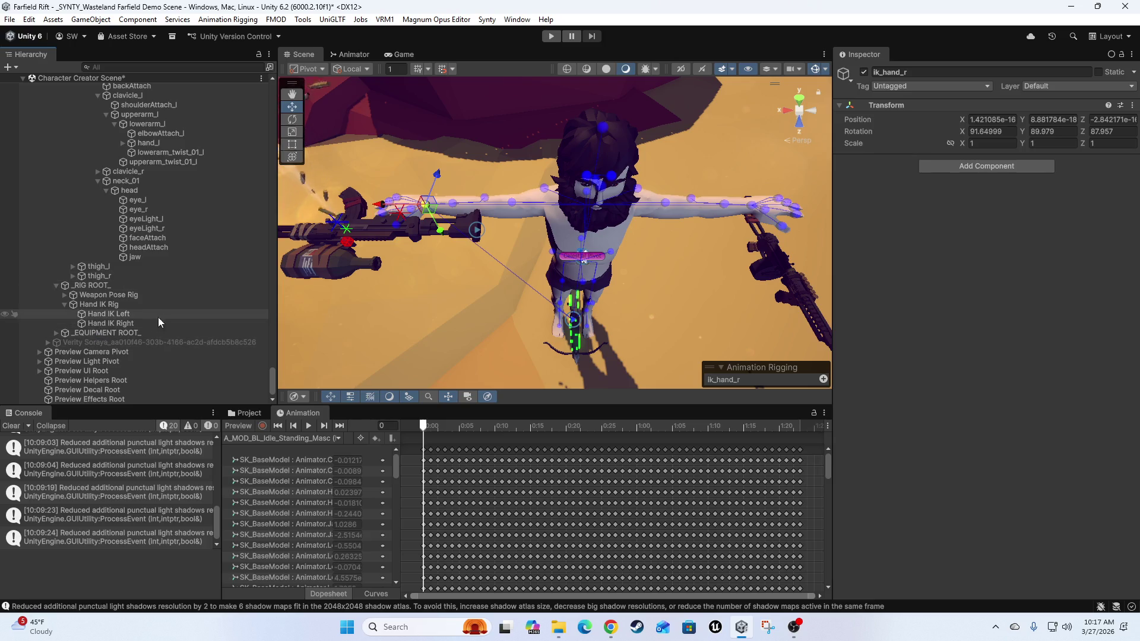
- Assign hand_l as the Tip of Hand IK Left's Two Bone IK Constraint
click(99, 306)
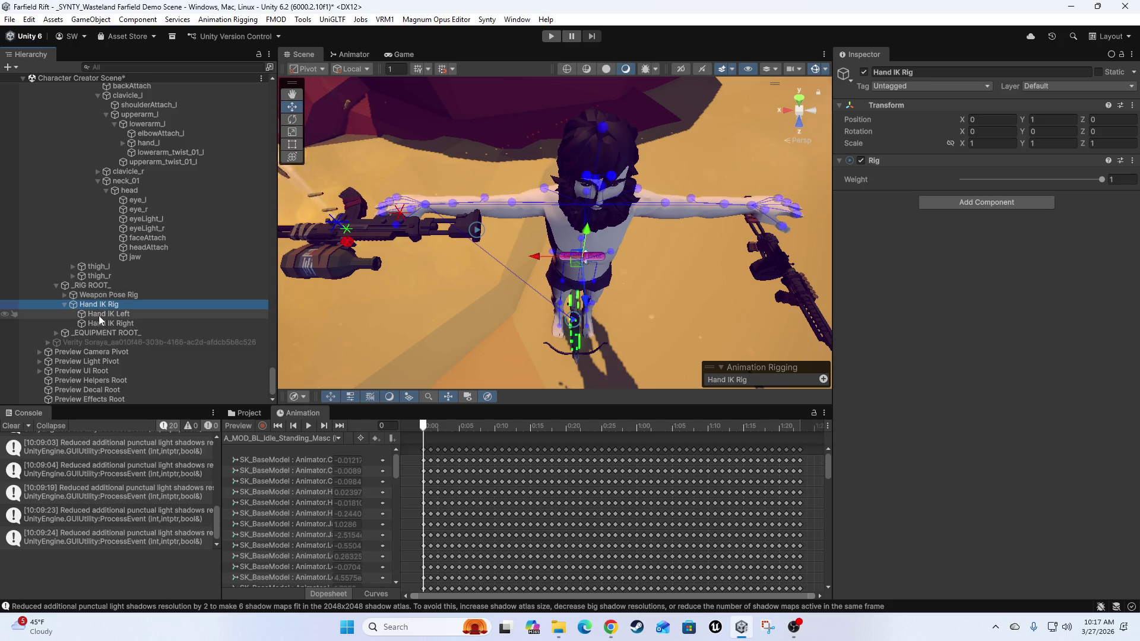
click(102, 314)
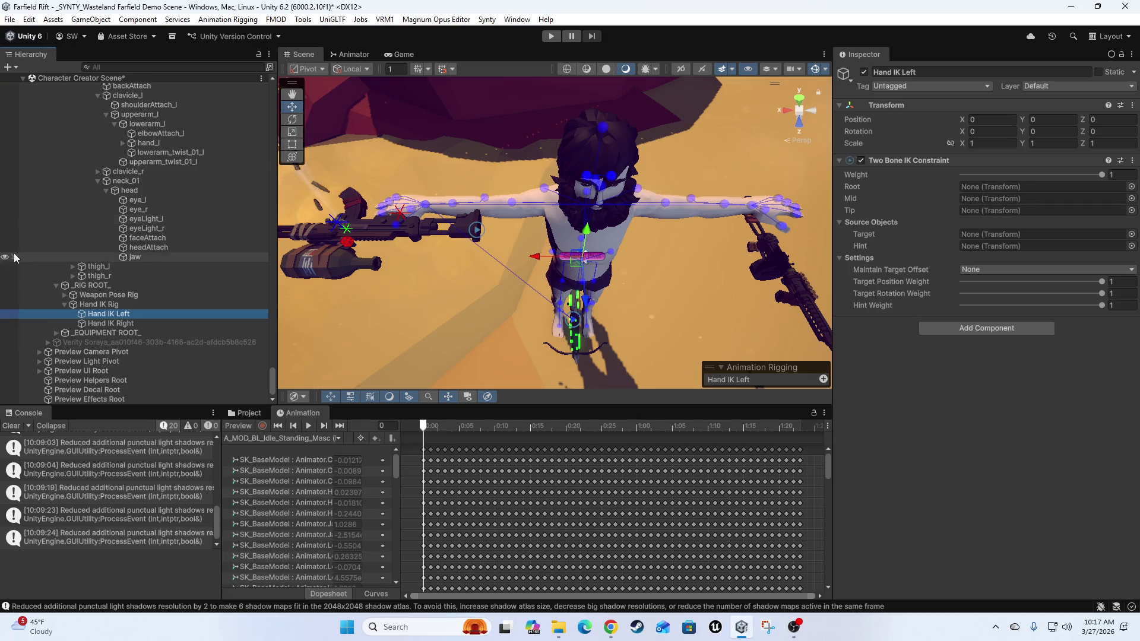
scroll(169, 277, up, 3)
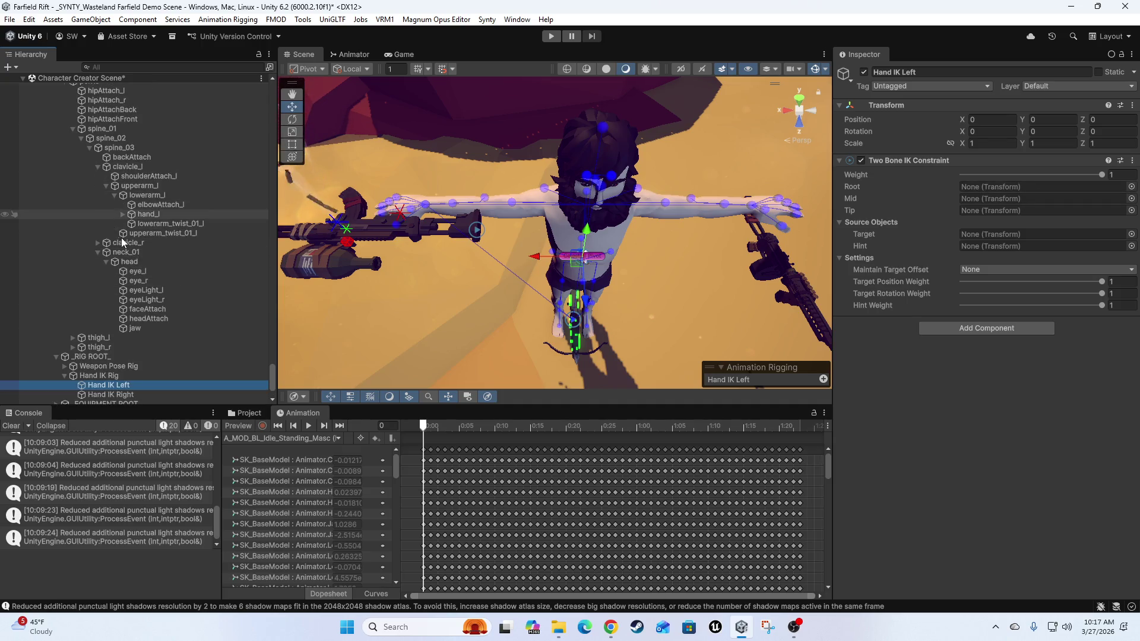
click(144, 216)
drag(143, 215, 1016, 211)
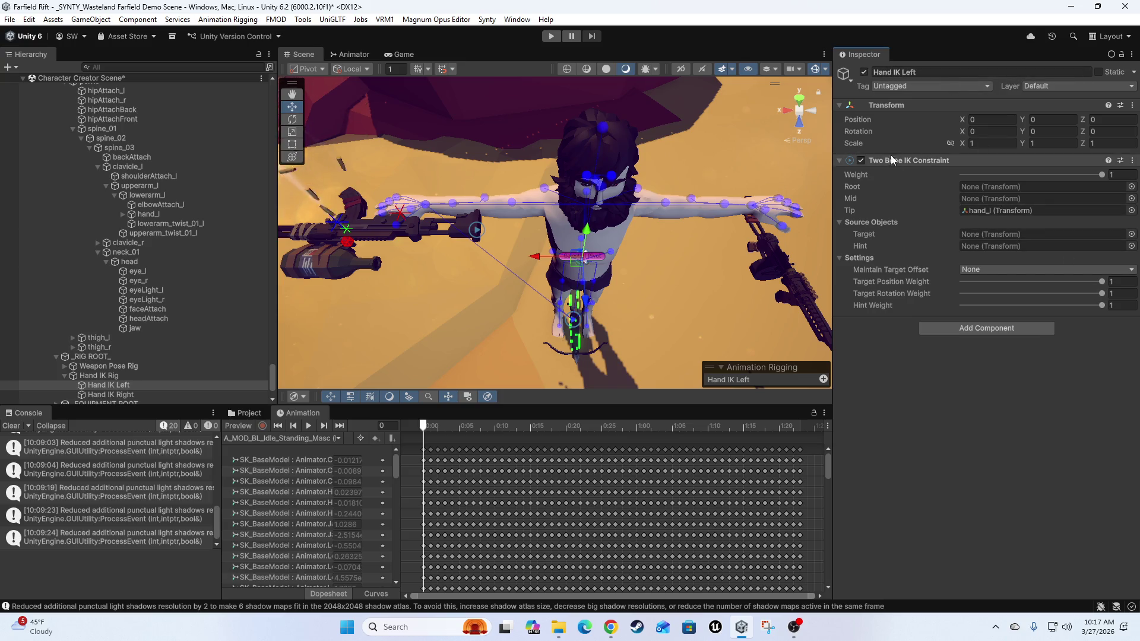
- Auto Setup from Tip Transform, filling Root upperarm_l, Mid lowerarm_l, and new target and hint
right_click(923, 162)
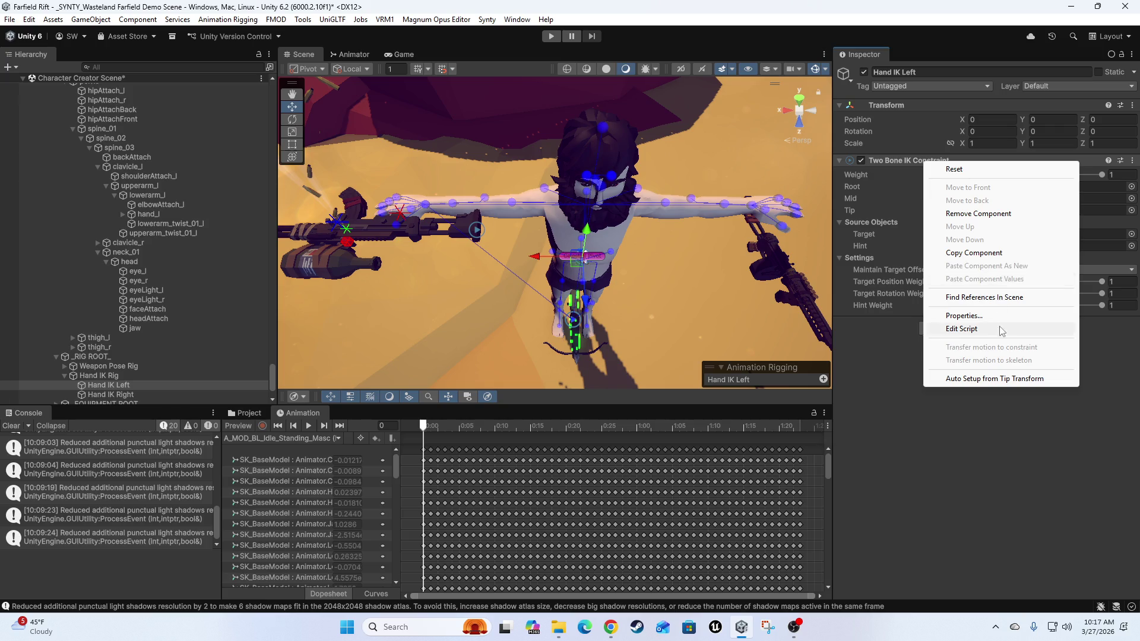
click(1001, 379)
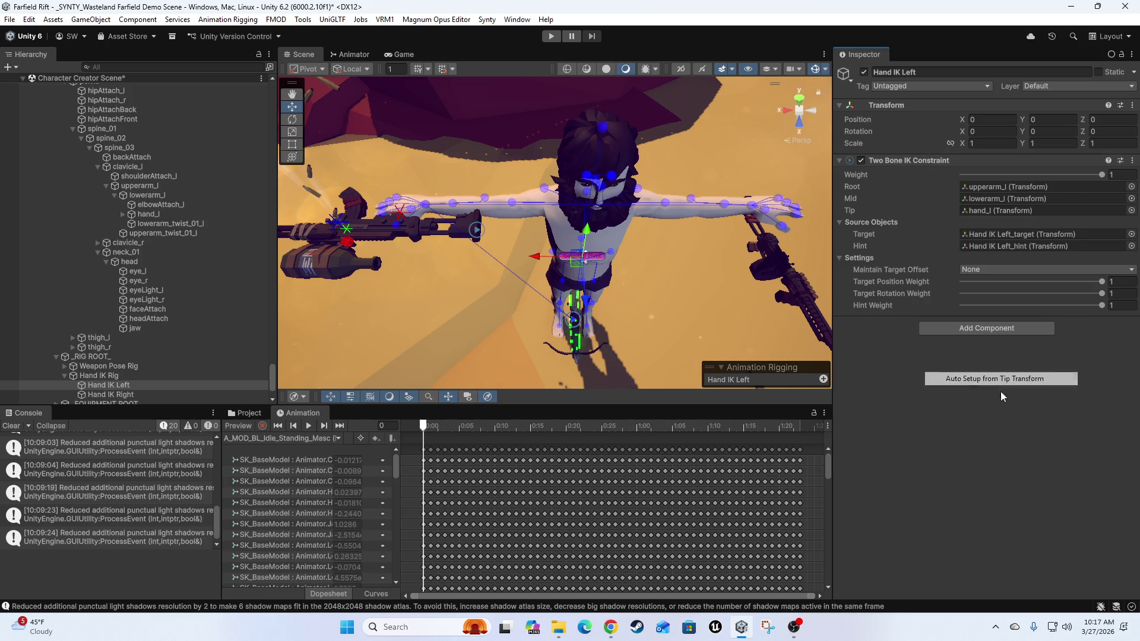
scroll(166, 342, down, 3)
click(72, 315)
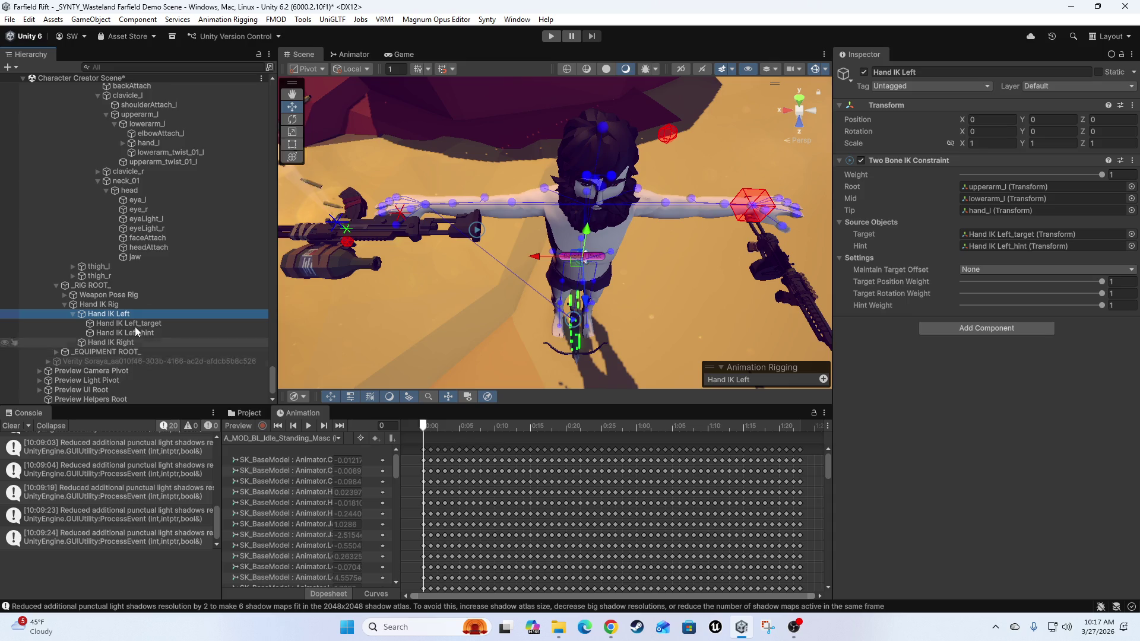
scroll(107, 312, down, 1)
- Select Hand IK Left_hint and frame the Scene view closely on it
click(127, 305)
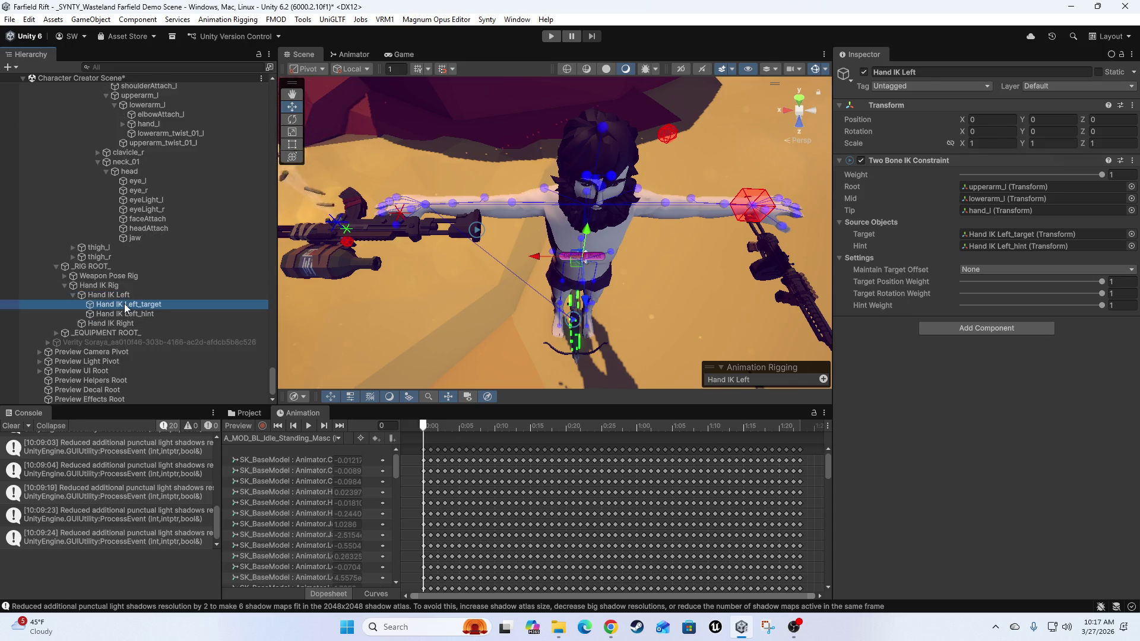
click(136, 314)
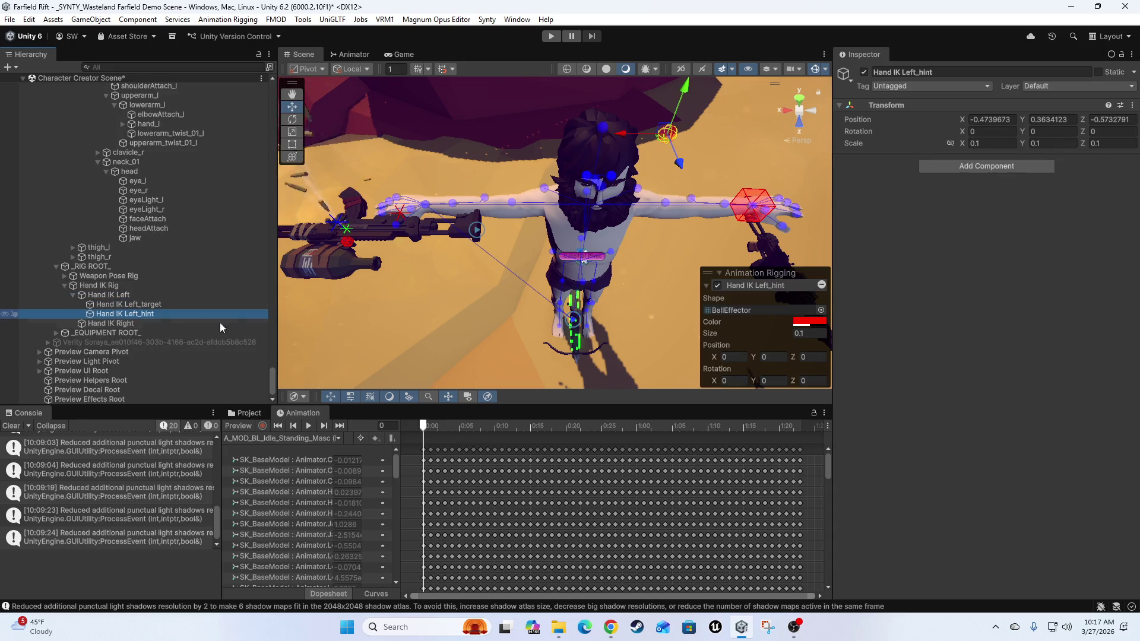
key(f)
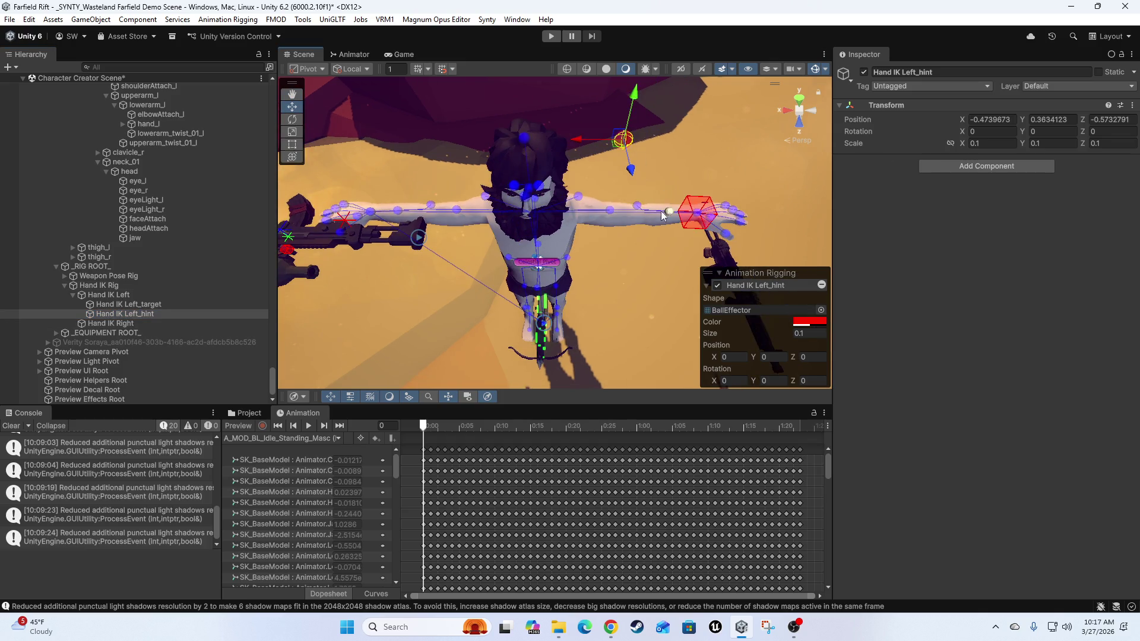
key(f)
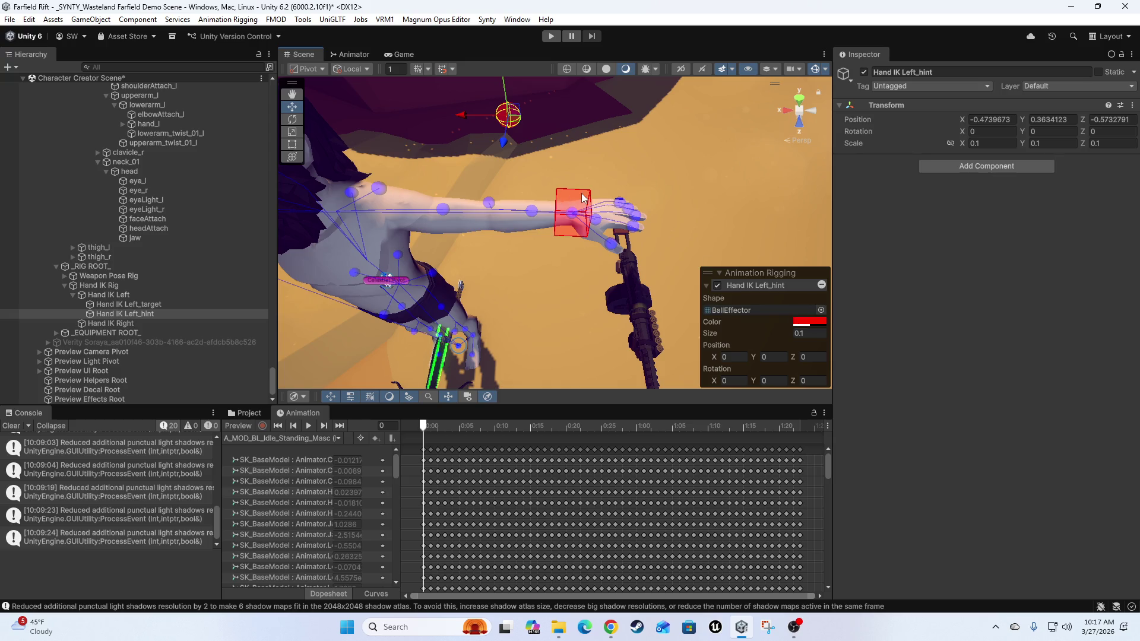
shift+click(582, 198)
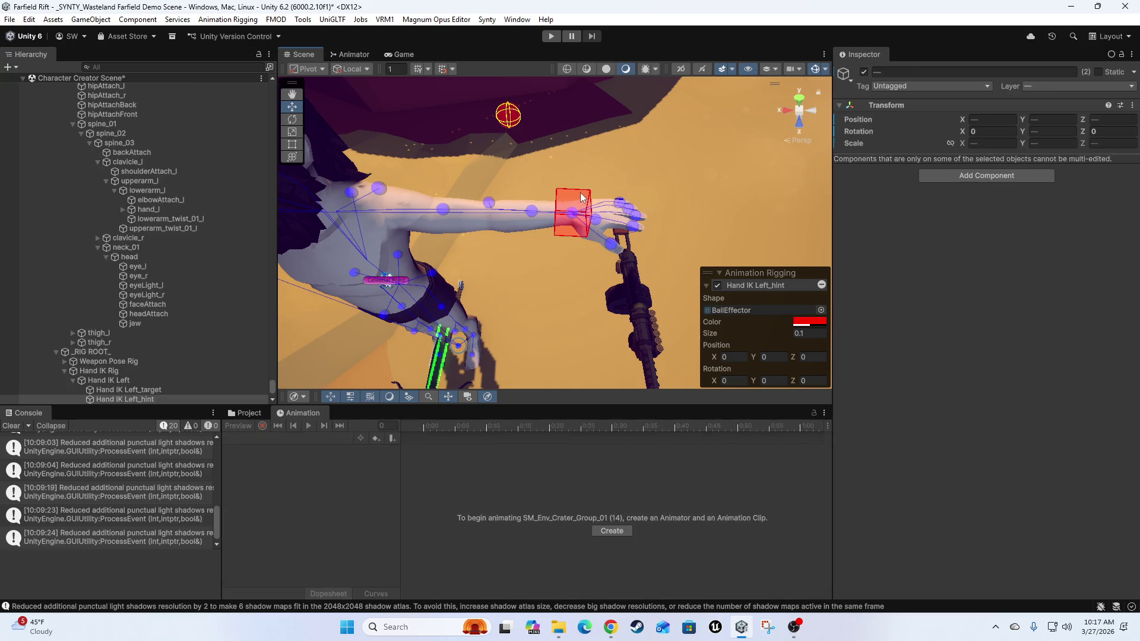
- Change the Hand IK Left hint effector colour to blue
click(815, 322)
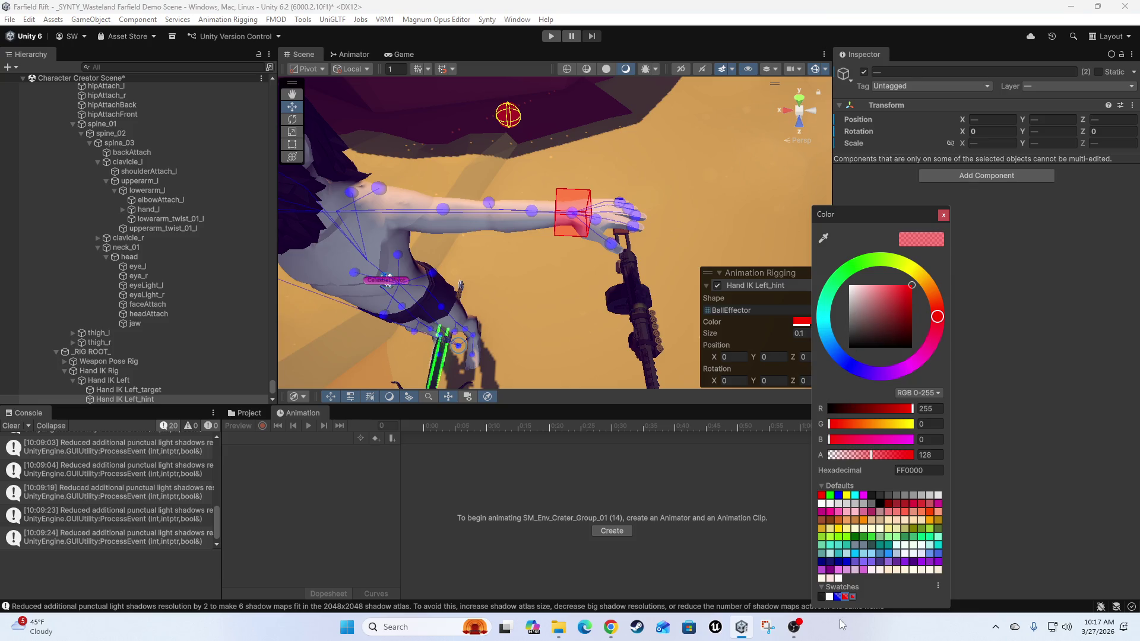
click(836, 596)
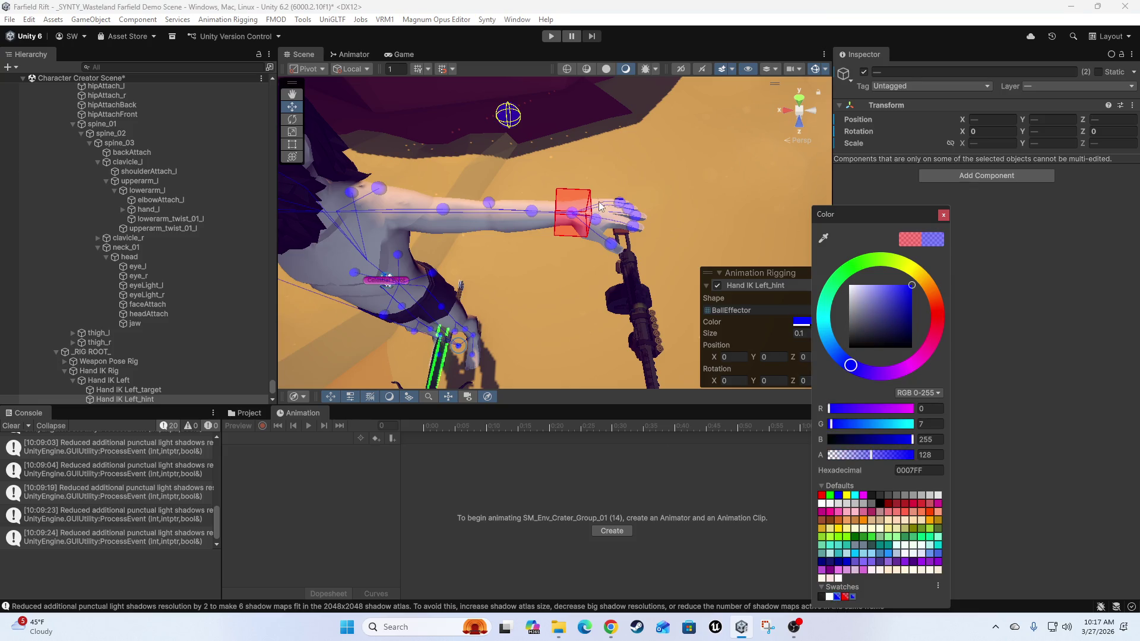
click(593, 210)
- Change the Hand IK Left target effector colour to blue as well
click(573, 212)
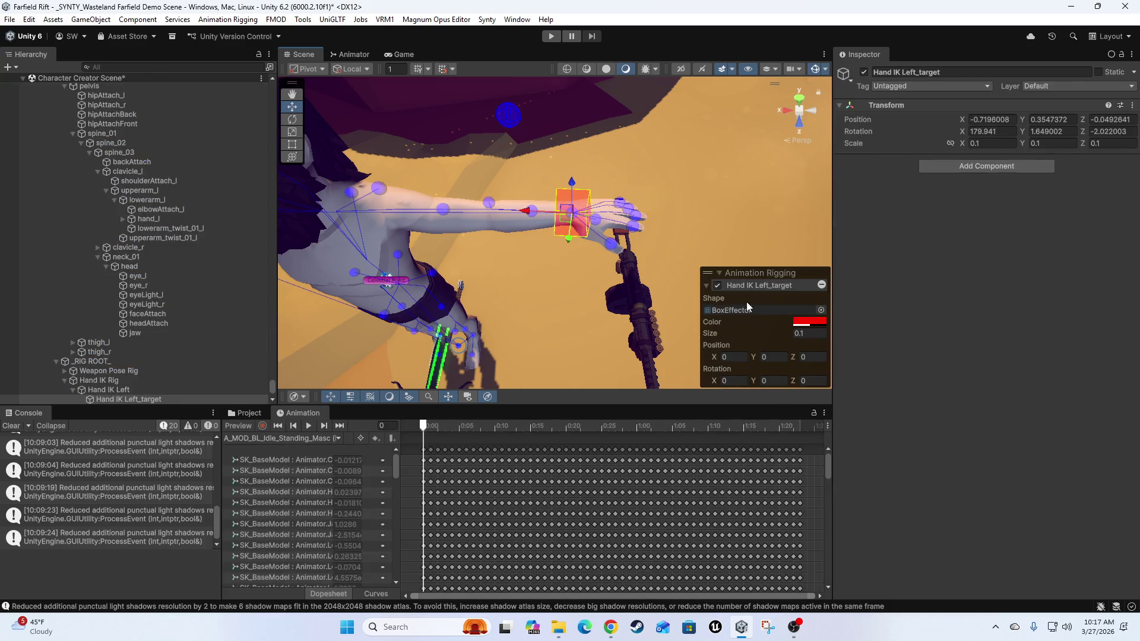
click(811, 321)
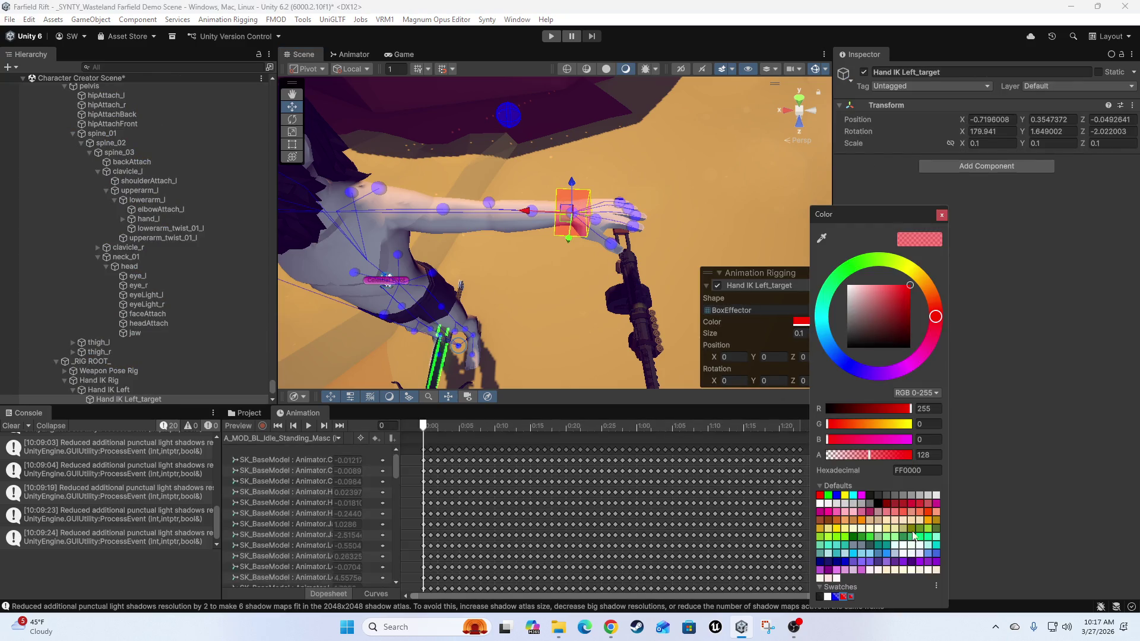
click(836, 596)
mouse_move(439, 279)
mouse_down()
mouse_move(613, 280)
mouse_move(525, 279)
mouse_move(410, 305)
mouse_up()
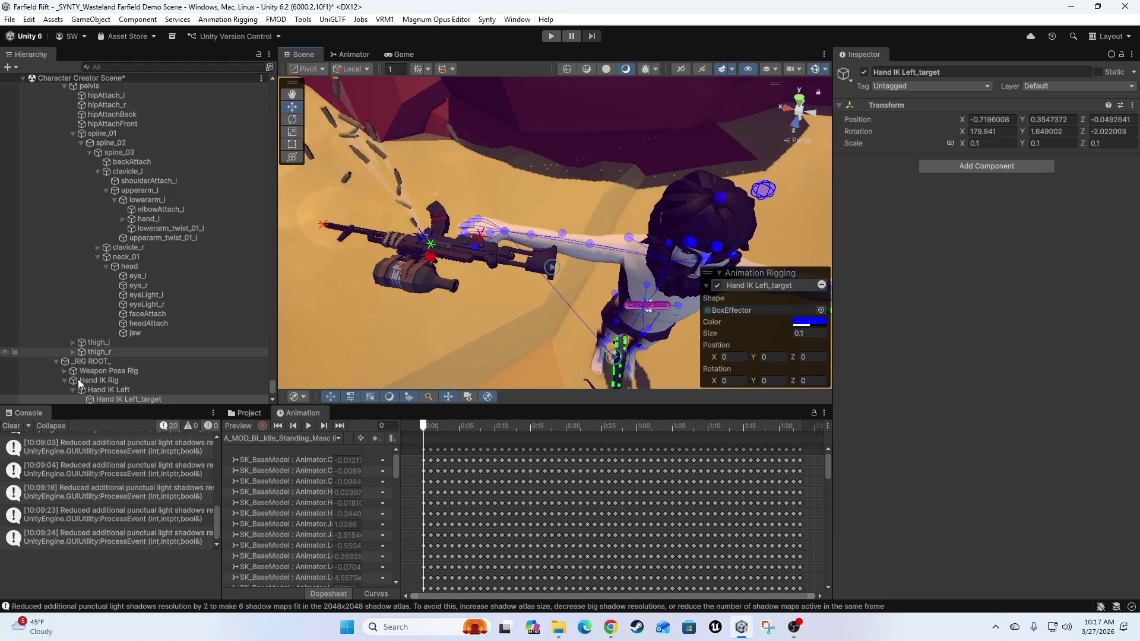
scroll(81, 375, down, 5)
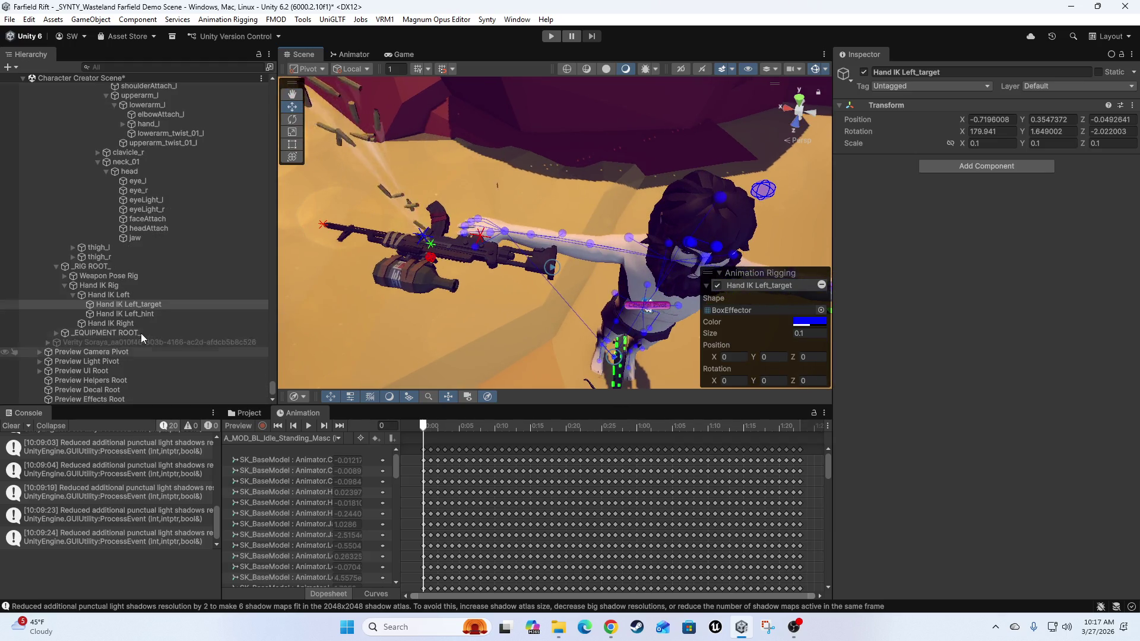
click(72, 294)
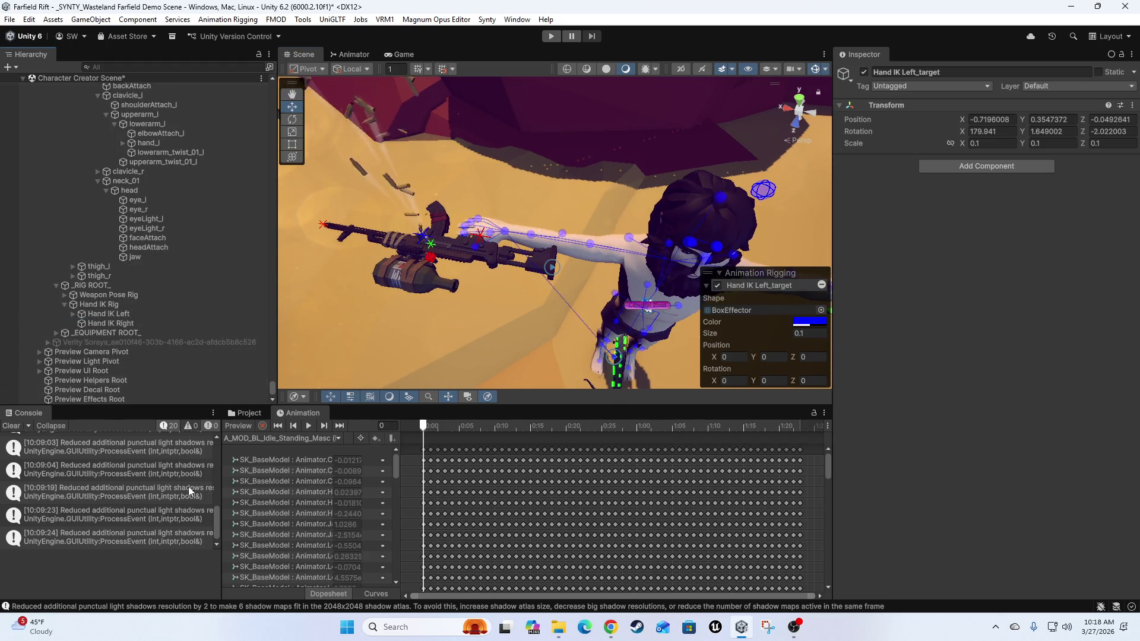
- Add a Two Bone IK Constraint to Hand IK Right
click(89, 323)
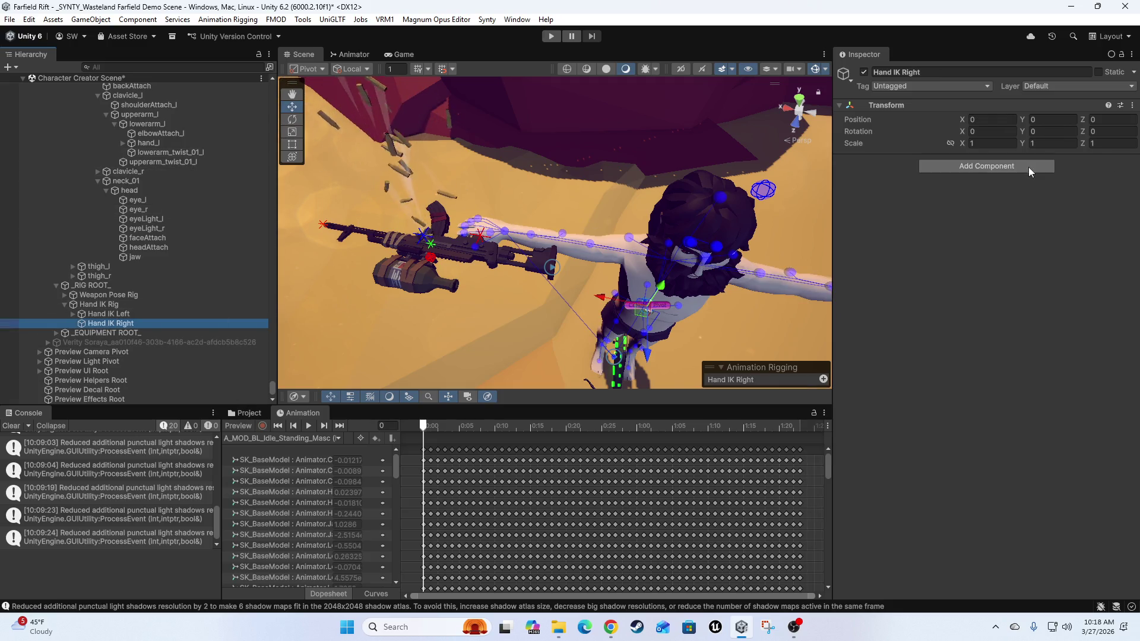
click(1028, 167)
text(two)
click(998, 197)
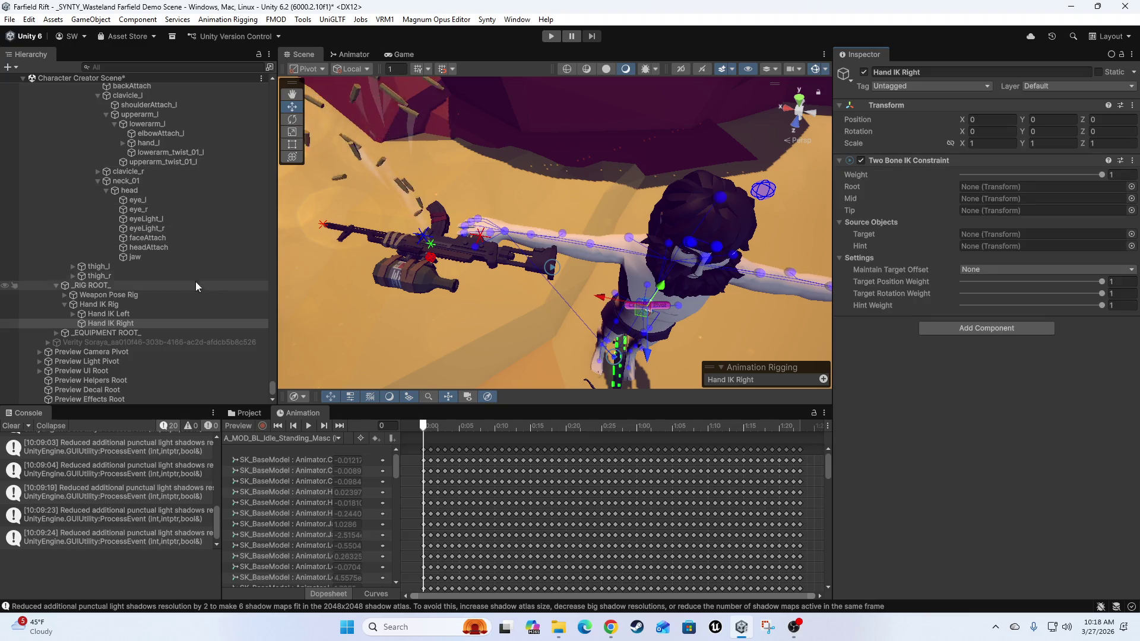
- Set hand_r as the constraint's tip and auto-generate its root, mid, target and hint
scroll(196, 273, up, 5)
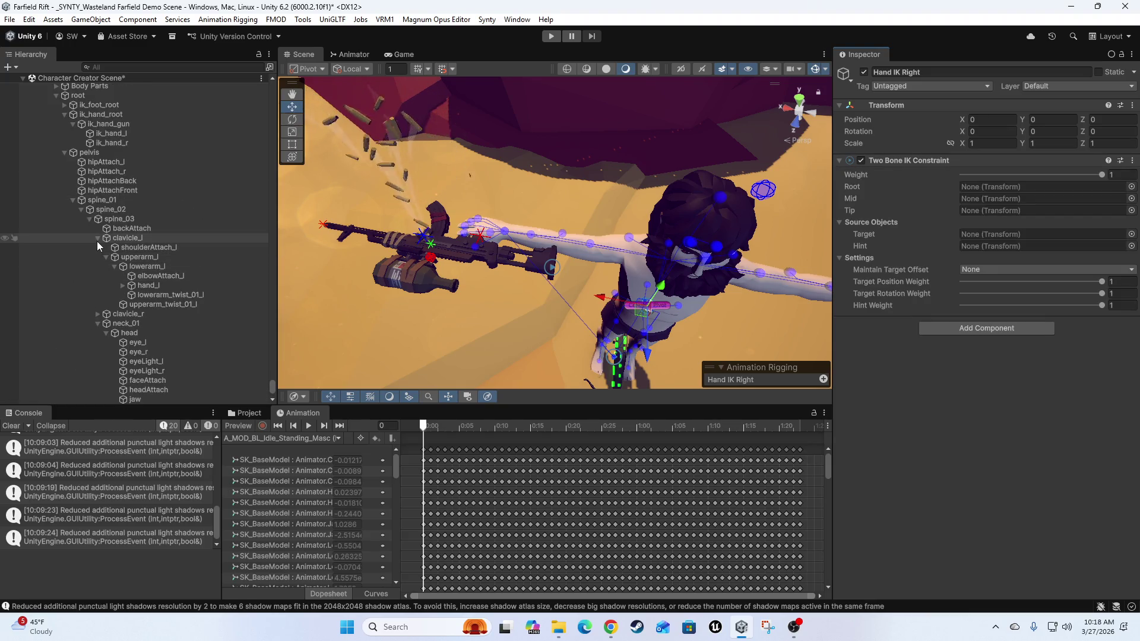
click(97, 239)
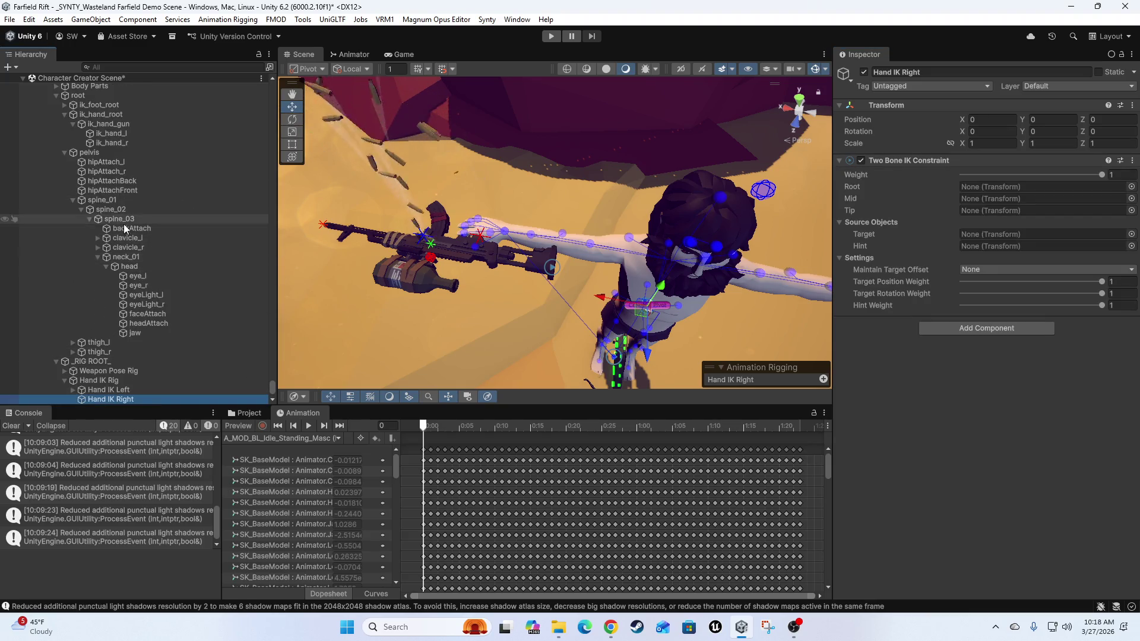
click(98, 247)
click(107, 266)
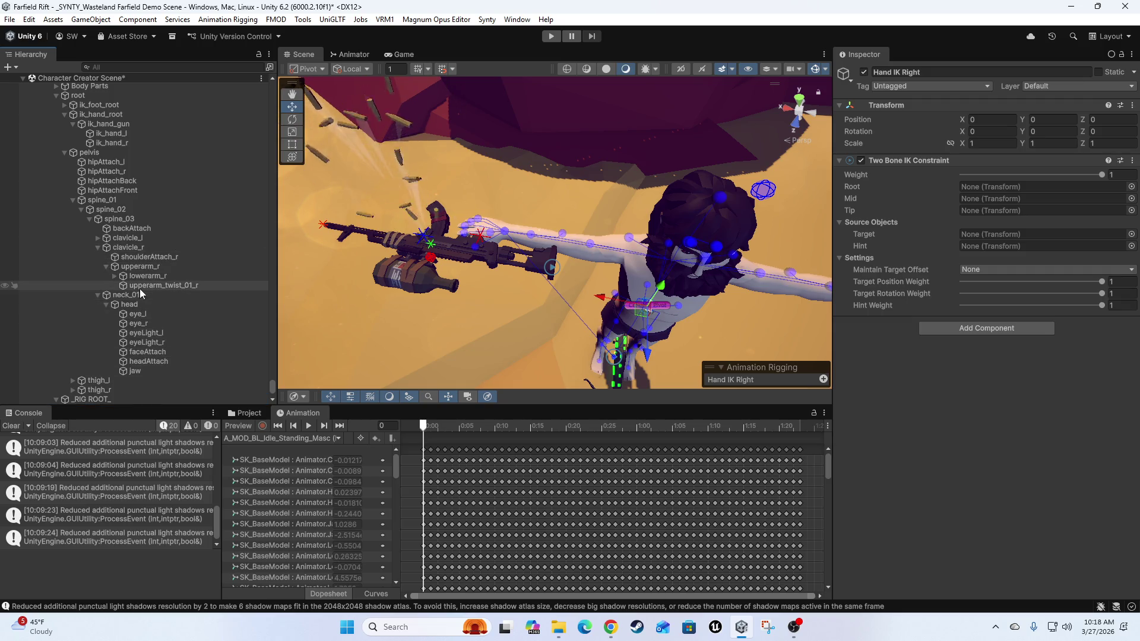
click(115, 275)
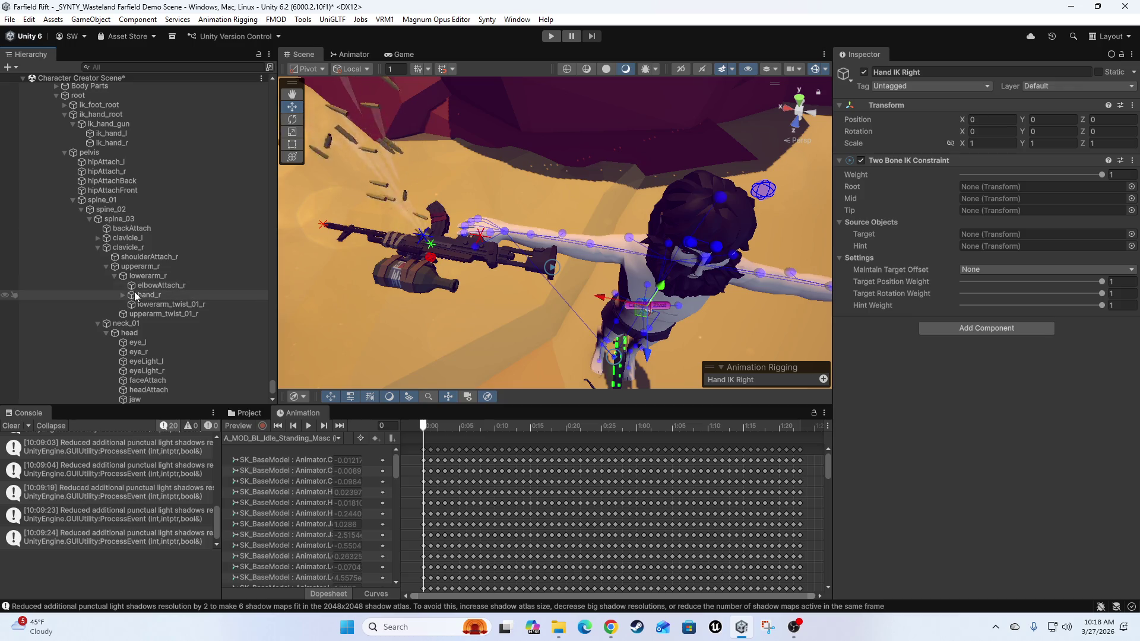
drag(134, 295, 1012, 215)
right_click(896, 158)
click(978, 376)
- Parent Hand IK Right_target under the ik_hand_r bone
mouse_move(523, 204)
mouse_down()
mouse_move(440, 171)
mouse_move(519, 270)
mouse_move(585, 264)
mouse_move(578, 246)
mouse_move(552, 249)
mouse_up()
click(467, 189)
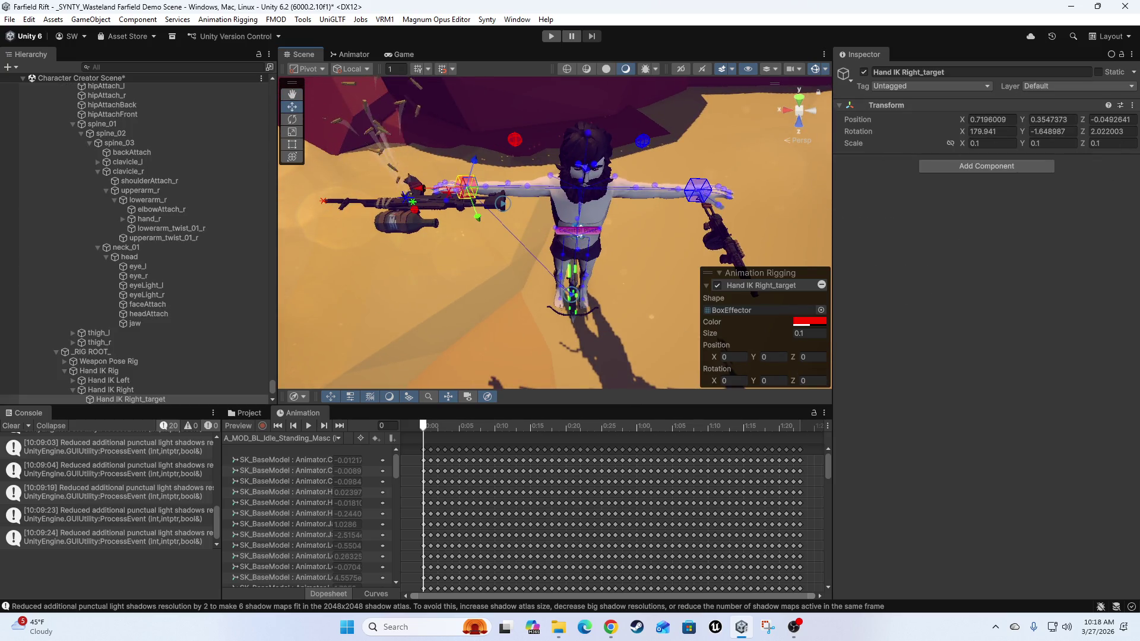
click(706, 285)
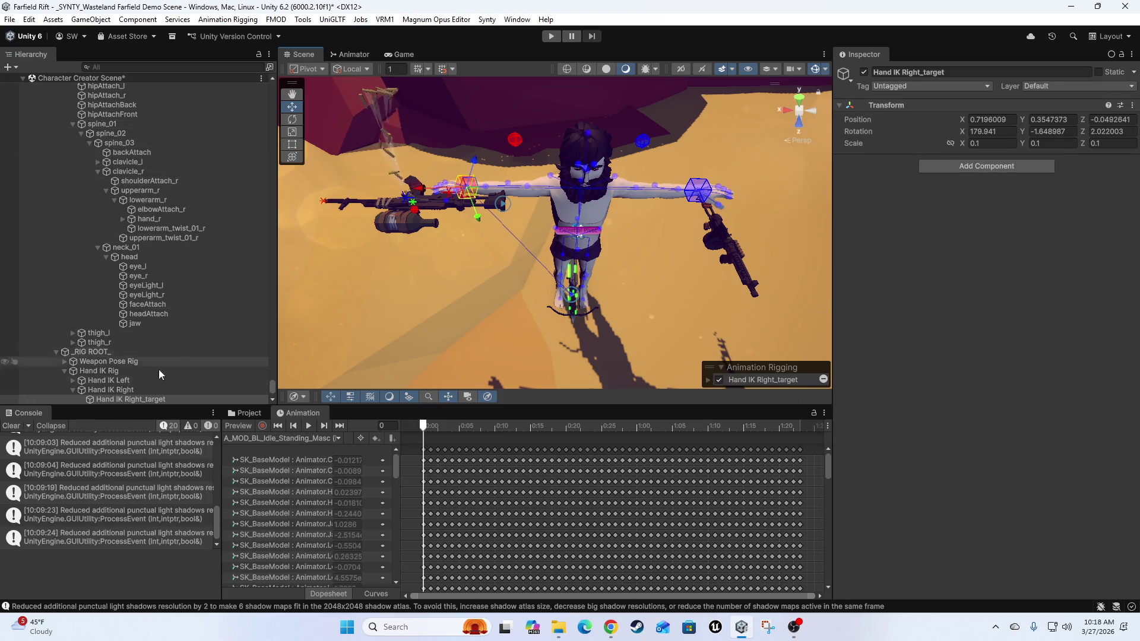
scroll(143, 261, down, 3)
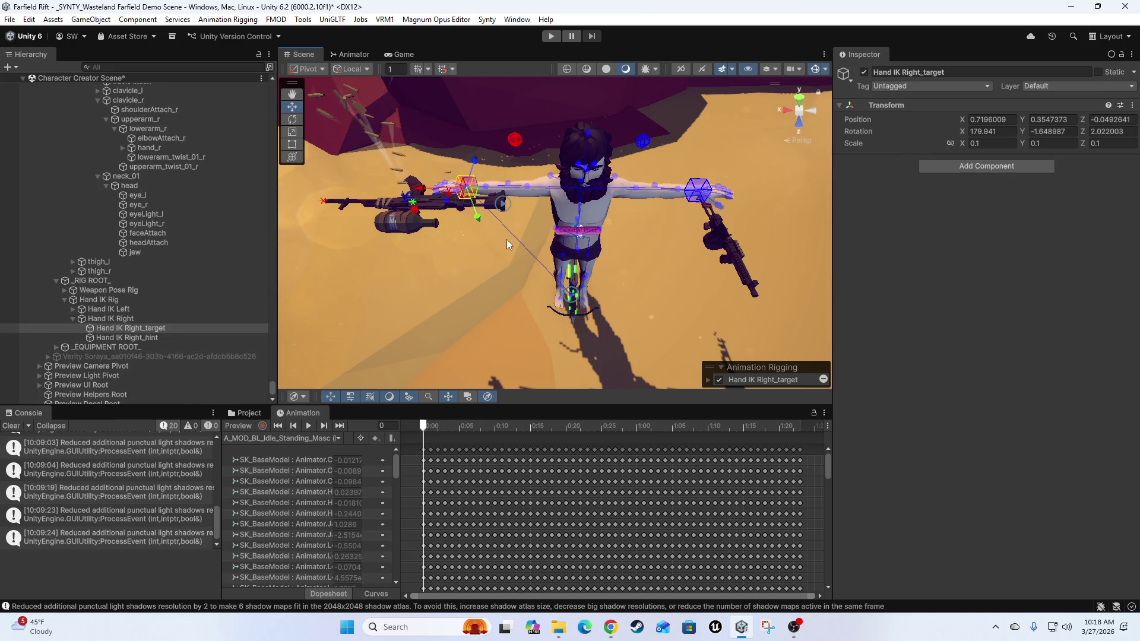
click(135, 328)
scroll(153, 79, up, 2)
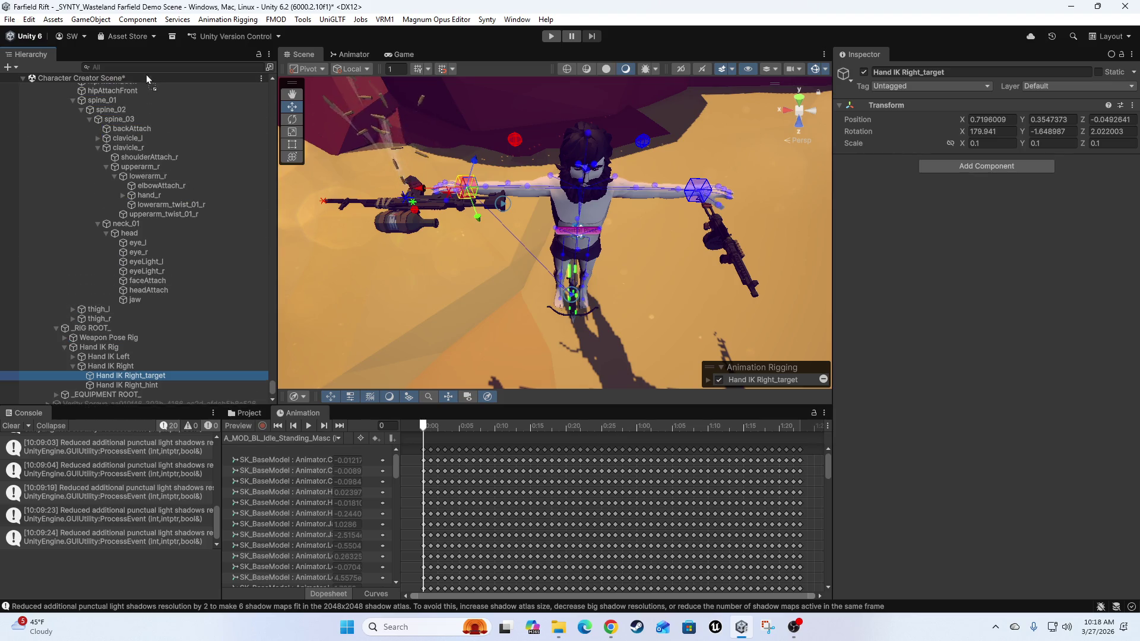
scroll(153, 80, up, 4)
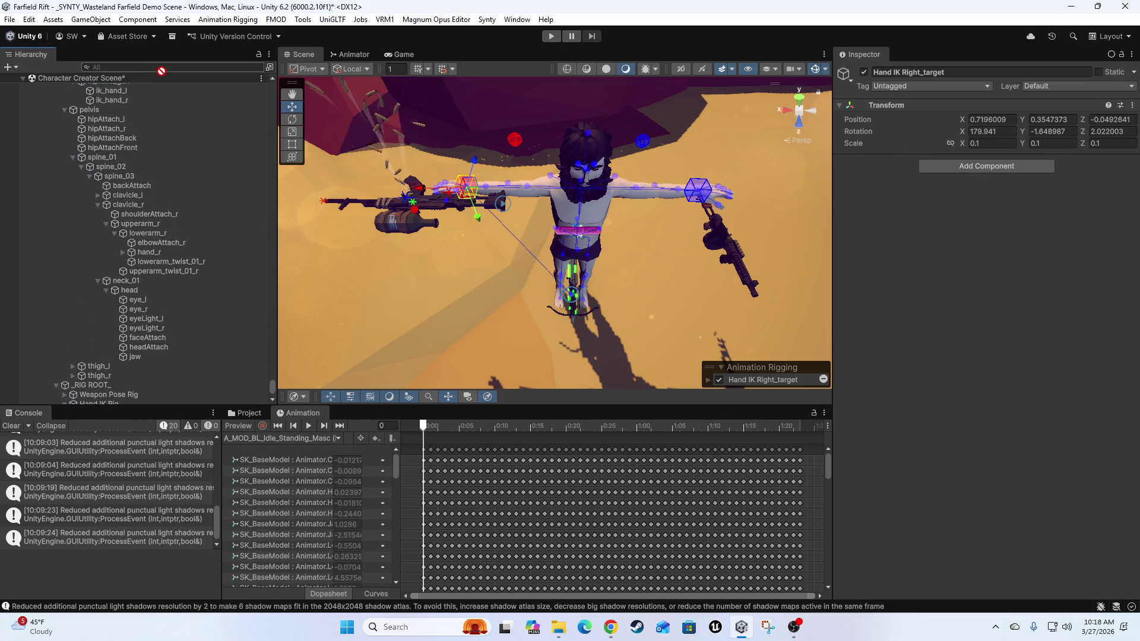
mouse_move(165, 81)
mouse_down()
mouse_move(127, 165)
mouse_move(121, 117)
mouse_move(130, 120)
mouse_up()
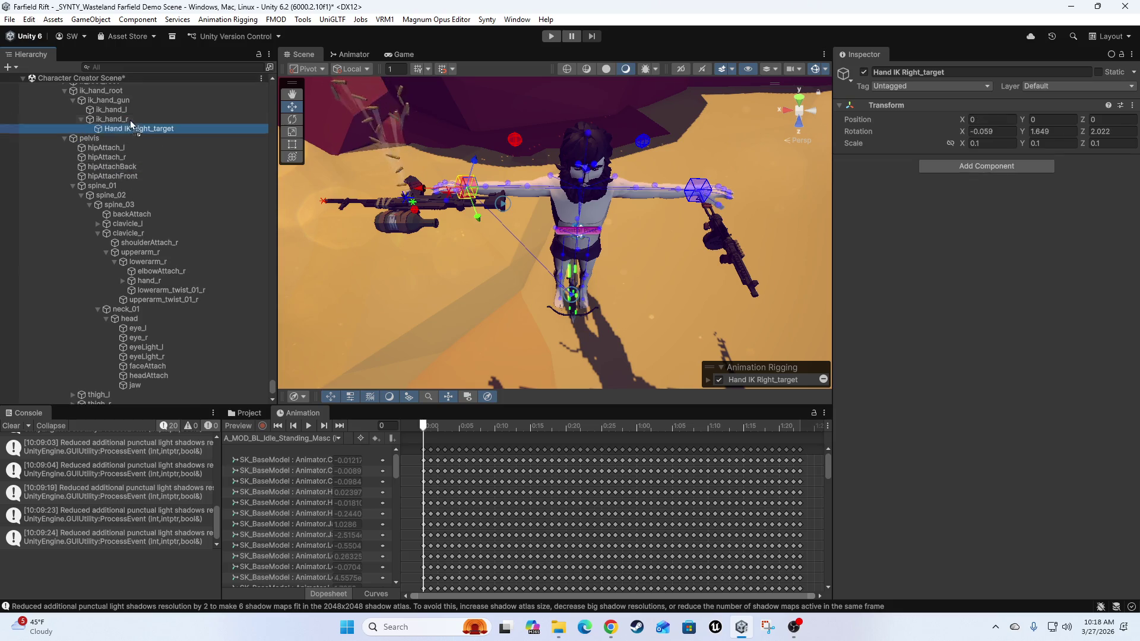
- Zero Hand IK Right_target's rotation and switch move handles to global orientation
click(1003, 132)
text(0)
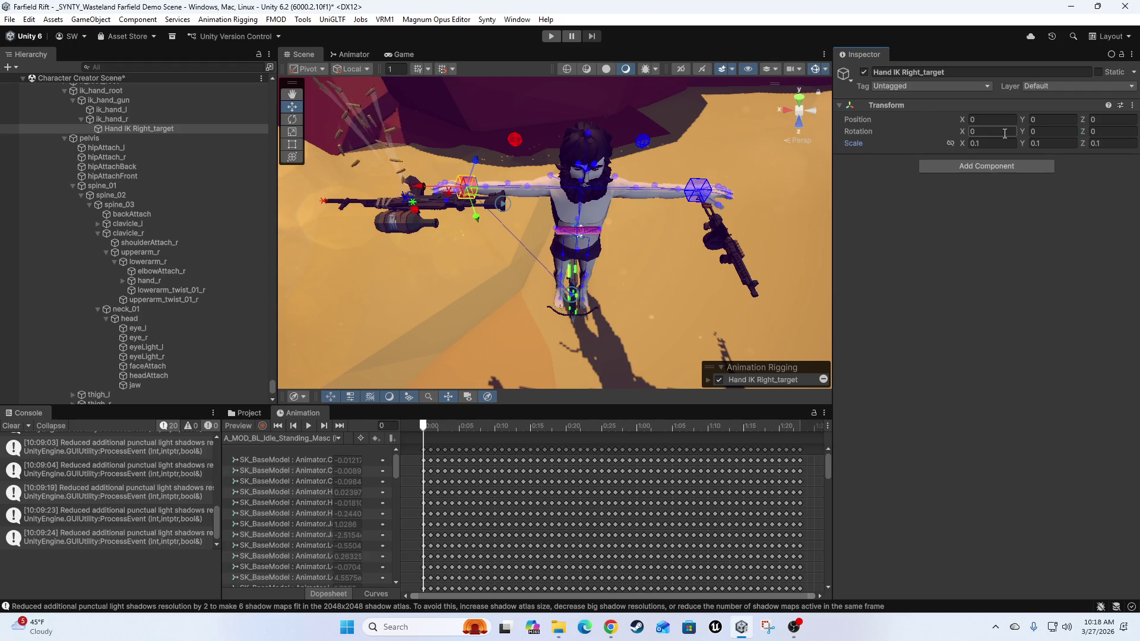
scroll(555, 197, up, 10)
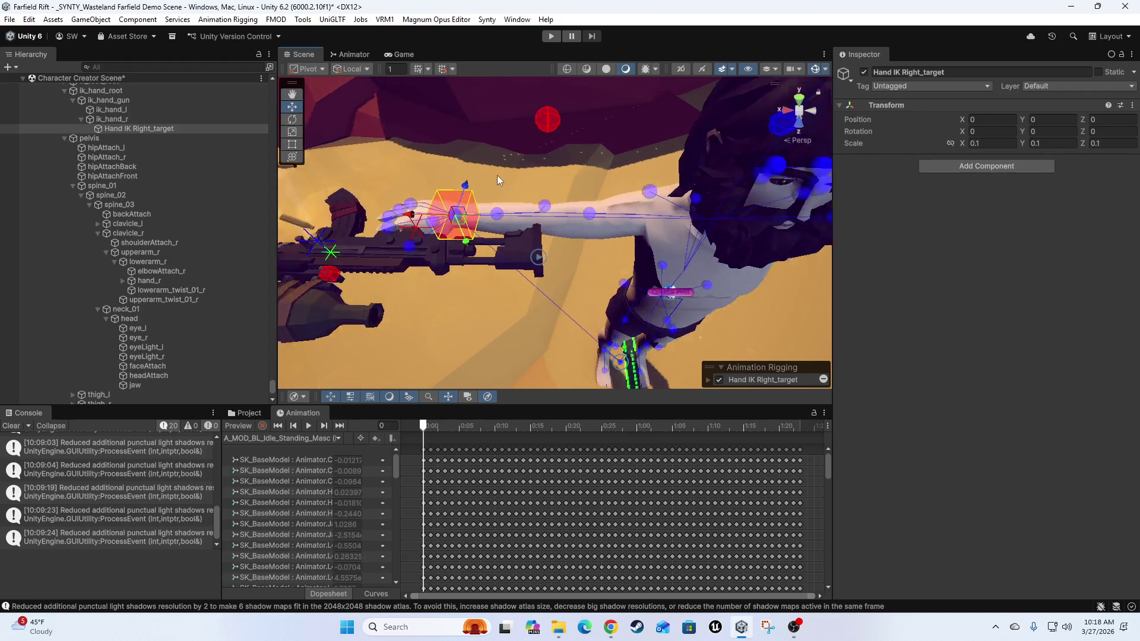
mouse_move(522, 156)
mouse_down()
mouse_move(596, 249)
mouse_move(572, 199)
mouse_move(419, 216)
mouse_move(494, 159)
mouse_move(599, 235)
mouse_move(593, 269)
mouse_up()
key(x)
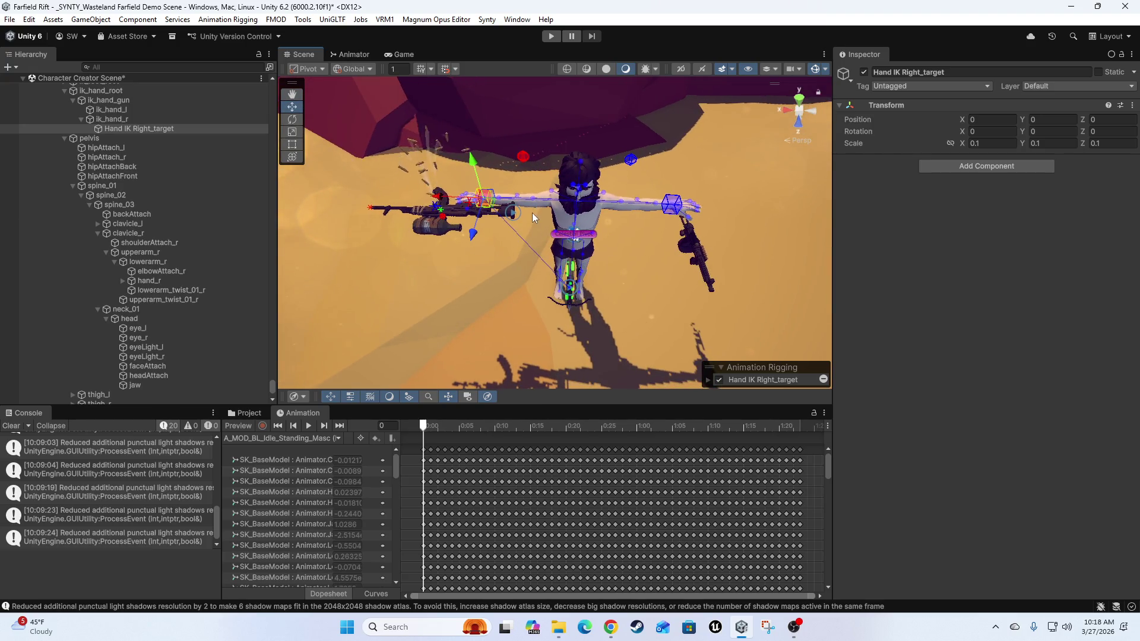
scroll(197, 228, down, 5)
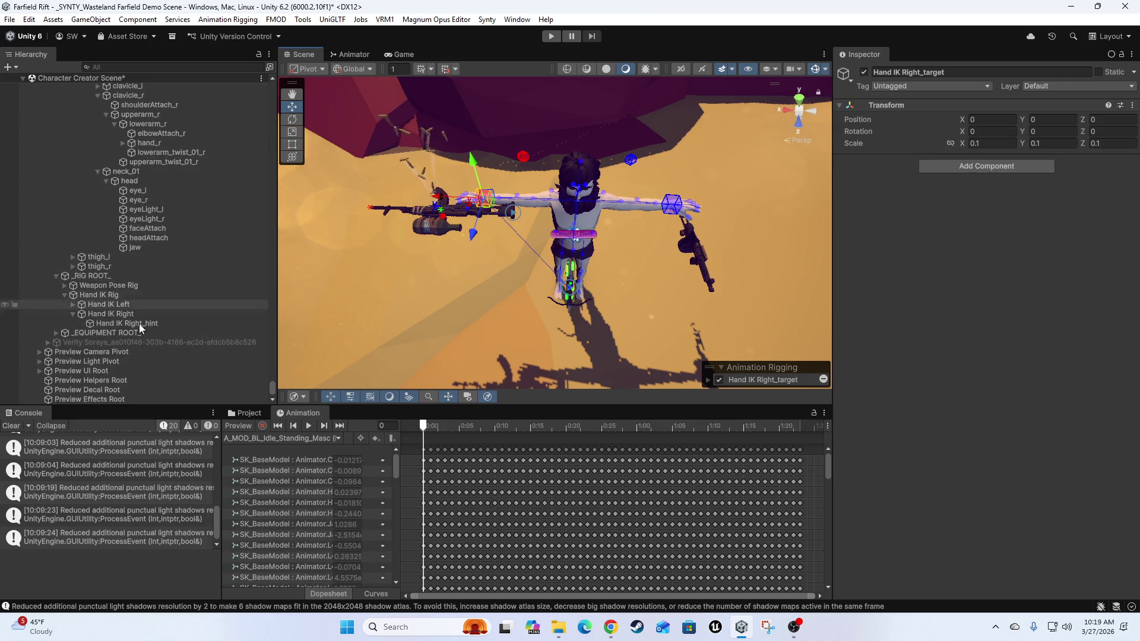
- Parent Hand IK Left_target under ik_hand_l and zero its rotation
click(72, 304)
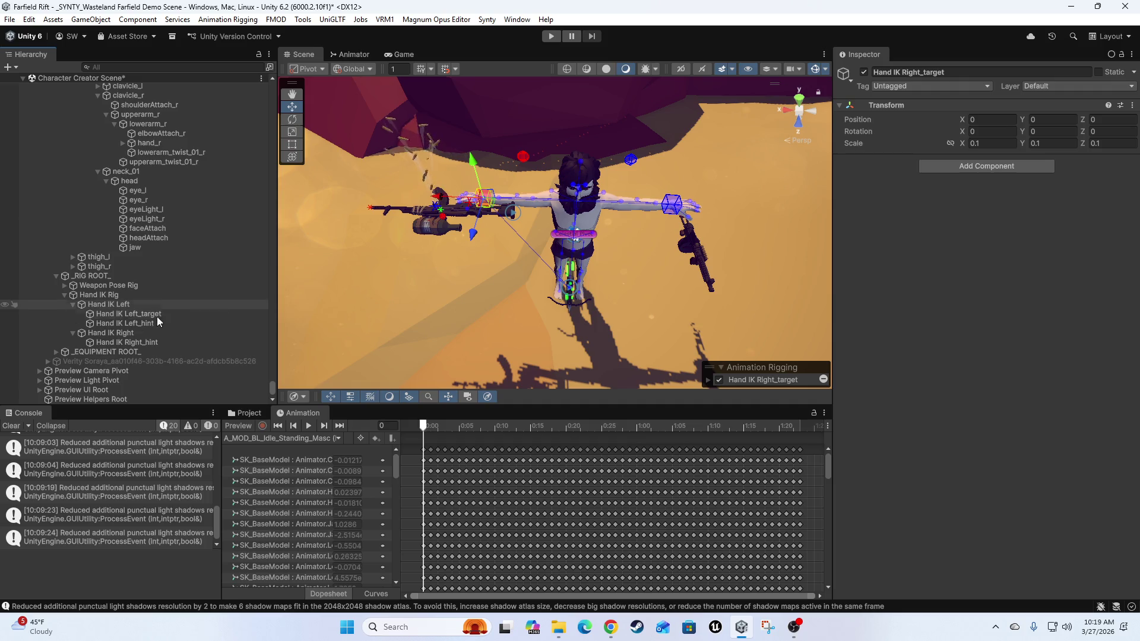
mouse_move(131, 313)
mouse_down()
mouse_move(190, 251)
mouse_move(175, 80)
mouse_move(153, 73)
mouse_move(151, 128)
mouse_move(90, 209)
mouse_move(127, 213)
mouse_up()
click(999, 131)
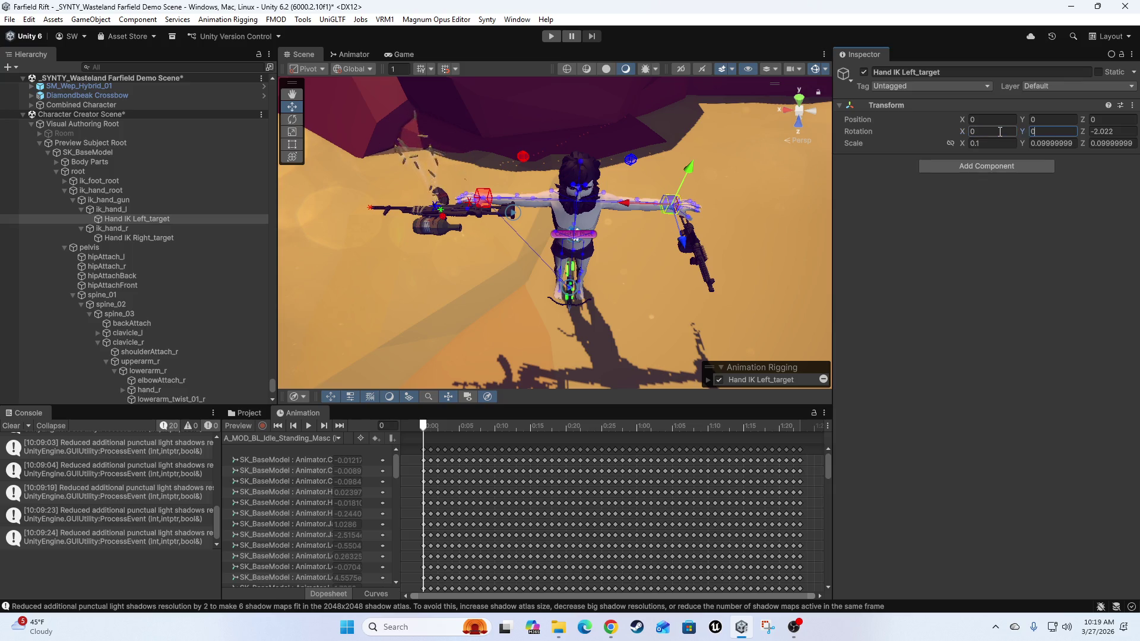
mouse_move(550, 195)
mouse_down()
mouse_move(505, 261)
mouse_move(606, 255)
mouse_up()
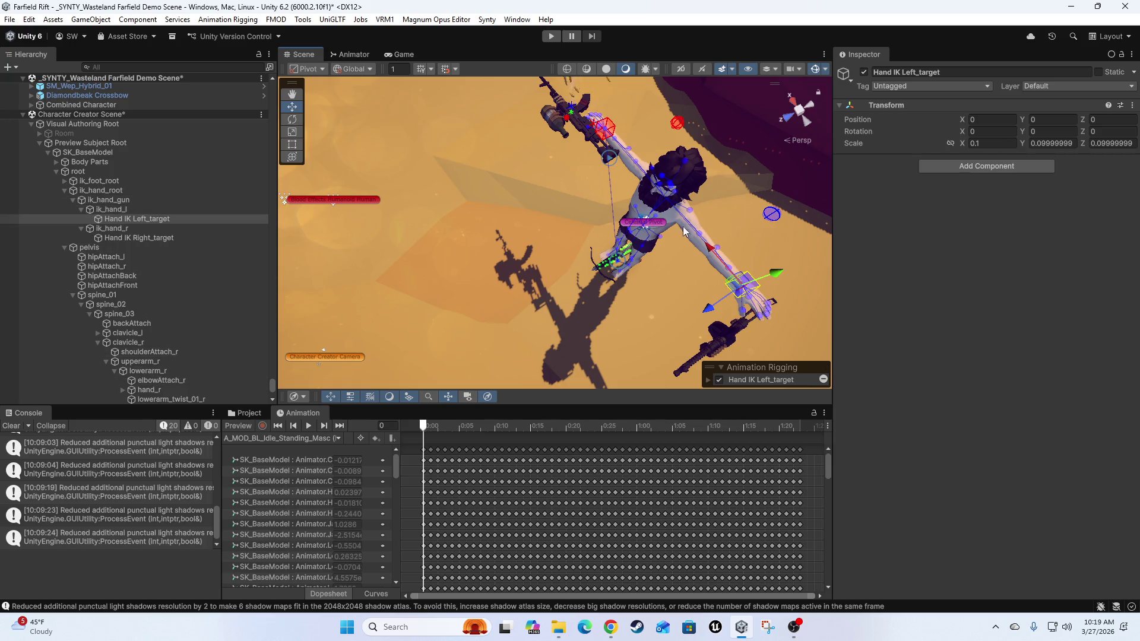
mouse_move(607, 262)
mouse_down()
mouse_move(657, 229)
mouse_move(568, 279)
mouse_move(566, 126)
mouse_move(534, 196)
mouse_move(442, 286)
mouse_move(540, 257)
mouse_move(492, 226)
mouse_move(483, 202)
mouse_up()
click(10, 19)
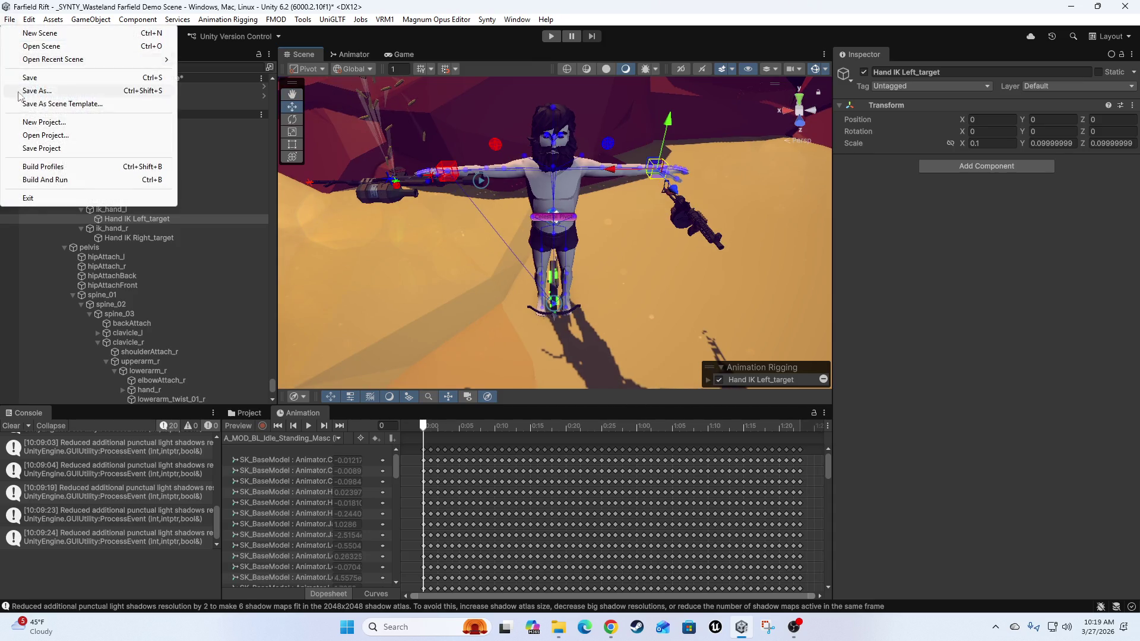
- Save the scene and turn on Animation preview to see the character's rifle pose
click(353, 176)
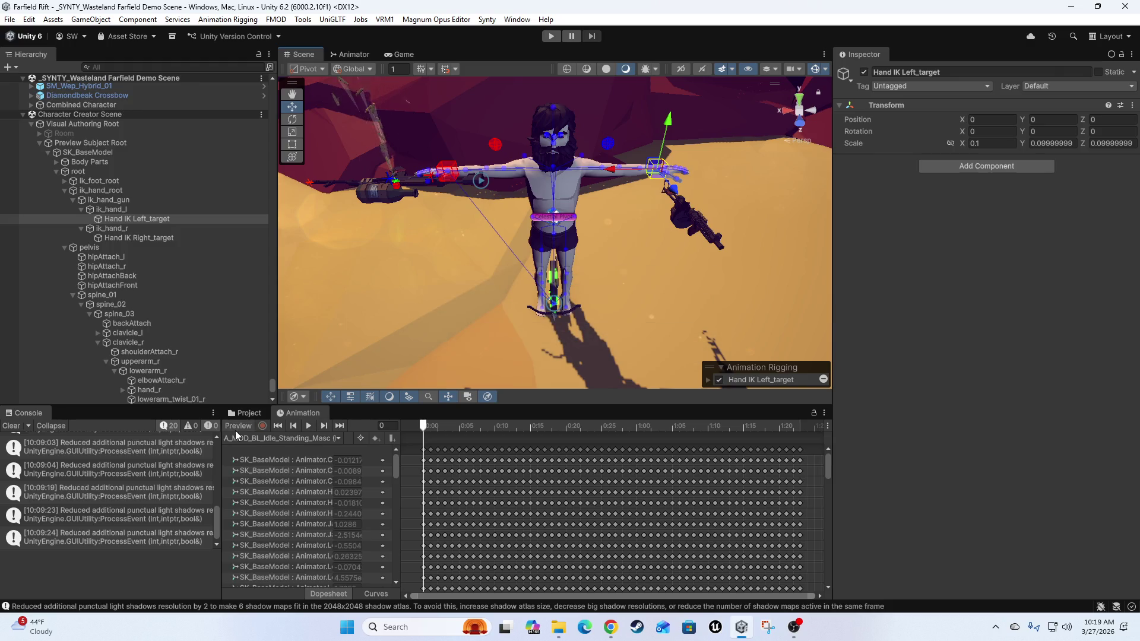
click(235, 425)
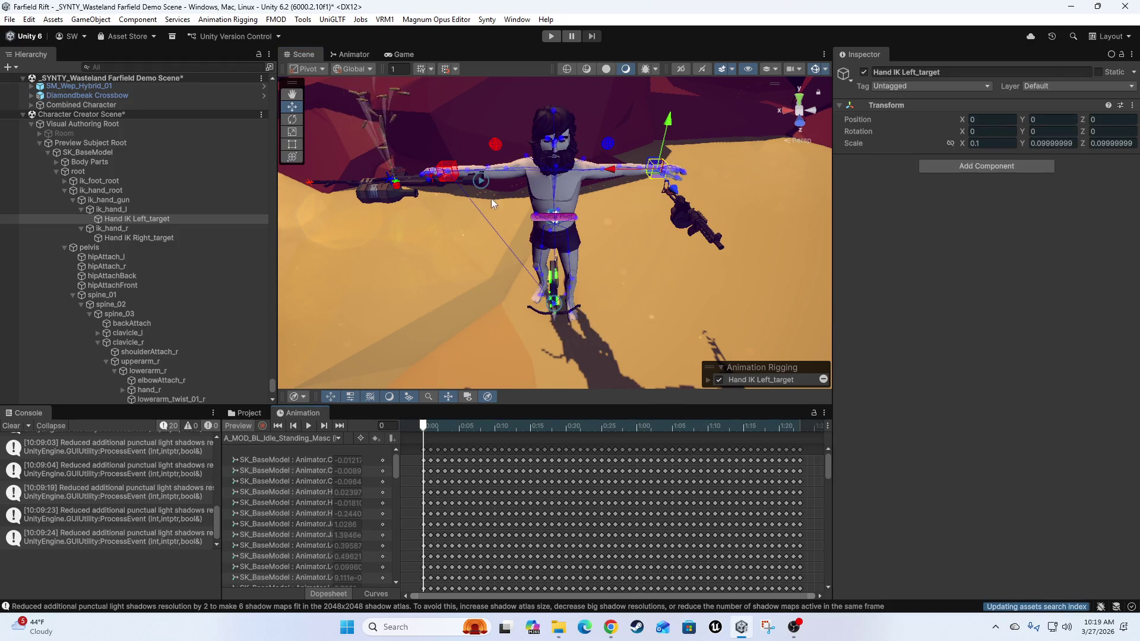
mouse_move(583, 289)
mouse_down()
mouse_move(529, 254)
mouse_move(637, 250)
mouse_move(496, 309)
mouse_move(457, 255)
mouse_up()
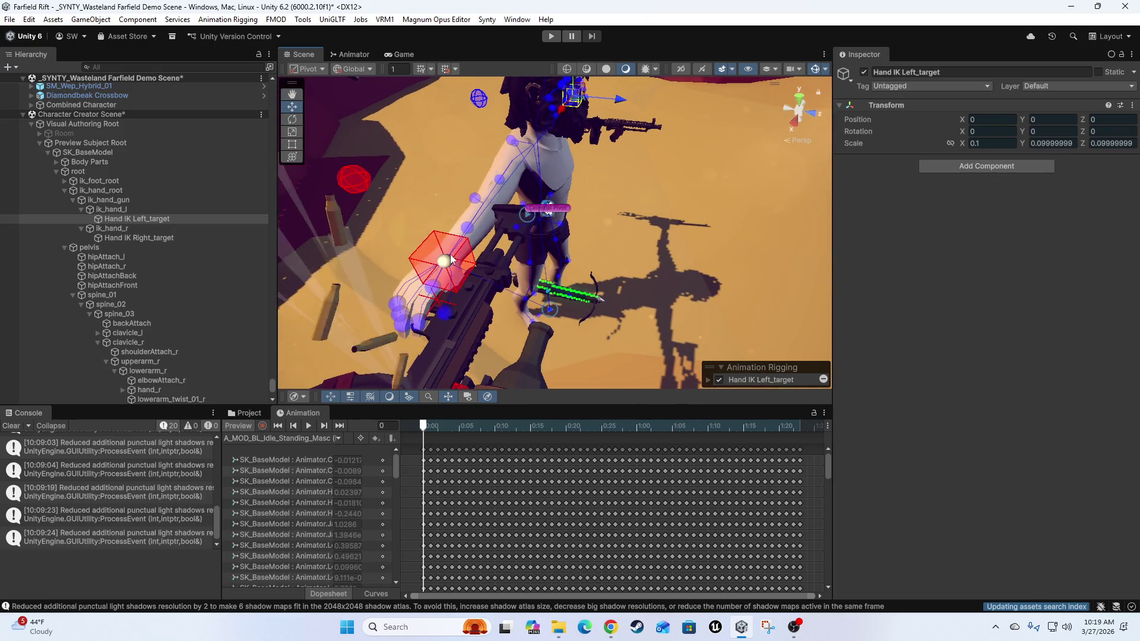
- Test the right hand IK target by moving it to check the arm follows, then undo the move
click(457, 251)
key(f)
mouse_move(537, 247)
mouse_down()
mouse_move(579, 242)
mouse_move(643, 279)
mouse_move(604, 265)
mouse_move(655, 189)
mouse_move(657, 272)
mouse_move(647, 226)
mouse_move(609, 160)
mouse_up()
key(ctrl+z)
- View the character from the front, widen the animation property column, and maximize the Magnum Opus Editor
mouse_move(599, 214)
mouse_down()
mouse_move(586, 236)
mouse_move(621, 116)
mouse_up()
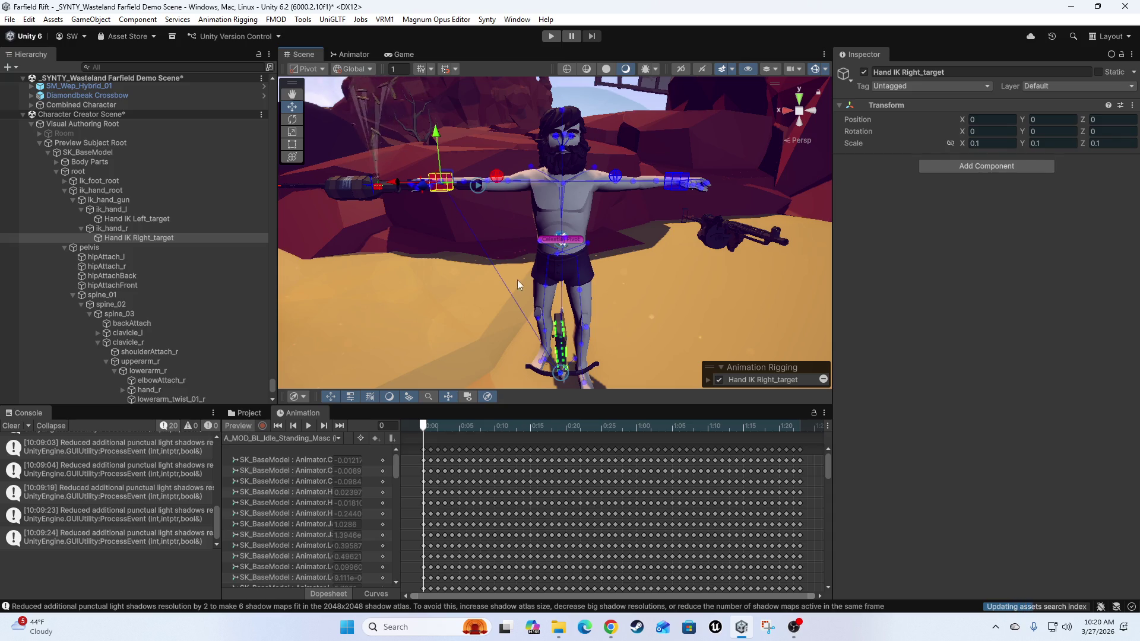
mouse_move(556, 327)
mouse_down()
mouse_move(539, 255)
mouse_move(649, 247)
mouse_move(606, 317)
mouse_move(504, 263)
mouse_move(507, 282)
mouse_move(522, 262)
mouse_up()
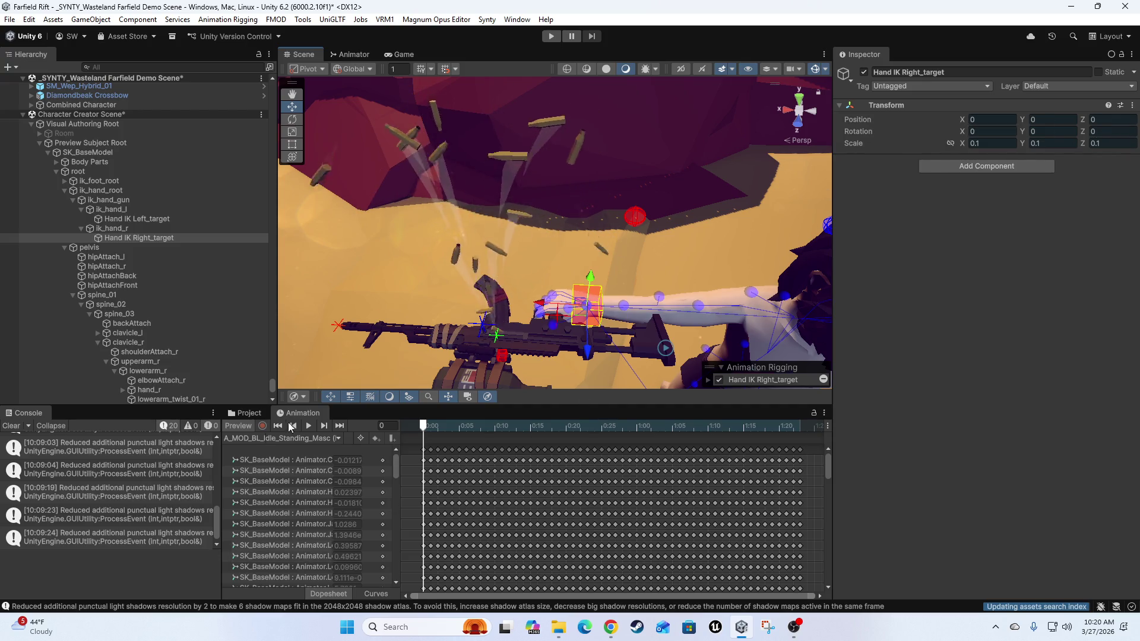
drag(398, 494, 465, 497)
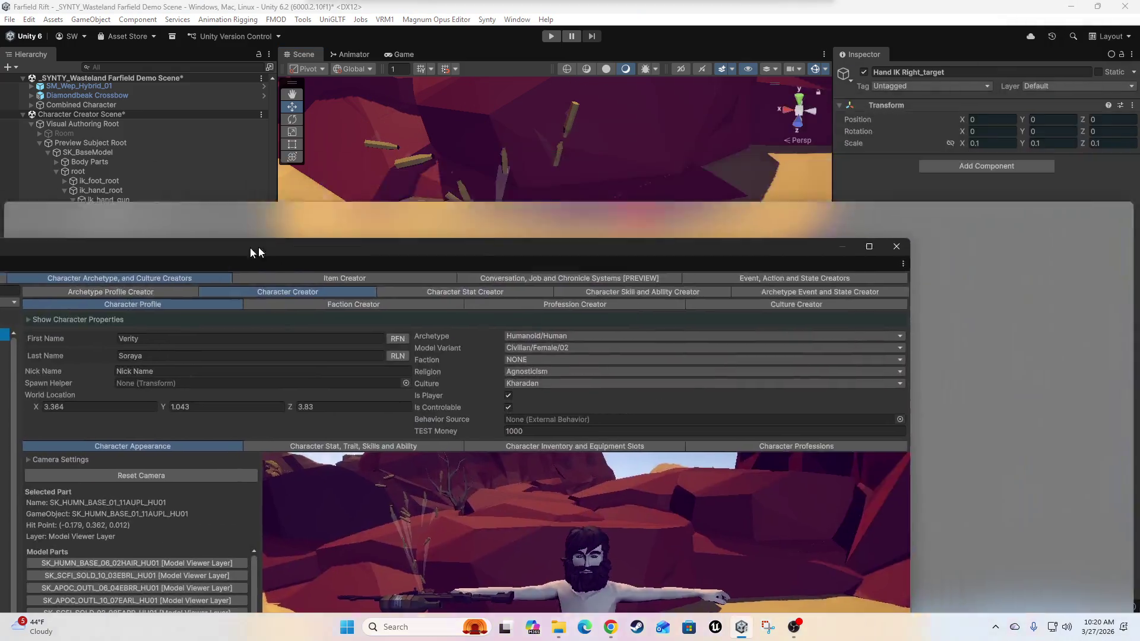
double_click(257, 252)
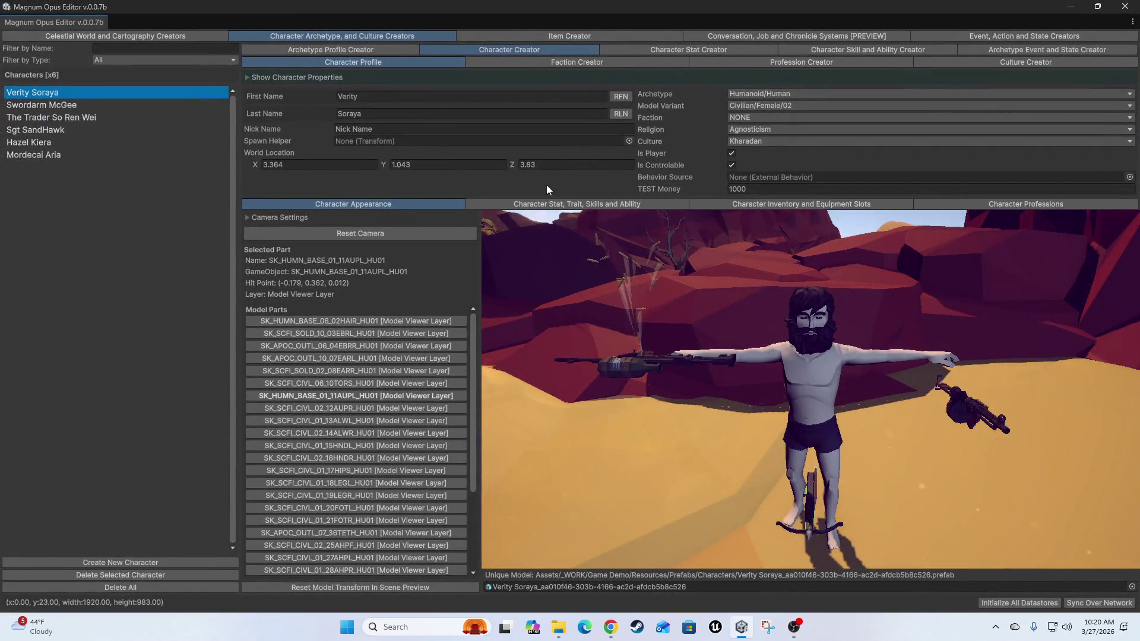
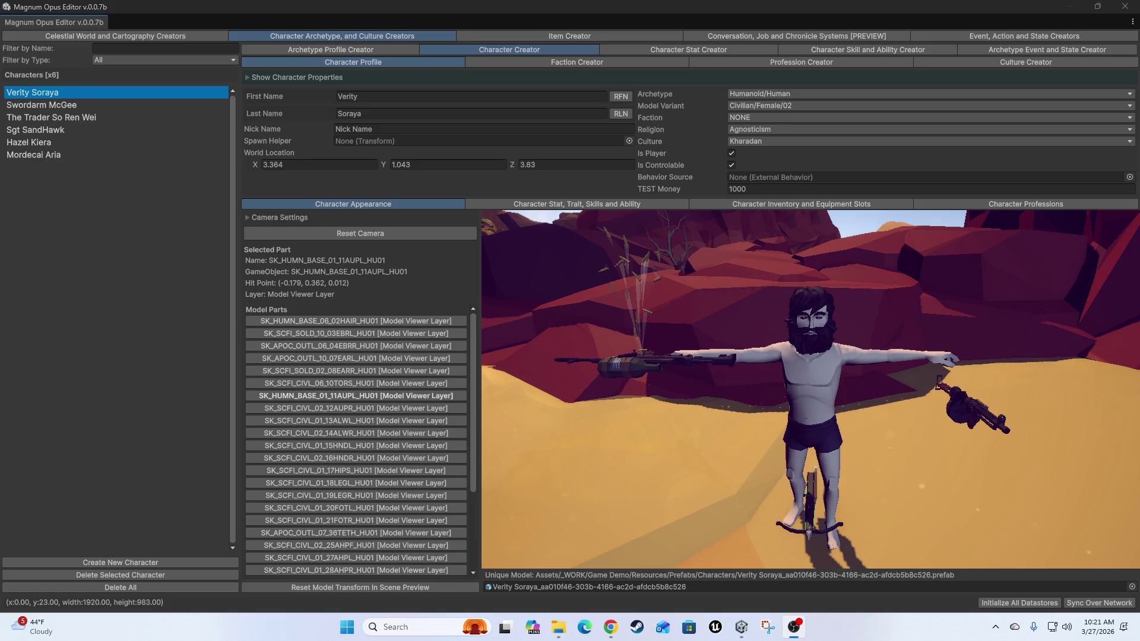
- Orbit the Character Appearance preview to view Verity Soraya's model from the side
mouse_move(915, 333)
mouse_down()
mouse_move(886, 326)
mouse_move(853, 342)
mouse_move(867, 366)
mouse_move(879, 360)
mouse_move(825, 393)
mouse_move(858, 386)
mouse_move(817, 416)
mouse_move(867, 411)
mouse_move(834, 406)
mouse_move(845, 390)
mouse_up()
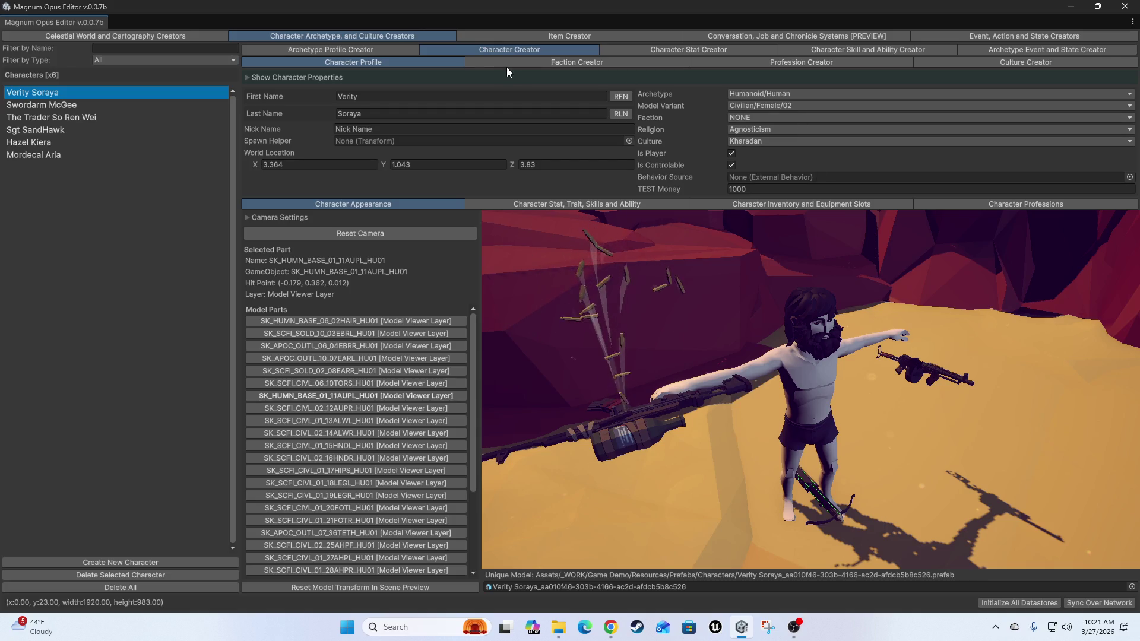
click(98, 38)
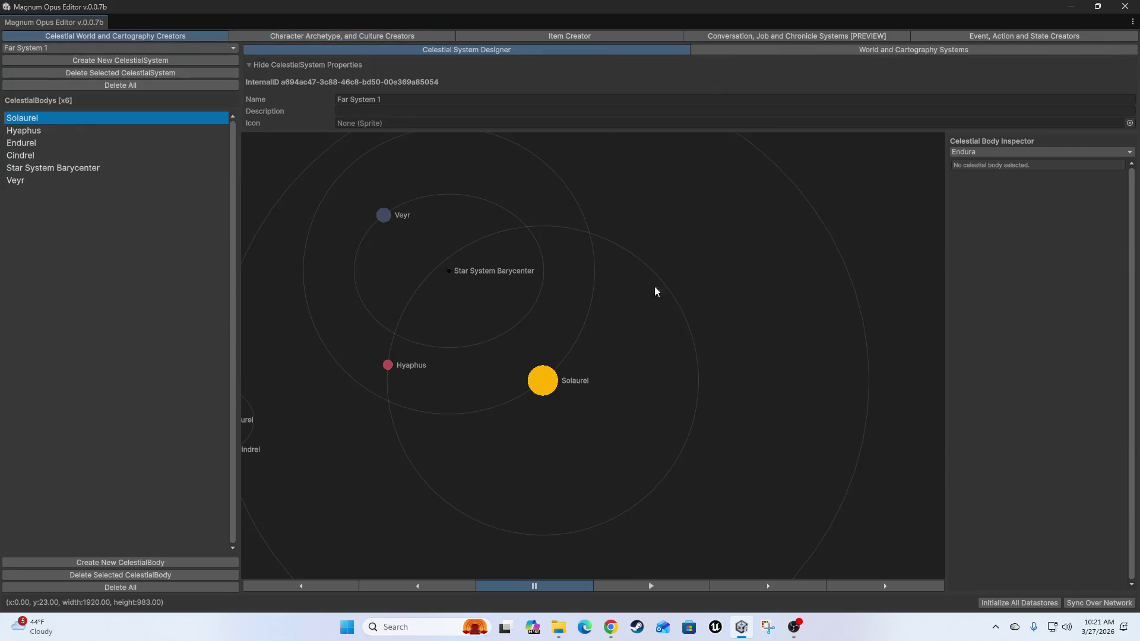
- Pan Endura's cartography map over the Oasis territory and trade routes, then bring up its Calendar Editor
click(856, 49)
mouse_move(684, 264)
mouse_down()
mouse_move(553, 330)
mouse_move(543, 271)
mouse_move(583, 316)
mouse_move(434, 501)
mouse_move(515, 319)
mouse_up()
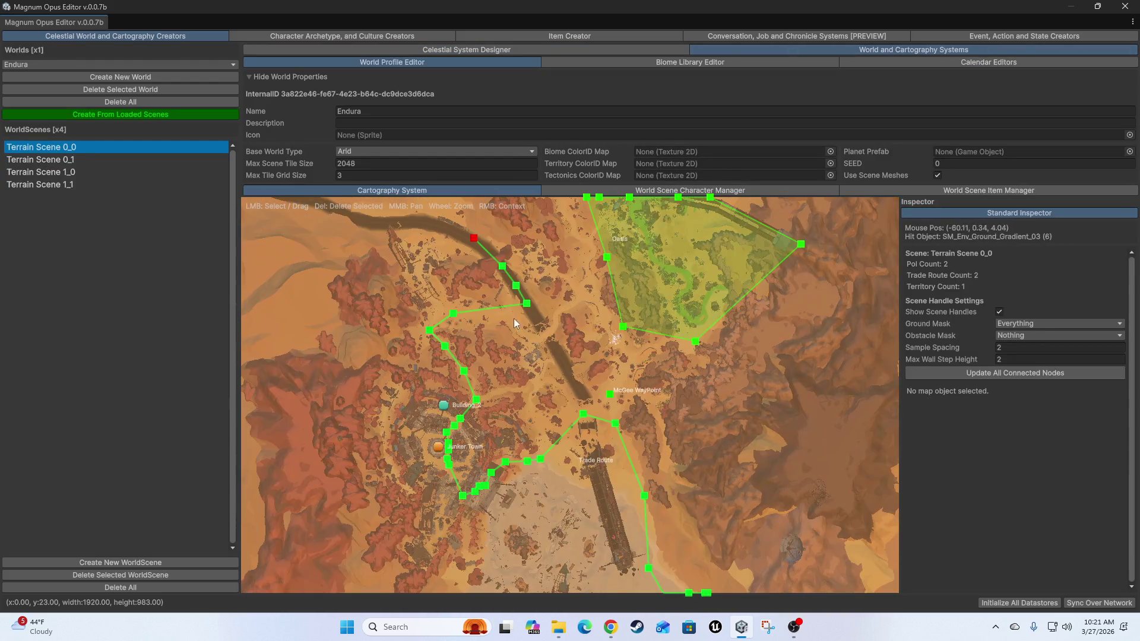
drag(714, 475, 672, 477)
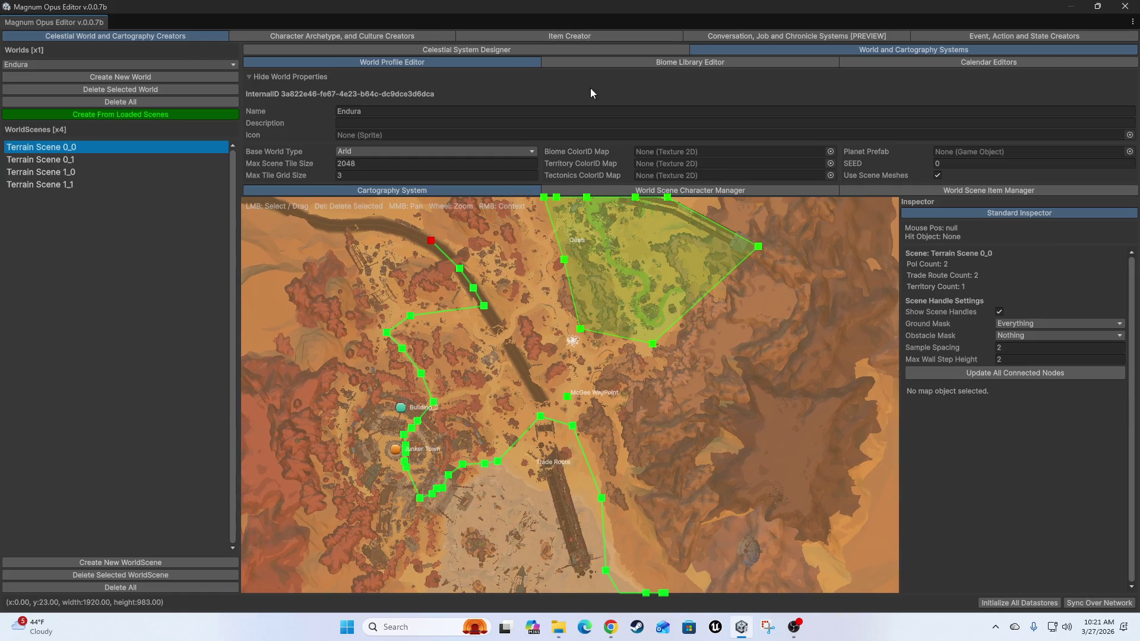
click(964, 61)
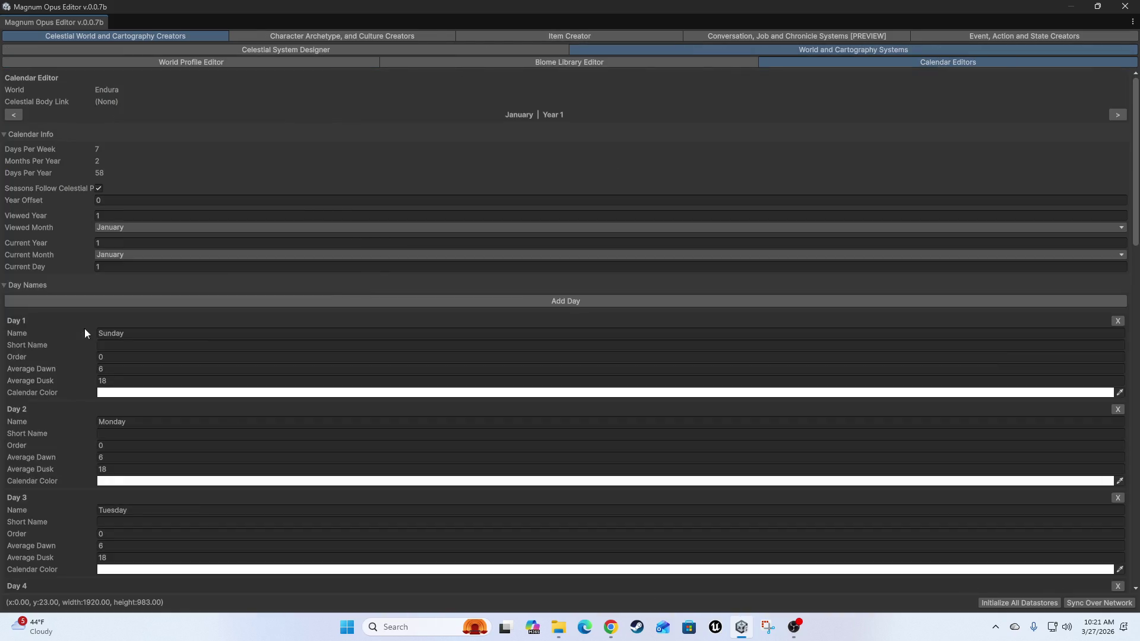
- Collapse Day Names and Months, inspect calendar days 6 and 19, then return to the Character Creator
click(41, 285)
click(44, 300)
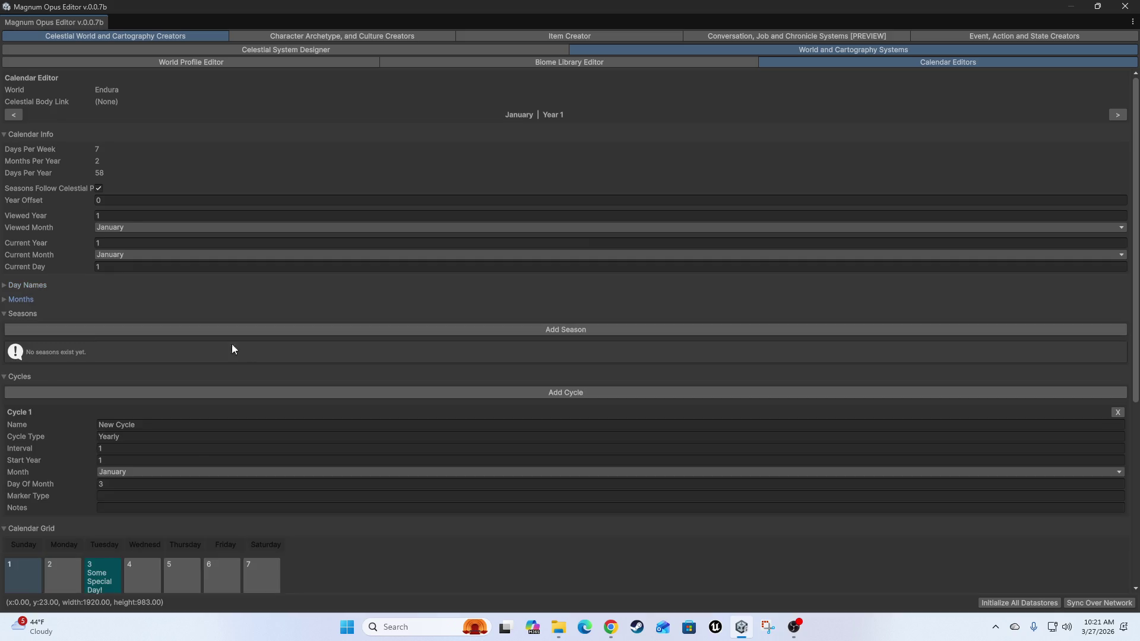
scroll(123, 527, down, 6)
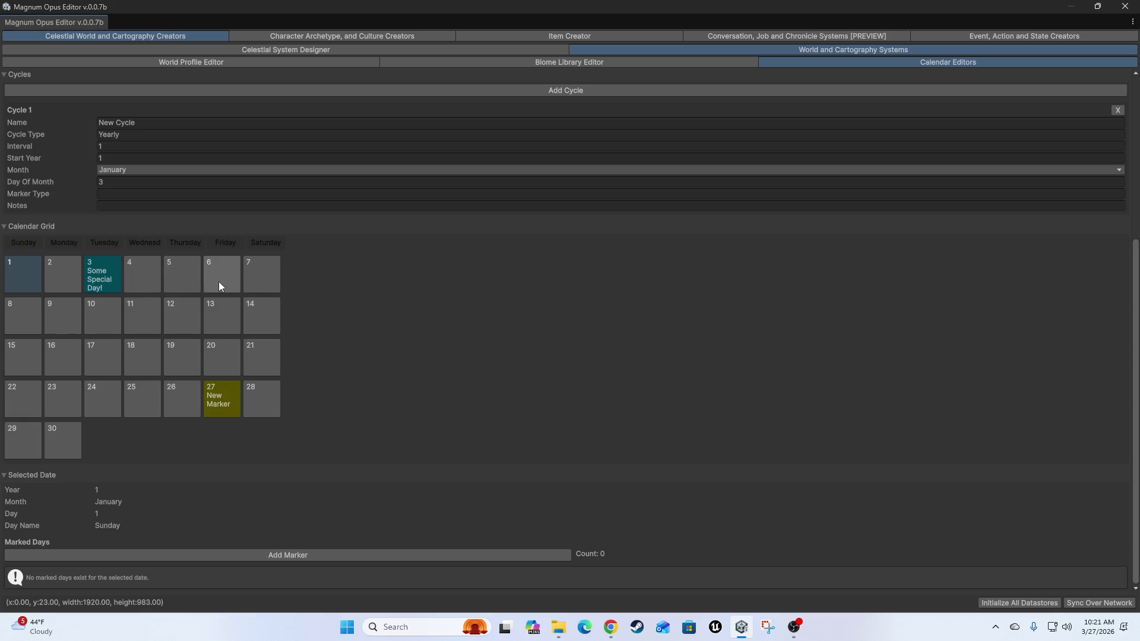
click(219, 281)
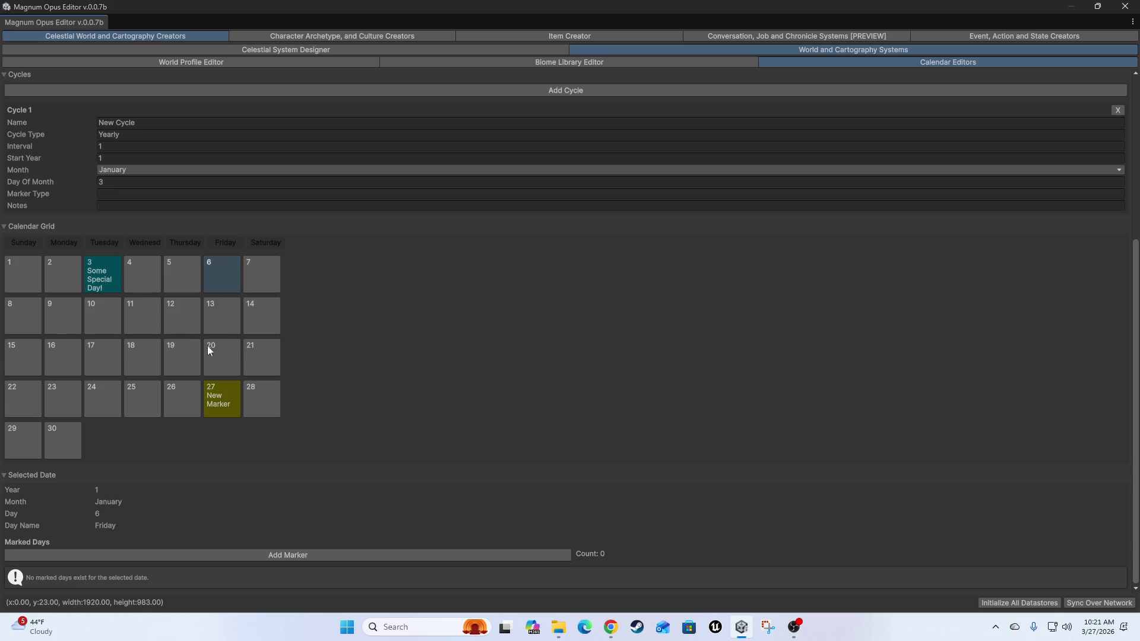
click(181, 347)
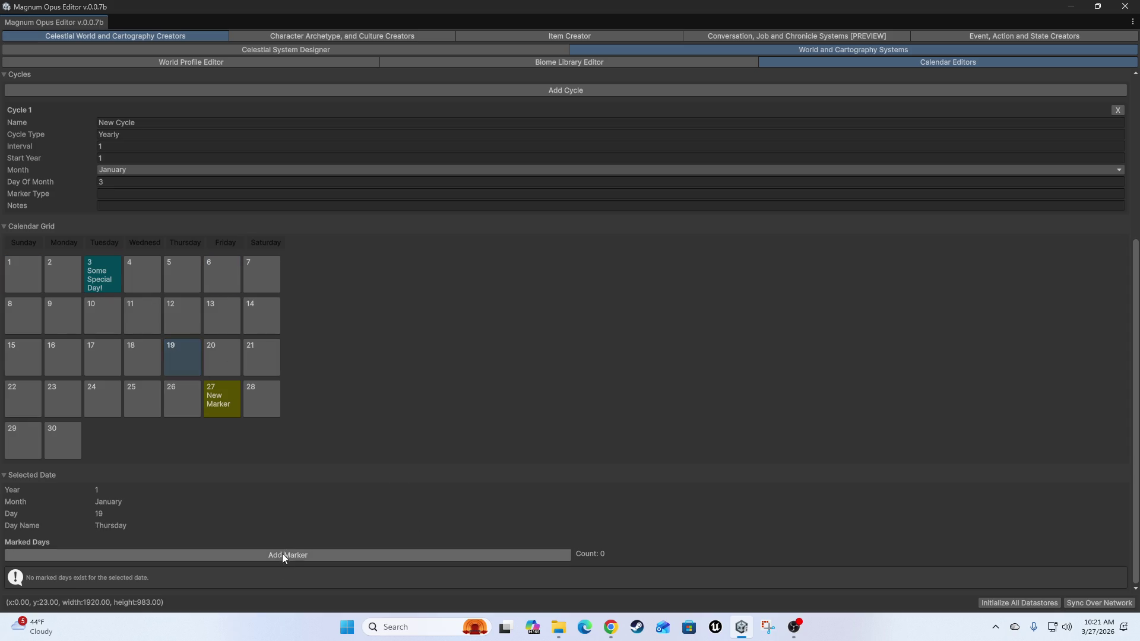
scroll(478, 447, up, 5)
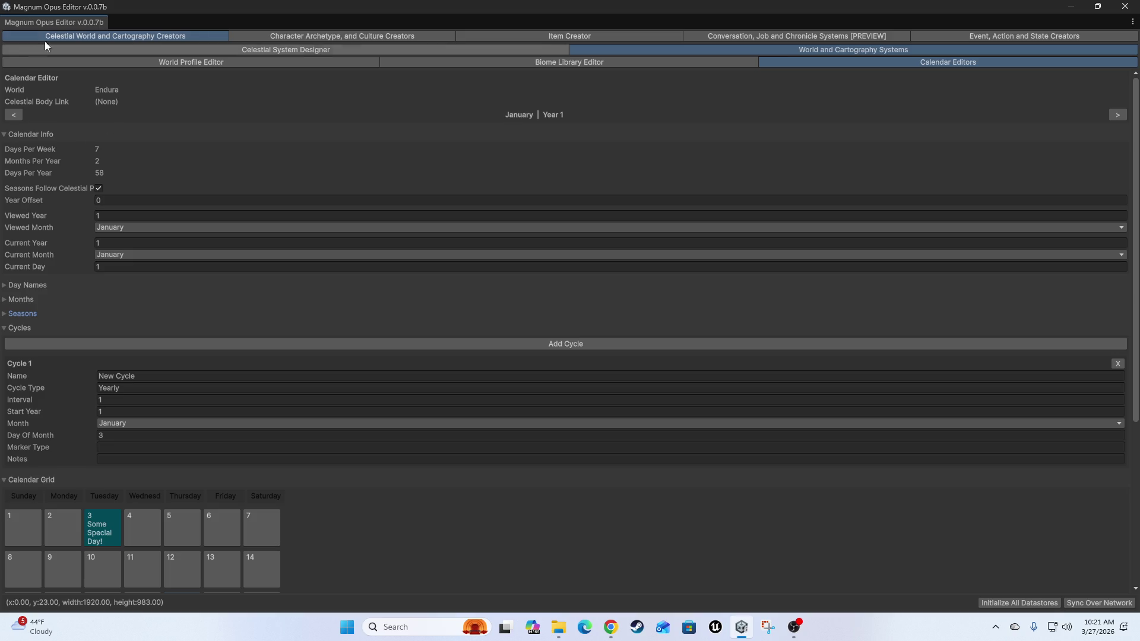
click(333, 35)
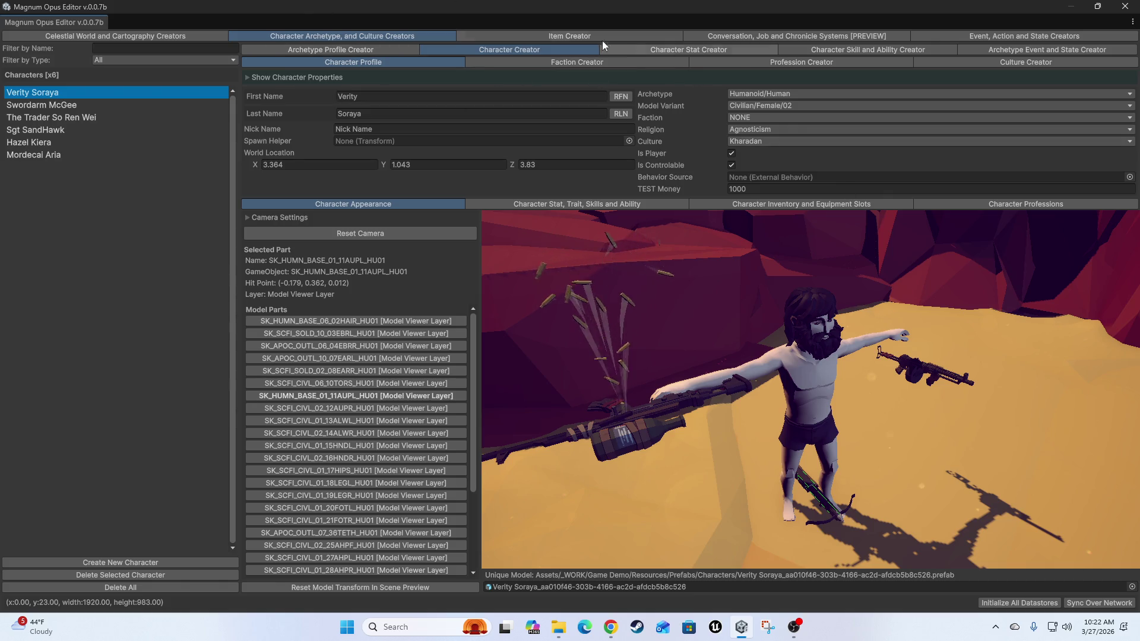
- Switch to the Faction Creator to see the 11 factions and their diplomacy grid
click(624, 62)
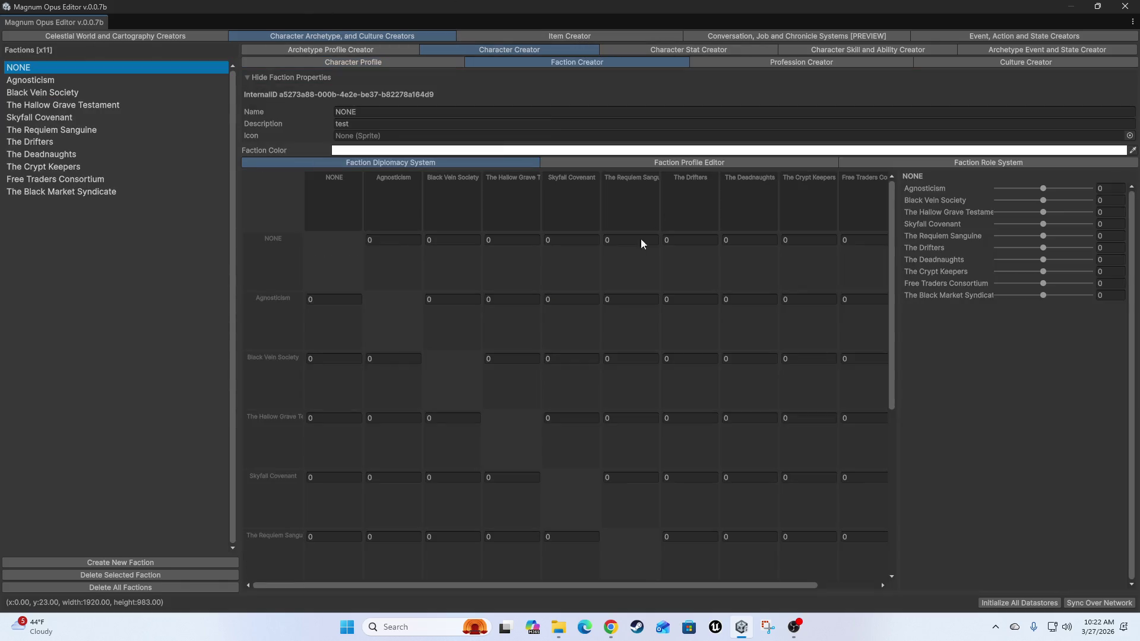
- In the Faction Role System graph, drag Role 6 up and left to 26.41, 695.39
scroll(616, 350, up, 3)
click(943, 164)
click(600, 325)
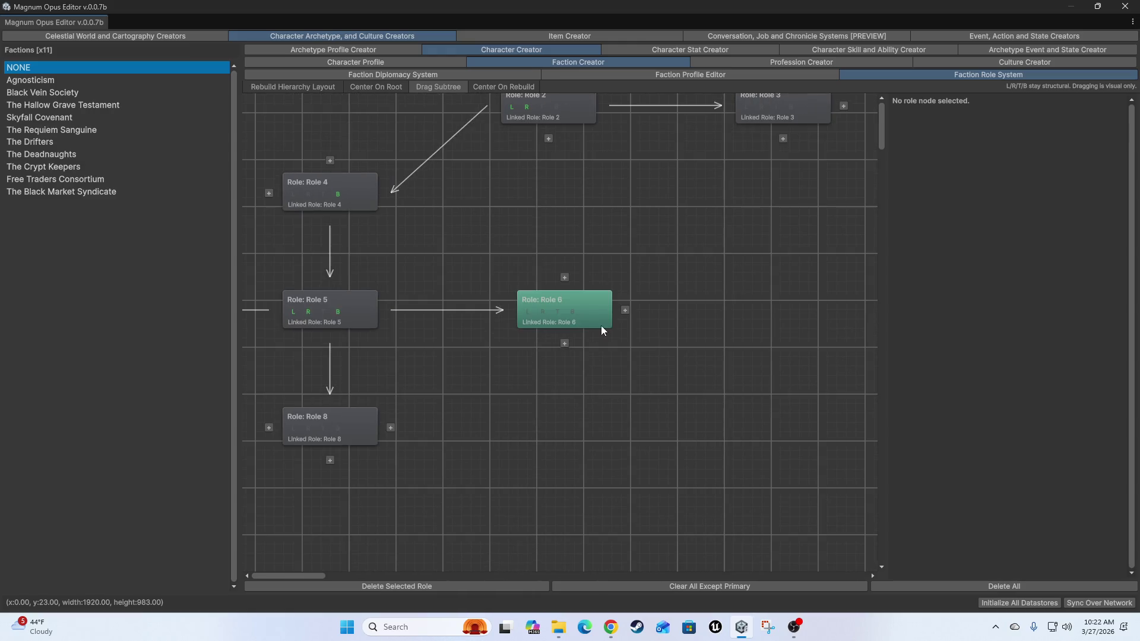
mouse_move(613, 360)
mouse_down()
mouse_move(583, 371)
mouse_move(568, 318)
mouse_up()
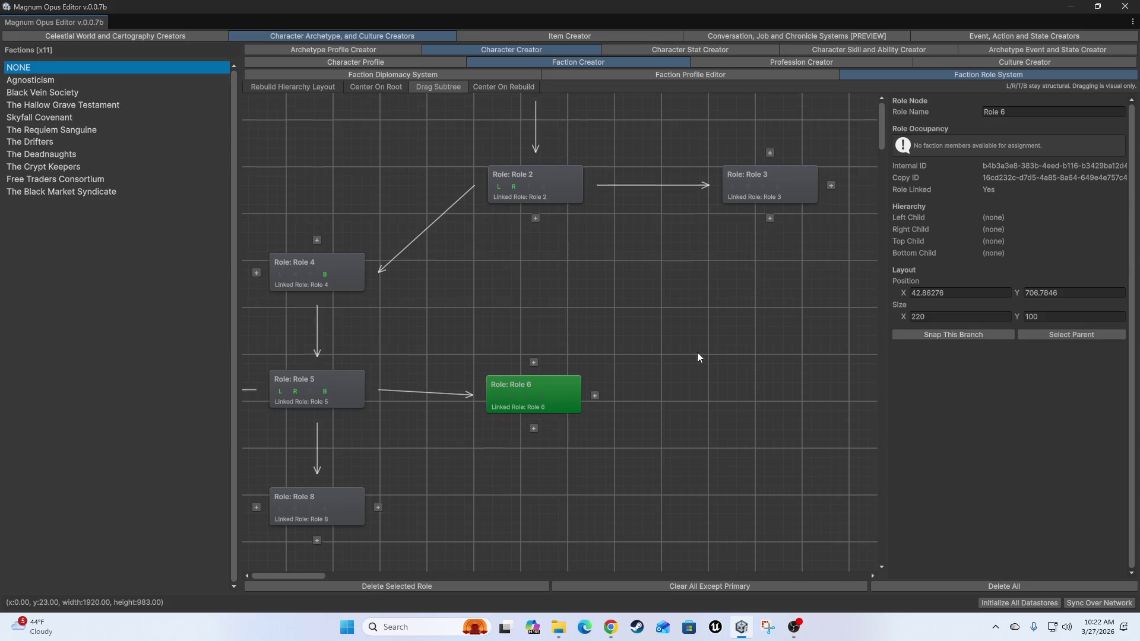
drag(545, 448, 537, 444)
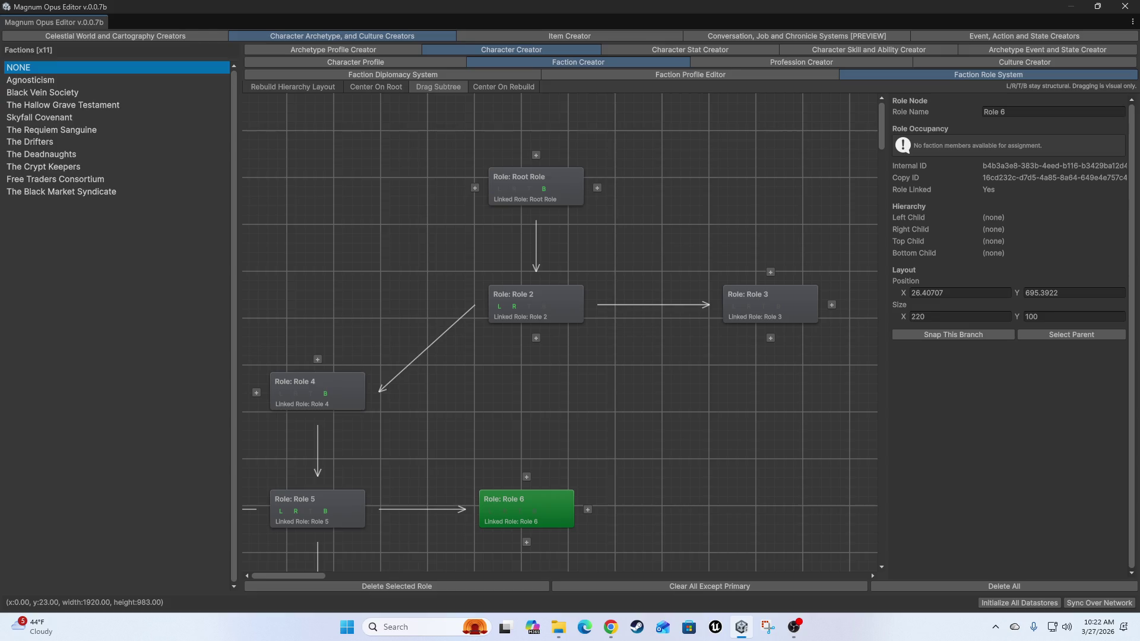
key(alt+Tab)
click(738, 184)
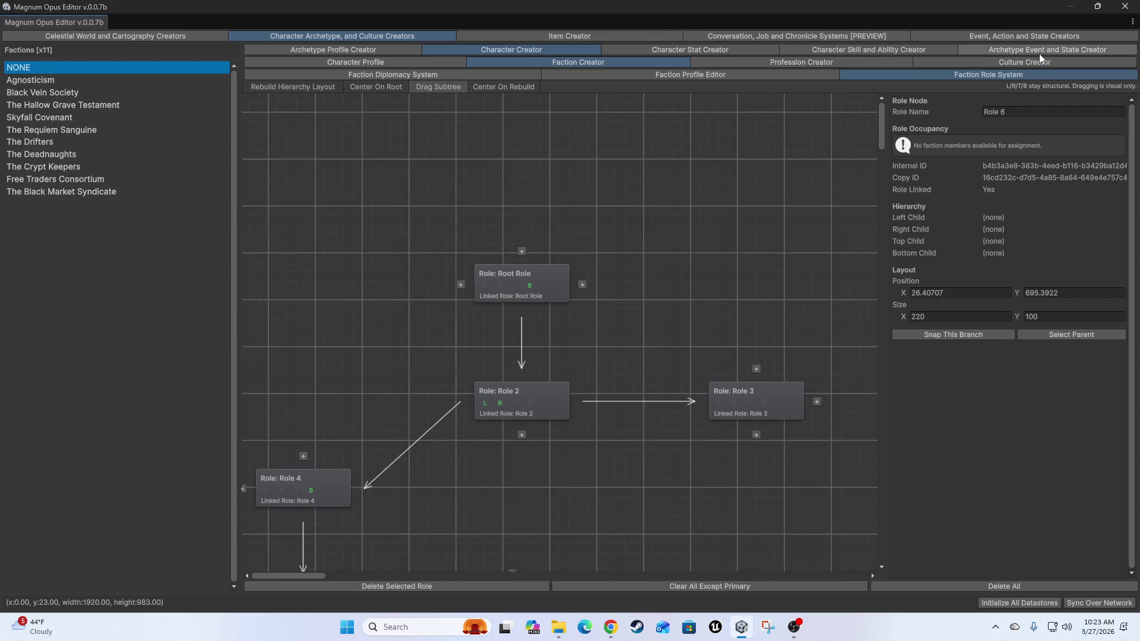
- In the Character Stat Creator, select Stamina Points, then browse the Attributes and Needs stat types to Morale
click(706, 51)
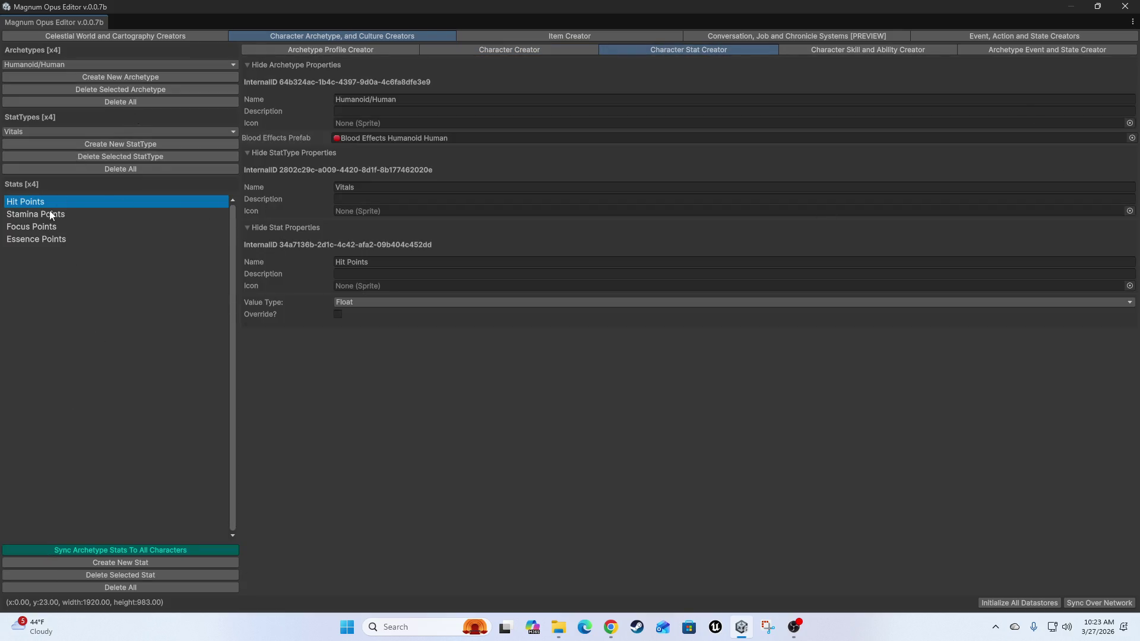
click(17, 216)
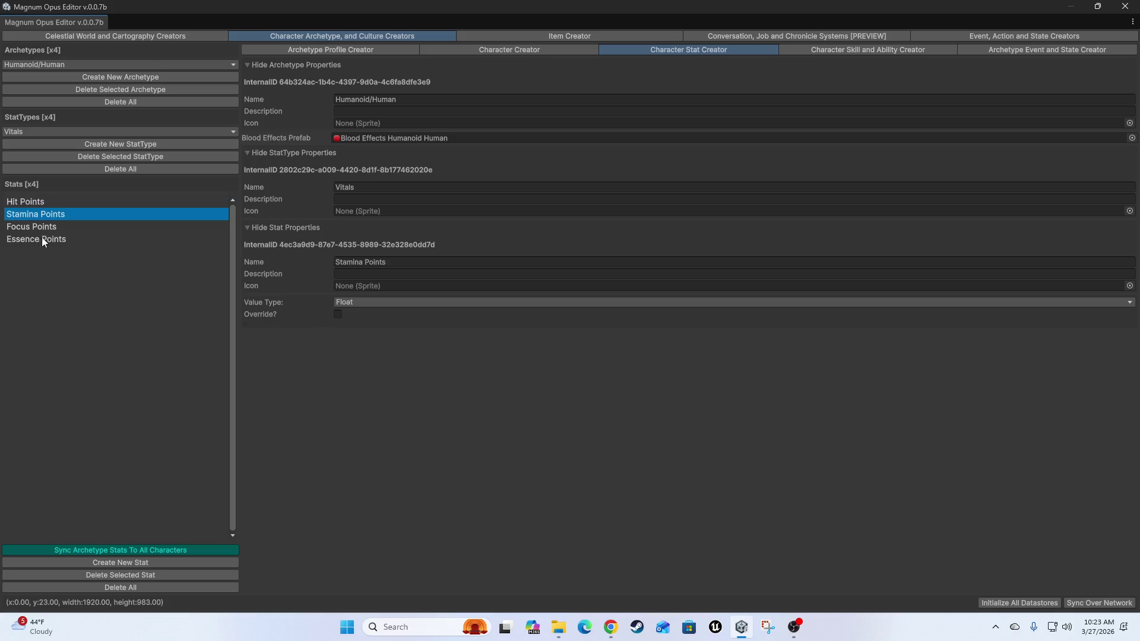
click(54, 132)
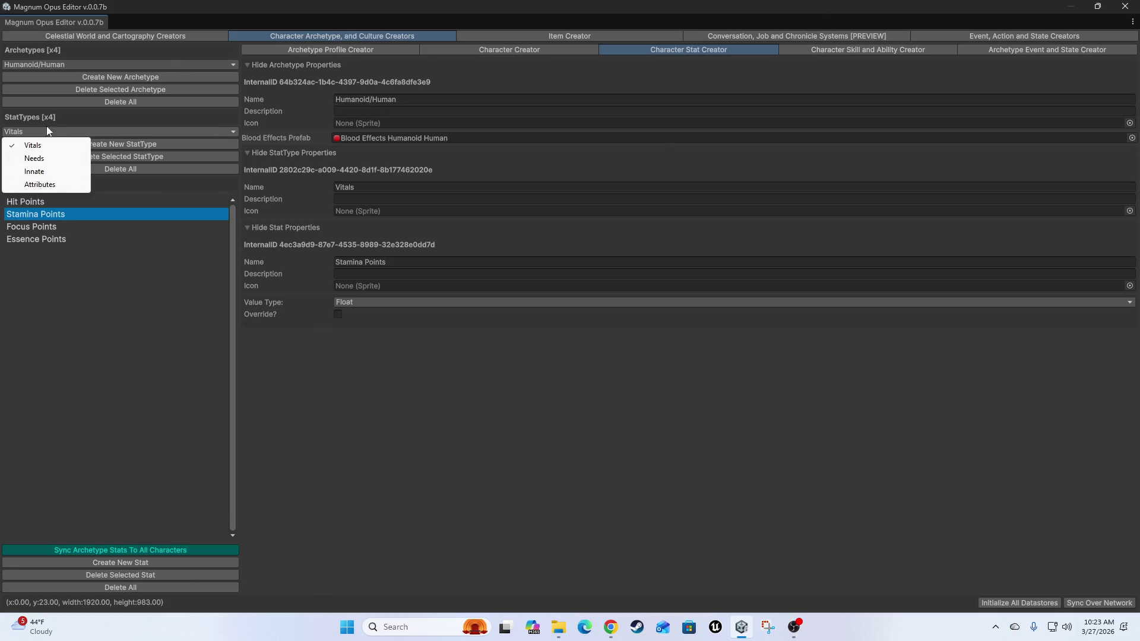
click(38, 185)
click(51, 130)
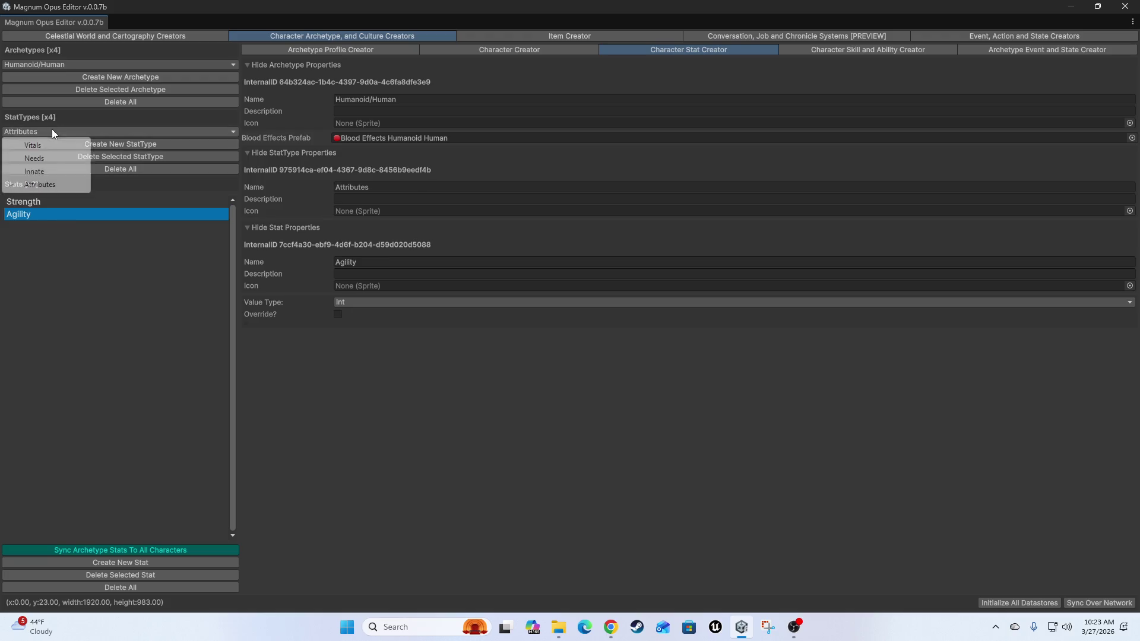
click(34, 159)
key(Down)
key(Down)
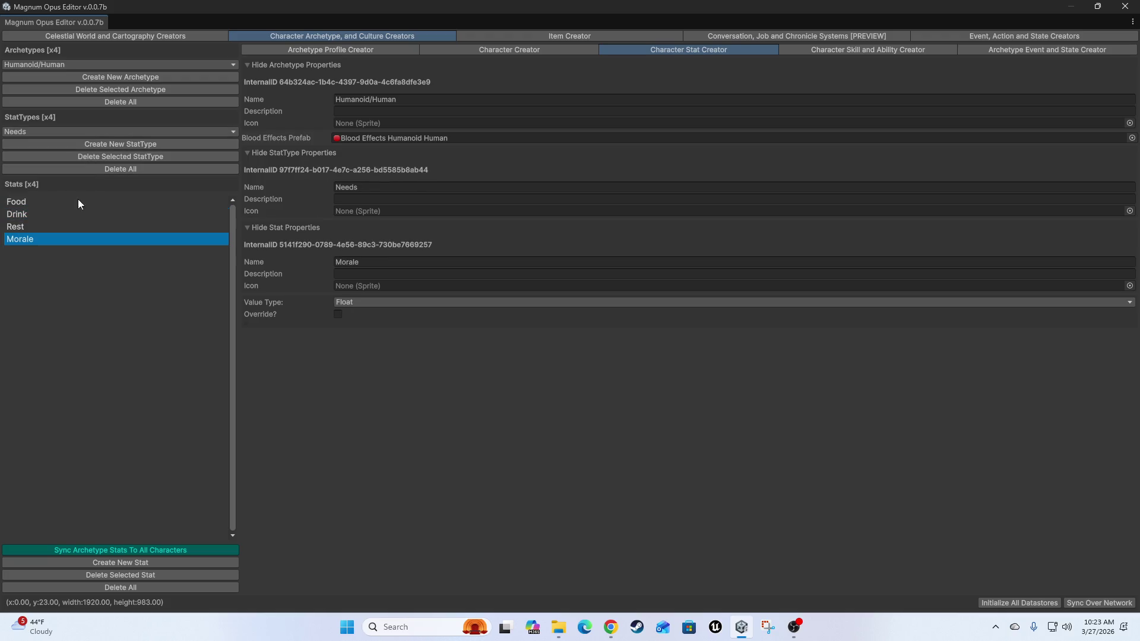
- Pan the Single Sword Technique tree from Iron Needle past Fencer's Folly to Coup De Gras, then zoom out
click(847, 51)
scroll(565, 366, down, 5)
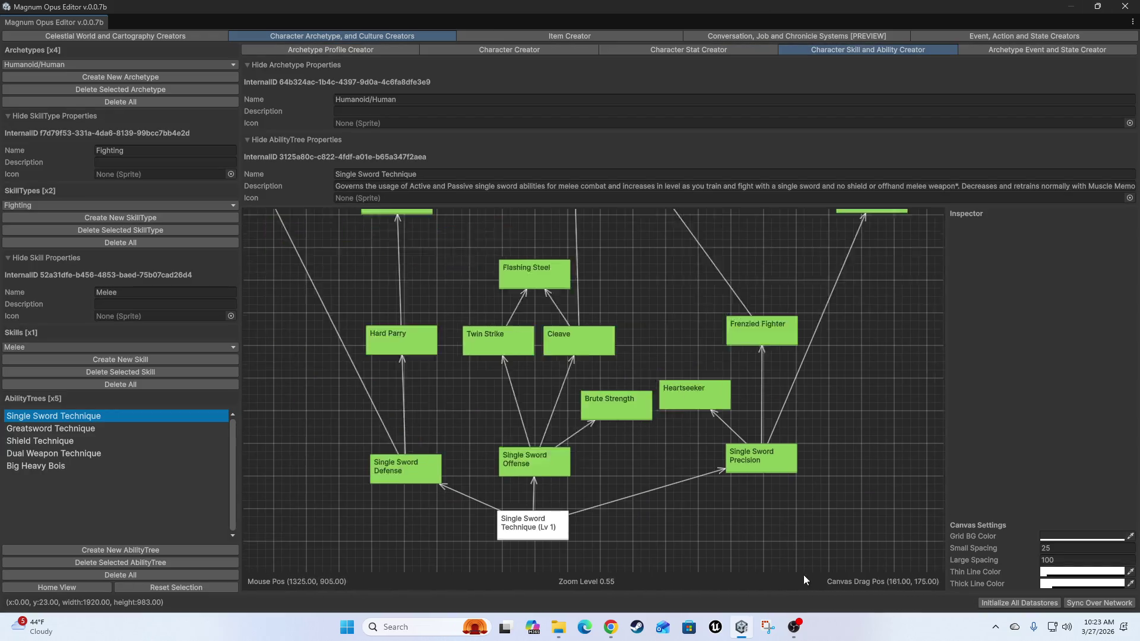
mouse_move(671, 442)
mouse_down()
mouse_move(604, 400)
mouse_move(644, 409)
mouse_up()
drag(575, 286, 640, 453)
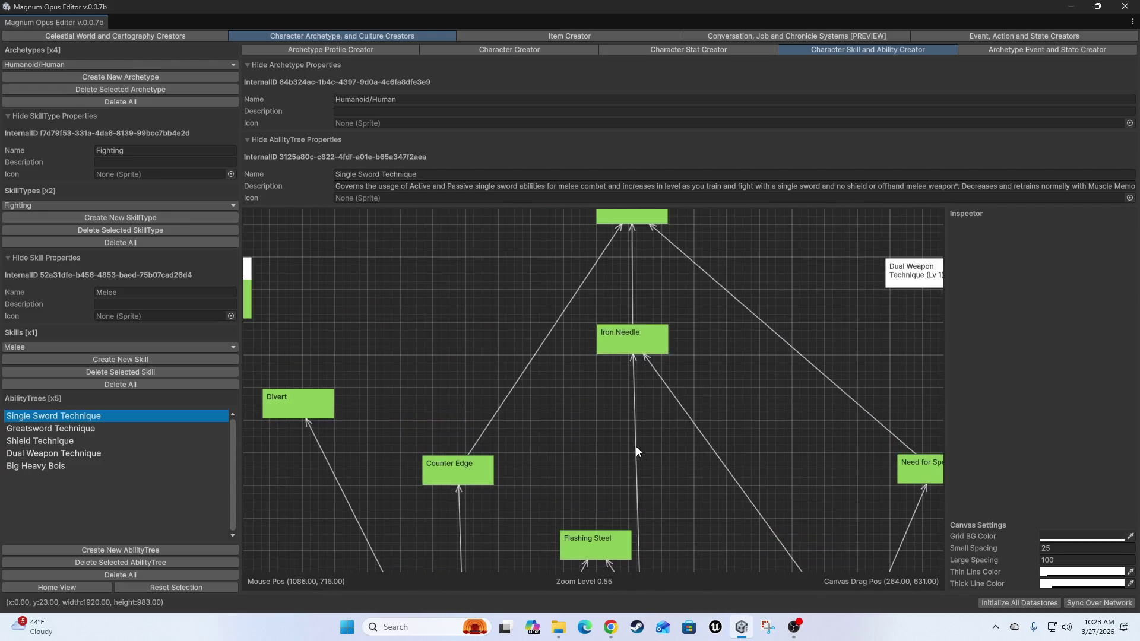
drag(619, 337, 622, 341)
drag(686, 319, 694, 445)
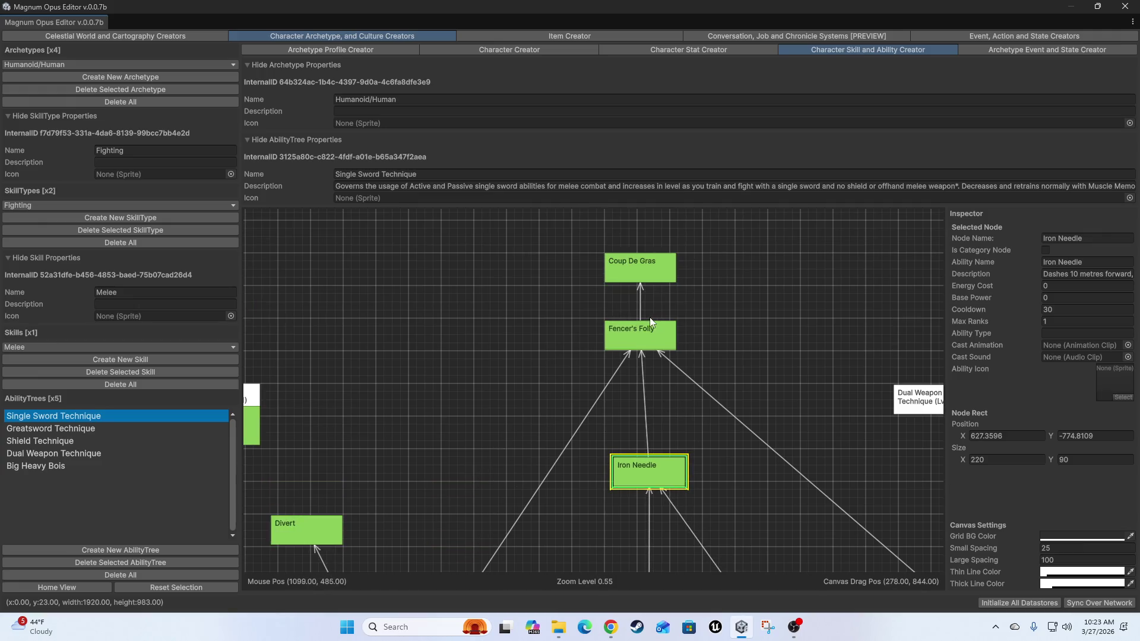
drag(642, 337, 659, 341)
drag(636, 269, 641, 254)
drag(777, 353, 739, 346)
click(759, 332)
scroll(750, 333, down, 1)
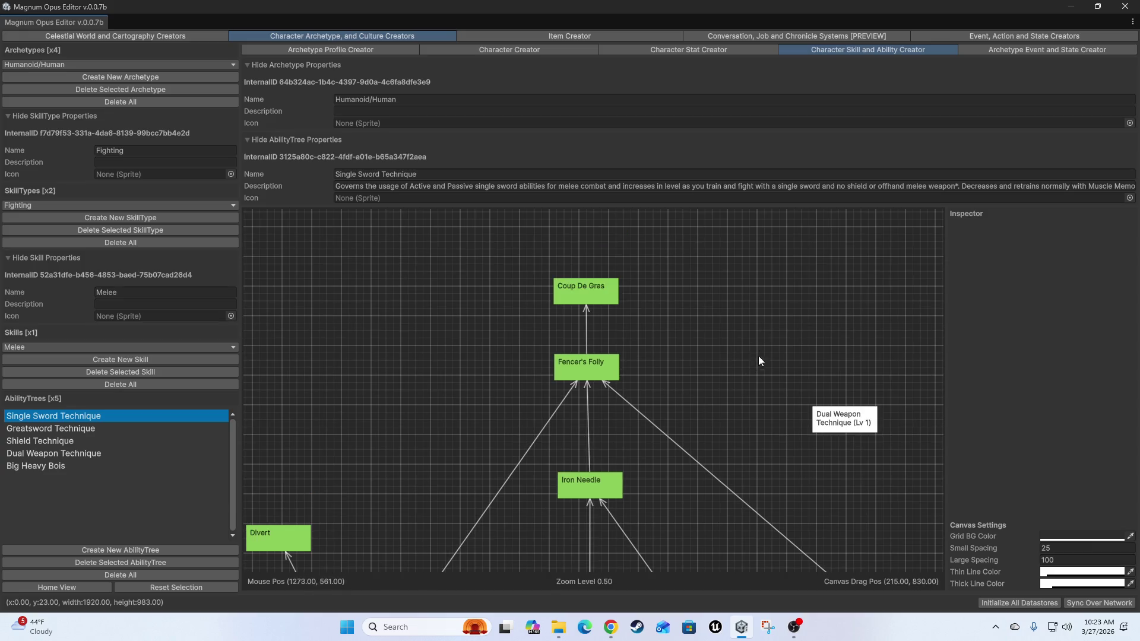
click(569, 35)
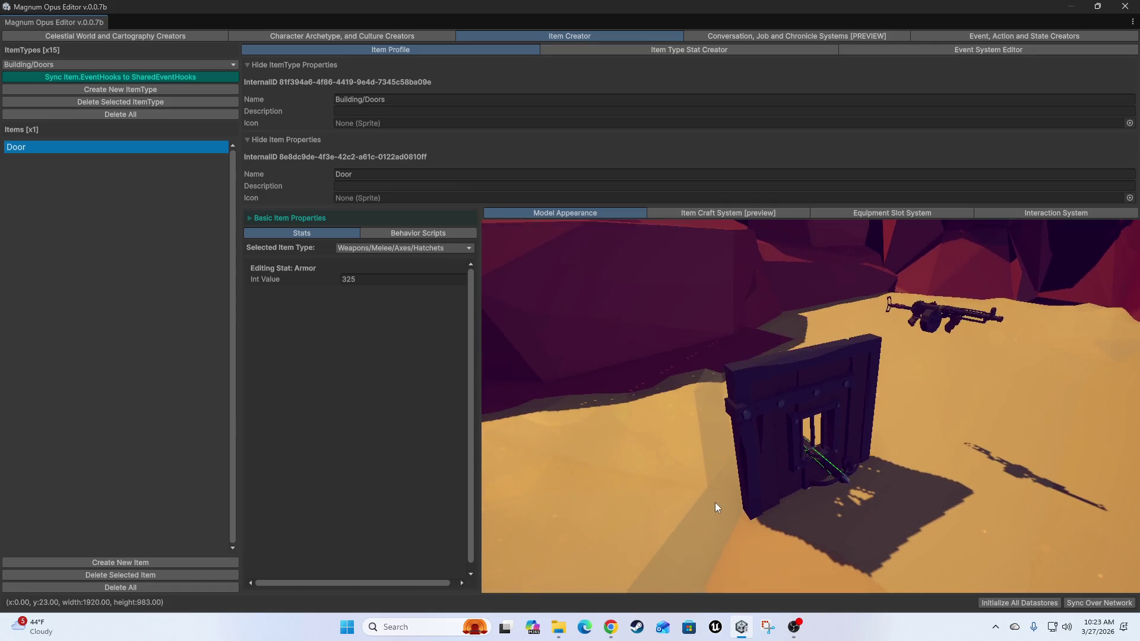
- Step through the character and world tabs to the Conversation Editor, then zoom and pan the Mordecai Convo Tree
click(357, 36)
click(145, 37)
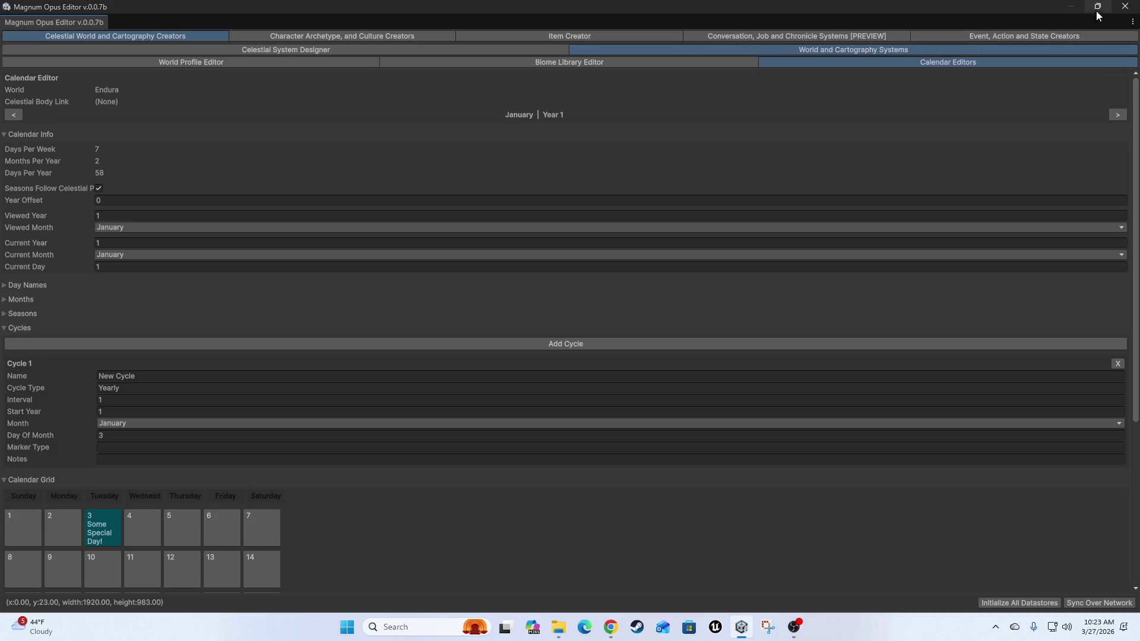
click(767, 37)
scroll(551, 401, down, 5)
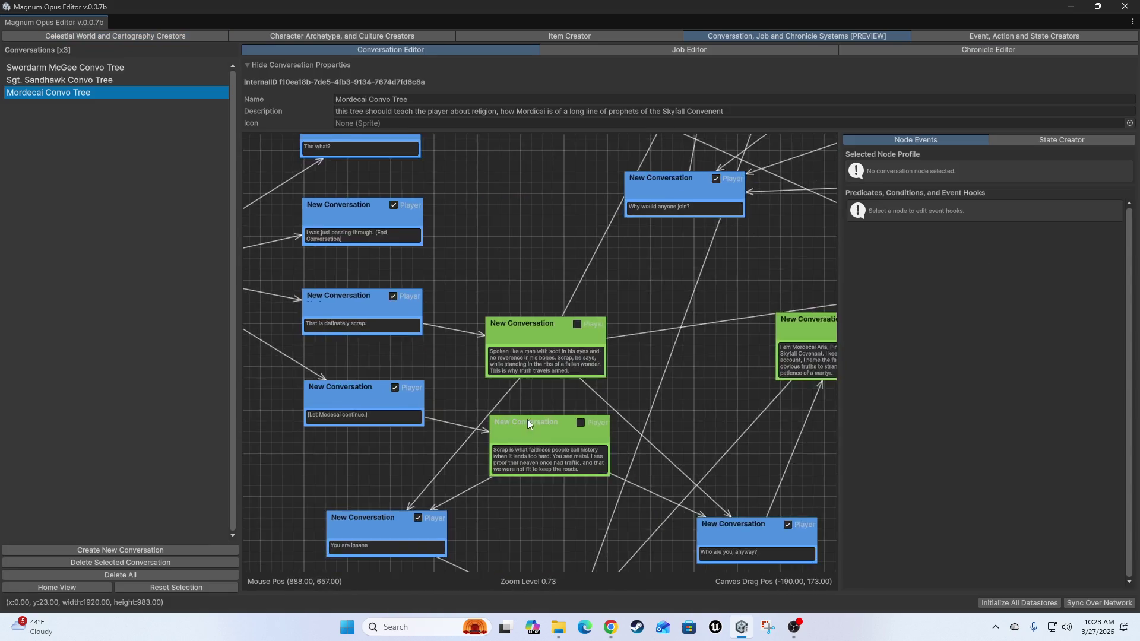
mouse_move(575, 451)
mouse_down()
mouse_move(651, 333)
mouse_move(623, 294)
mouse_up()
- Close Magnum Opus Editor, clear the Unity Console, and orbit the Scene view toward the spline path
click(1124, 5)
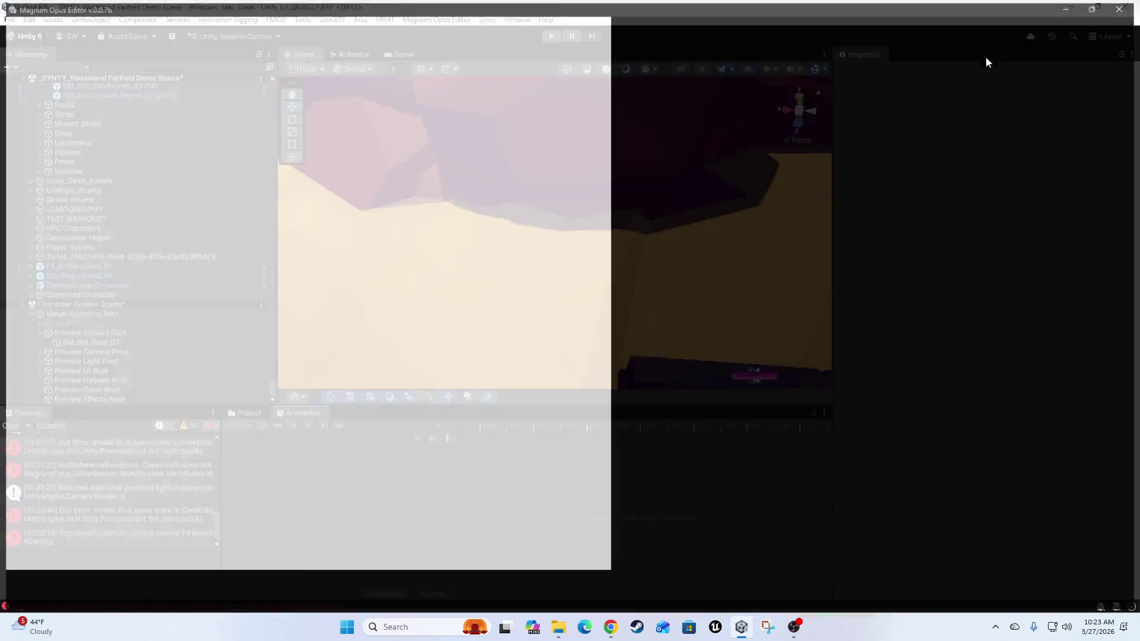
mouse_move(539, 280)
mouse_down()
mouse_move(710, 304)
mouse_move(501, 193)
mouse_move(693, 337)
mouse_move(703, 308)
mouse_move(581, 275)
mouse_move(664, 265)
mouse_move(561, 341)
mouse_up()
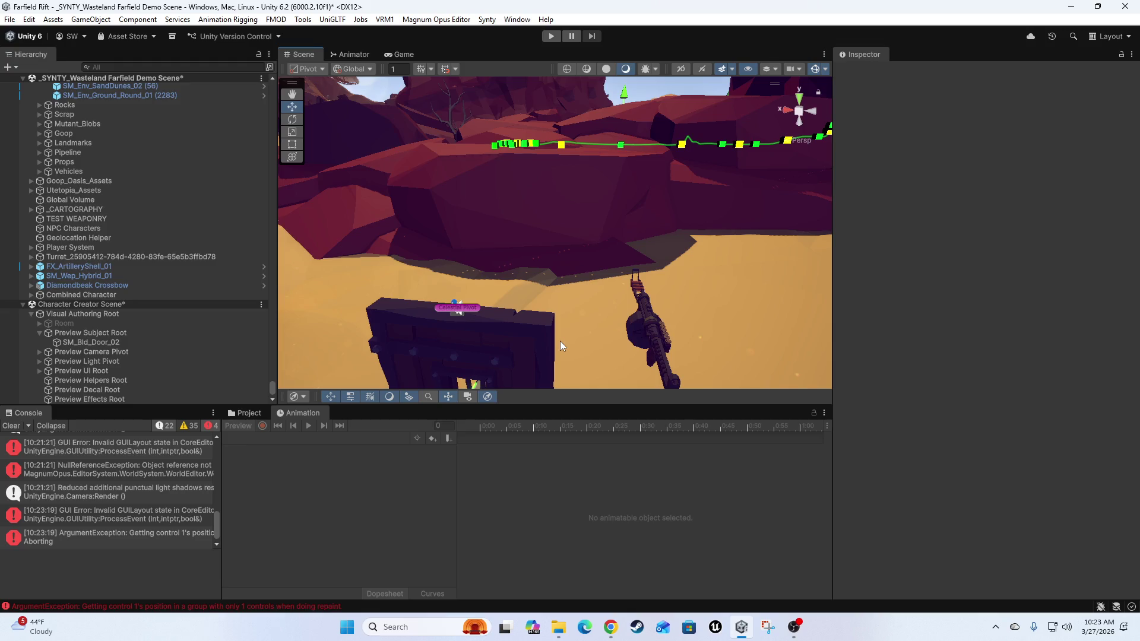
click(12, 426)
drag(321, 178, 561, 253)
mouse_move(695, 189)
mouse_down()
mouse_move(831, 189)
mouse_move(437, 113)
mouse_up()
click(432, 19)
- Reopen Magnum Opus Editor and look over the Job Editor and the event, action and state creators
click(446, 31)
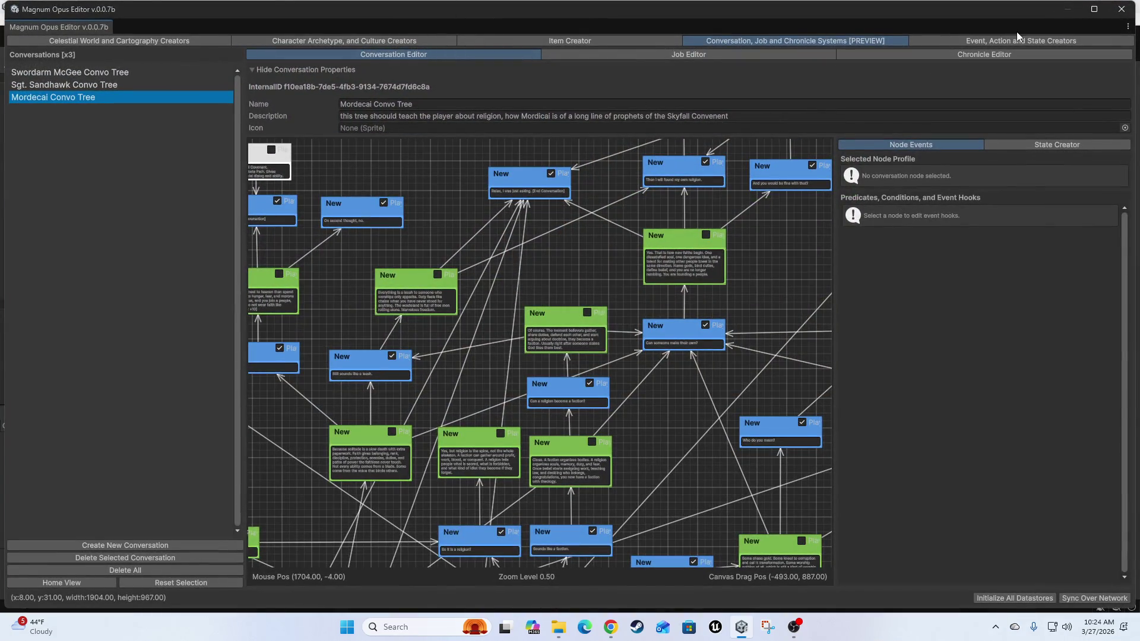
click(828, 55)
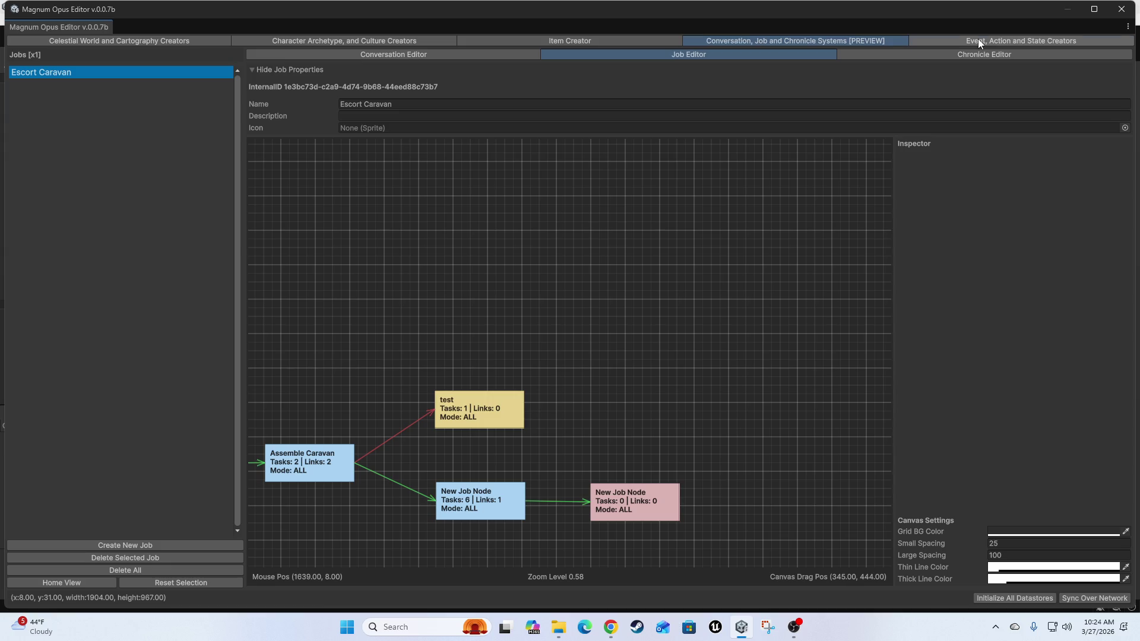
click(978, 39)
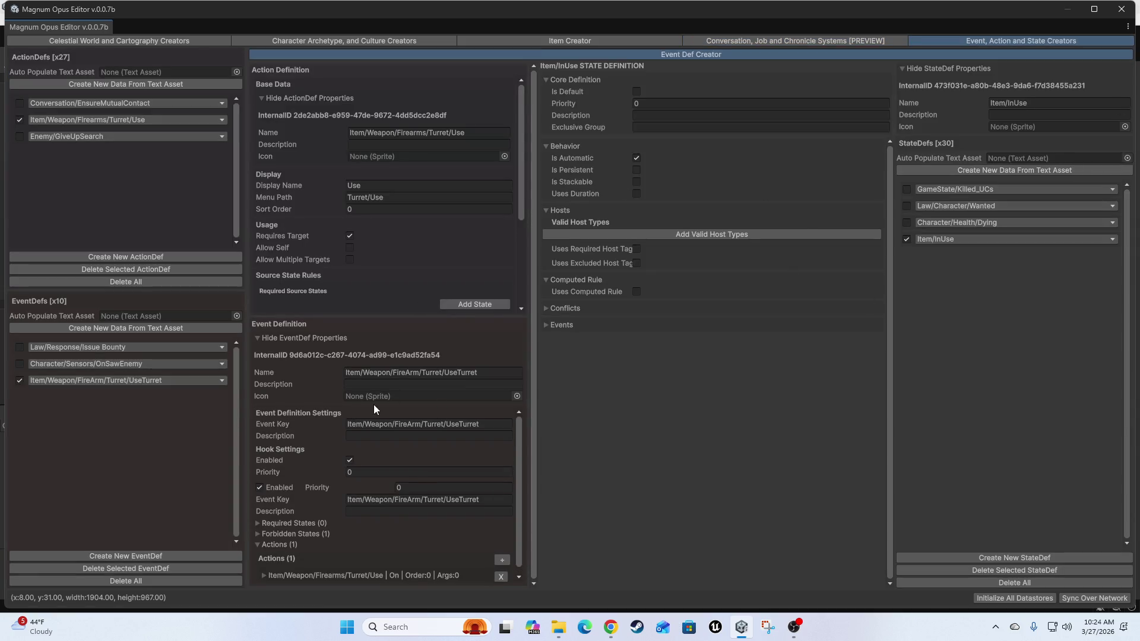
- Review Endura's World Profile map and the Celestial System Designer, zoom the map, then close the editor
click(165, 42)
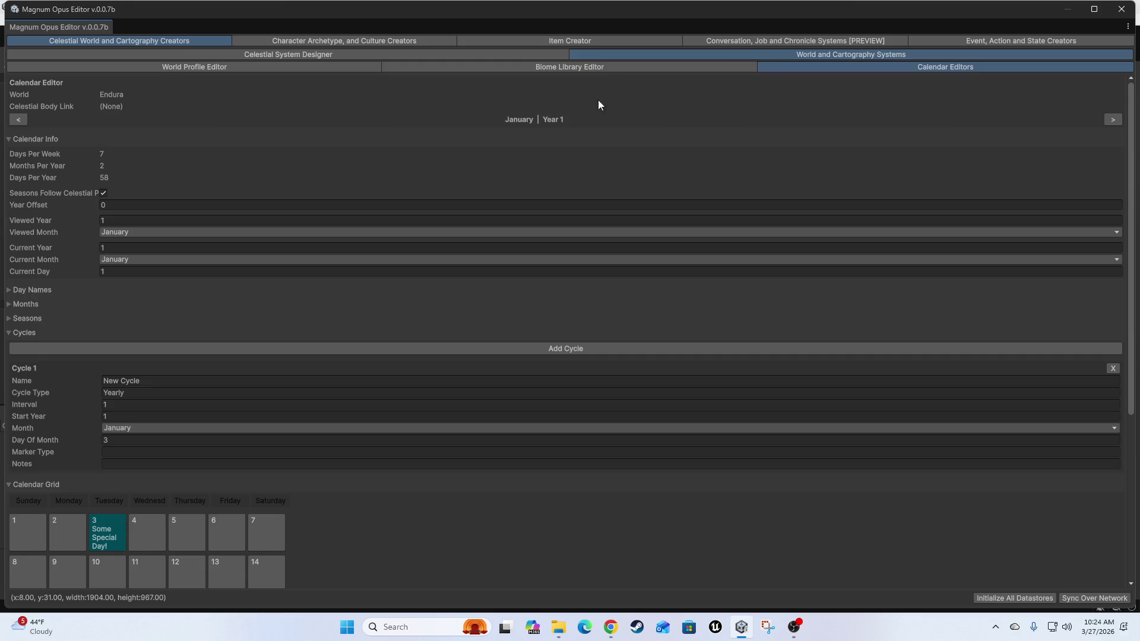
click(301, 67)
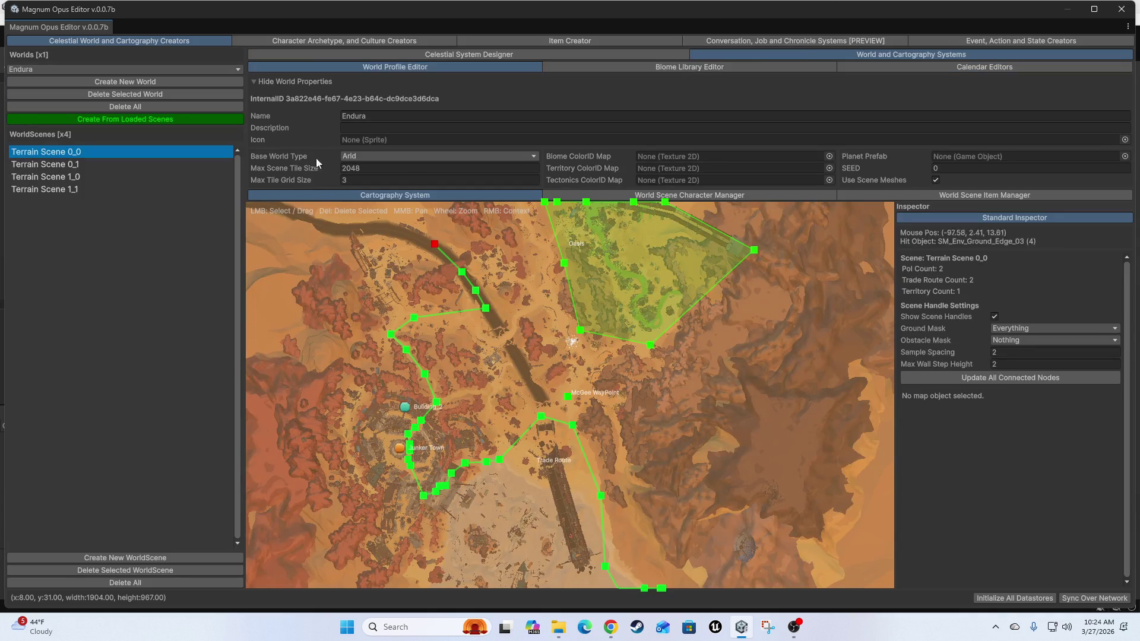
click(448, 52)
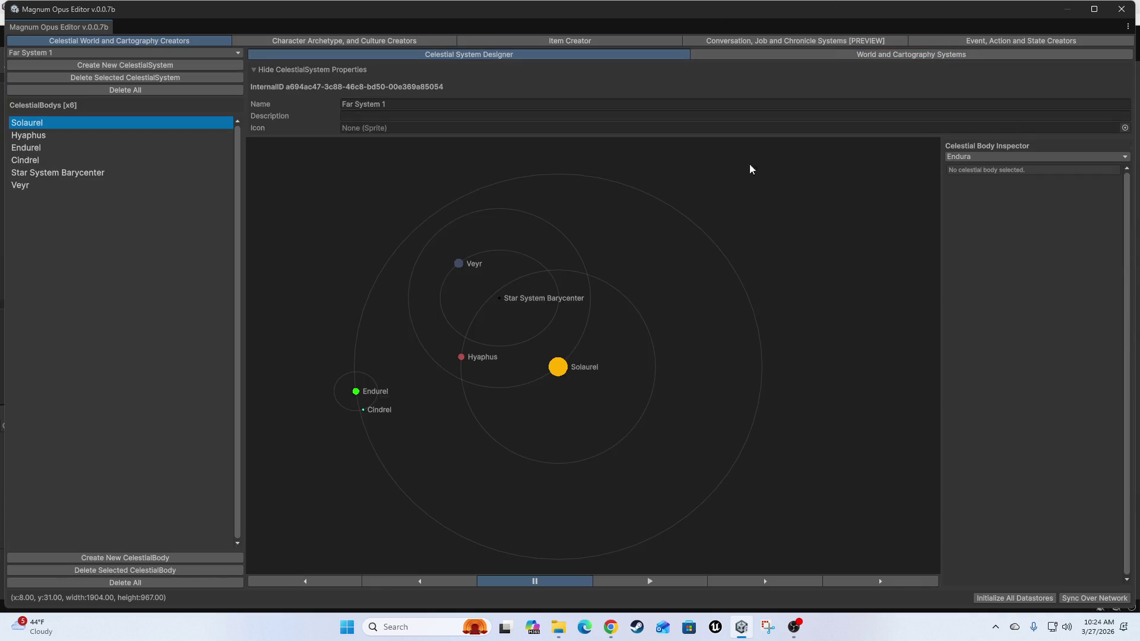
click(902, 51)
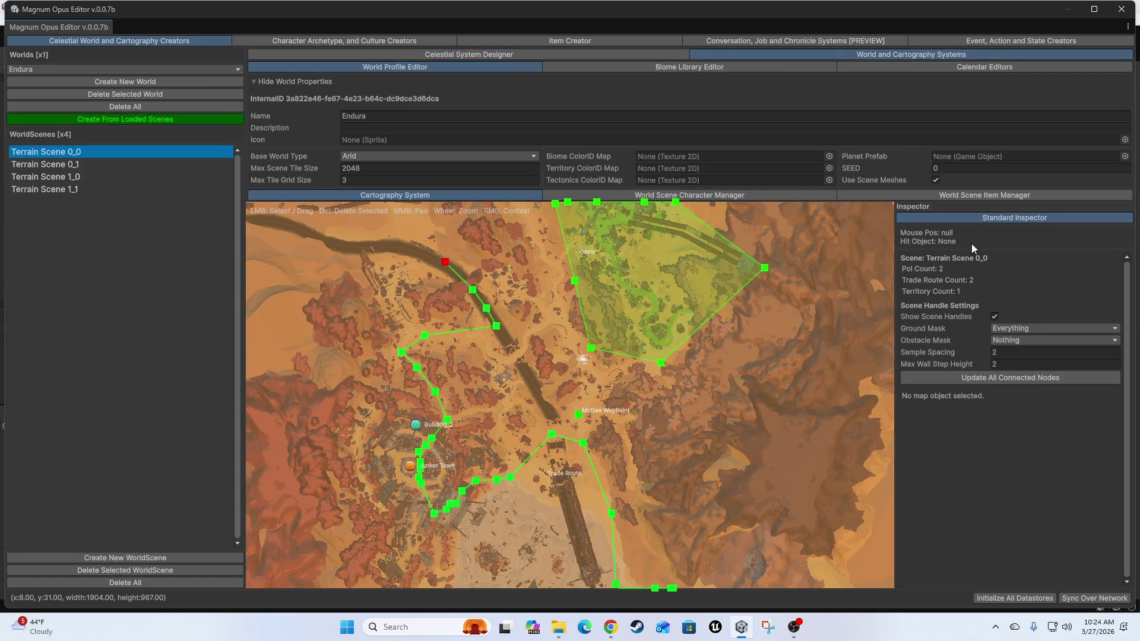
scroll(465, 354, up, 8)
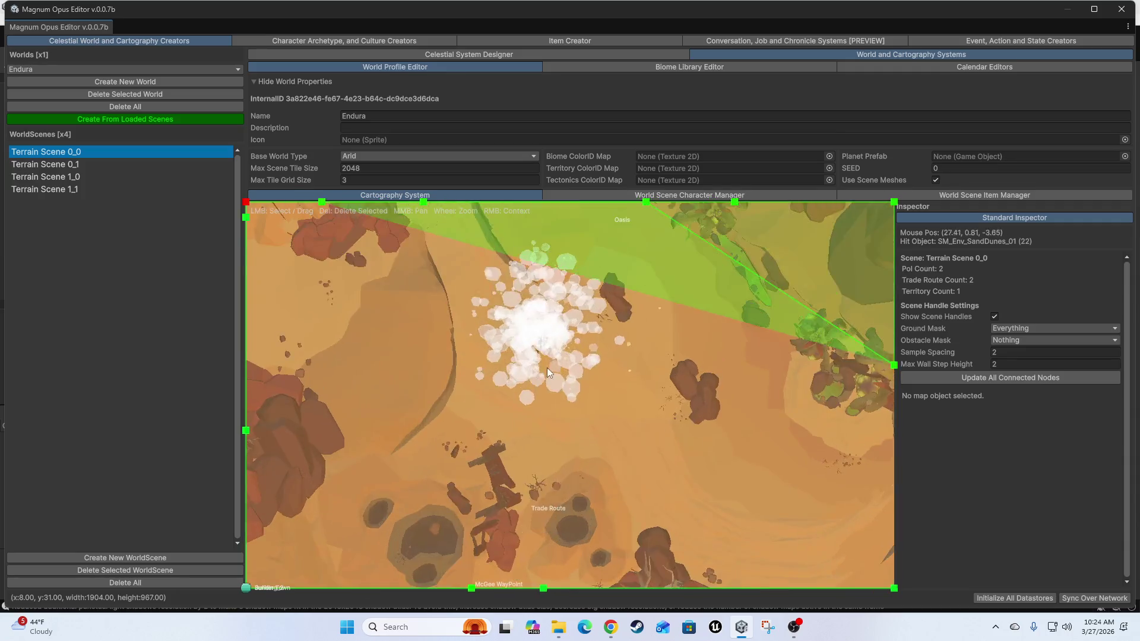
scroll(525, 312, up, 5)
scroll(526, 312, down, 2)
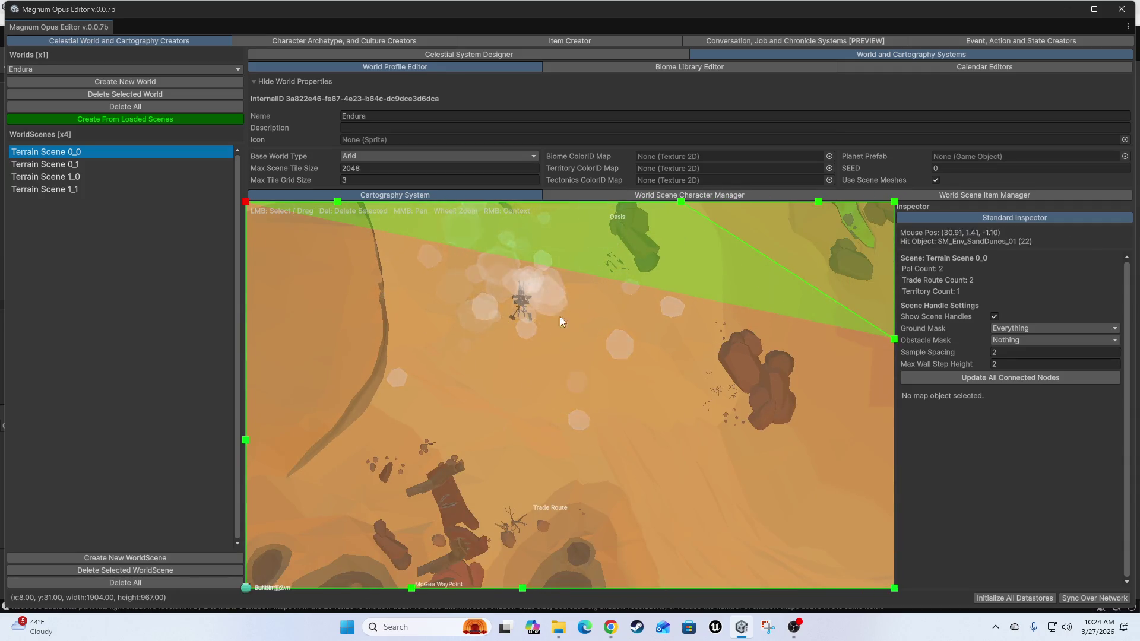
scroll(570, 317, down, 5)
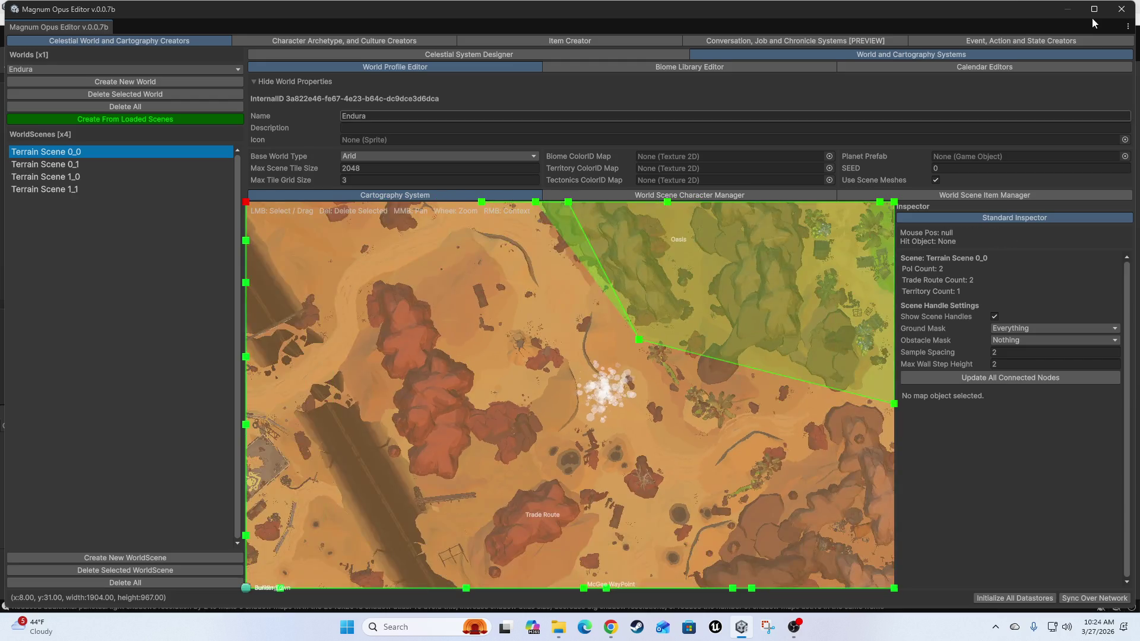
click(1121, 9)
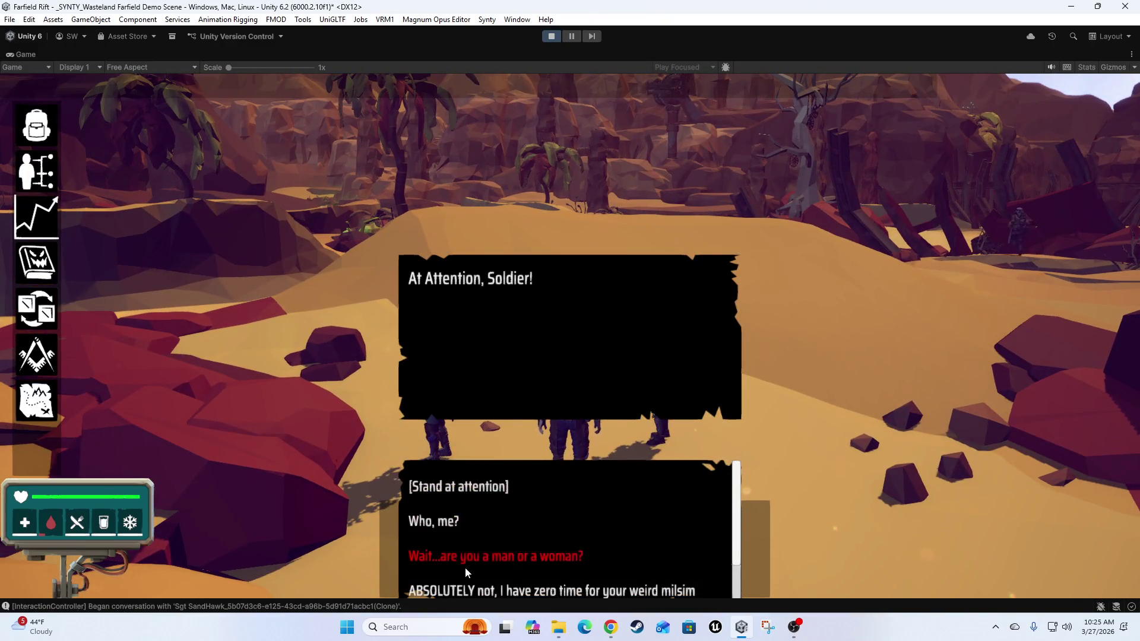
- Scroll through the sergeant's conversation and end it
scroll(469, 567, down, 1)
scroll(499, 529, up, 1)
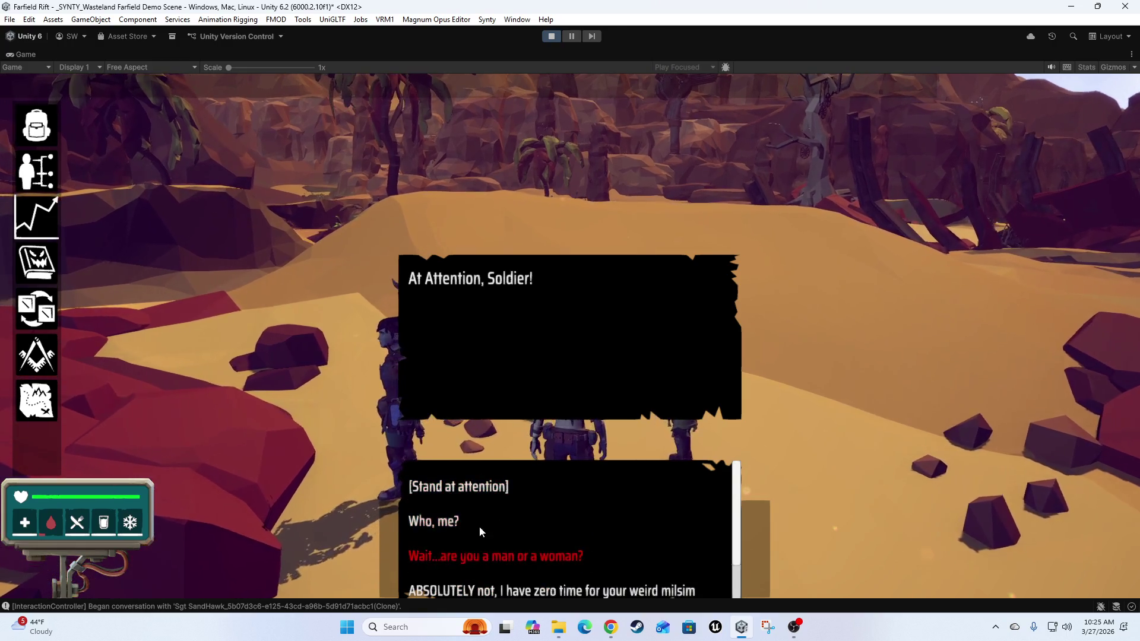
scroll(479, 536, down, 1)
click(500, 555)
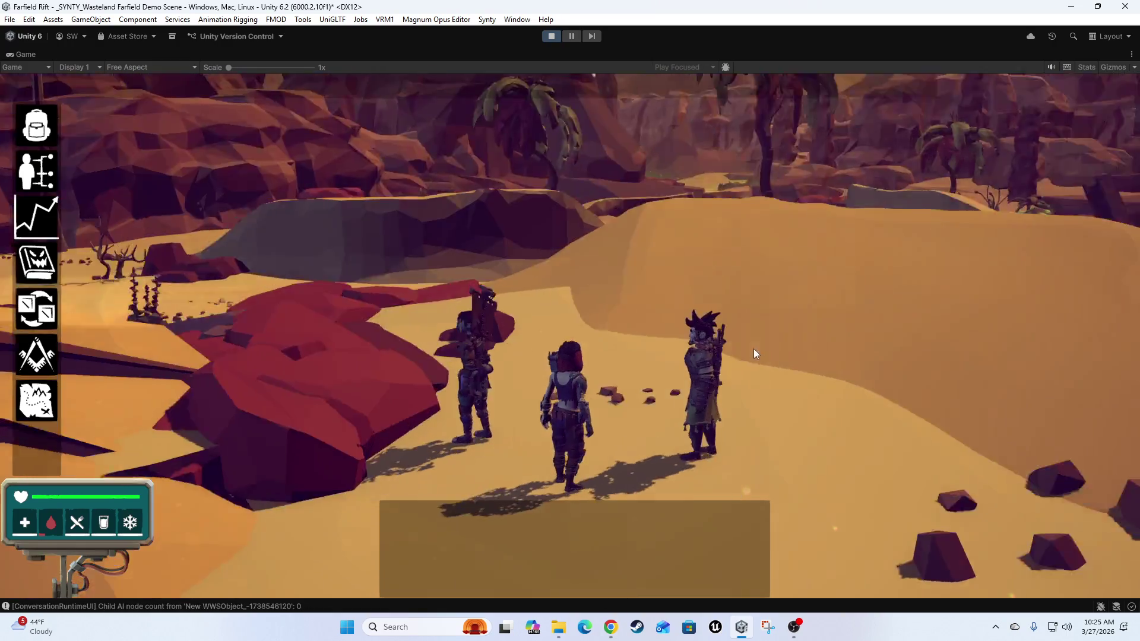
- Run to the turret, mount it with Use, and fire toward the rock formation
key(w)
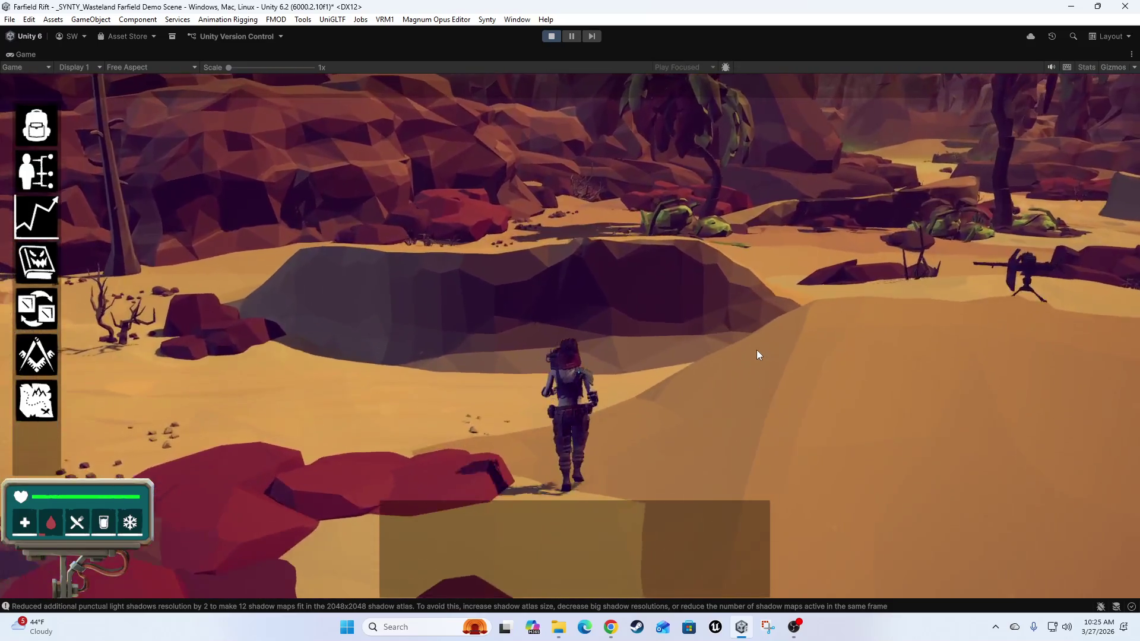
key(d)
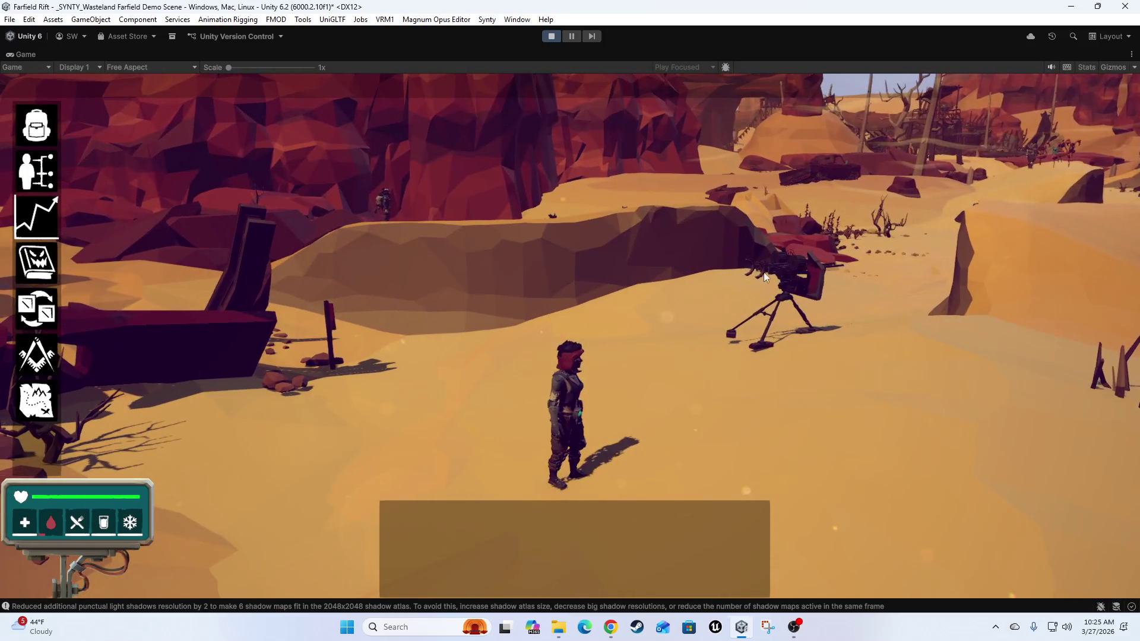
click(766, 272)
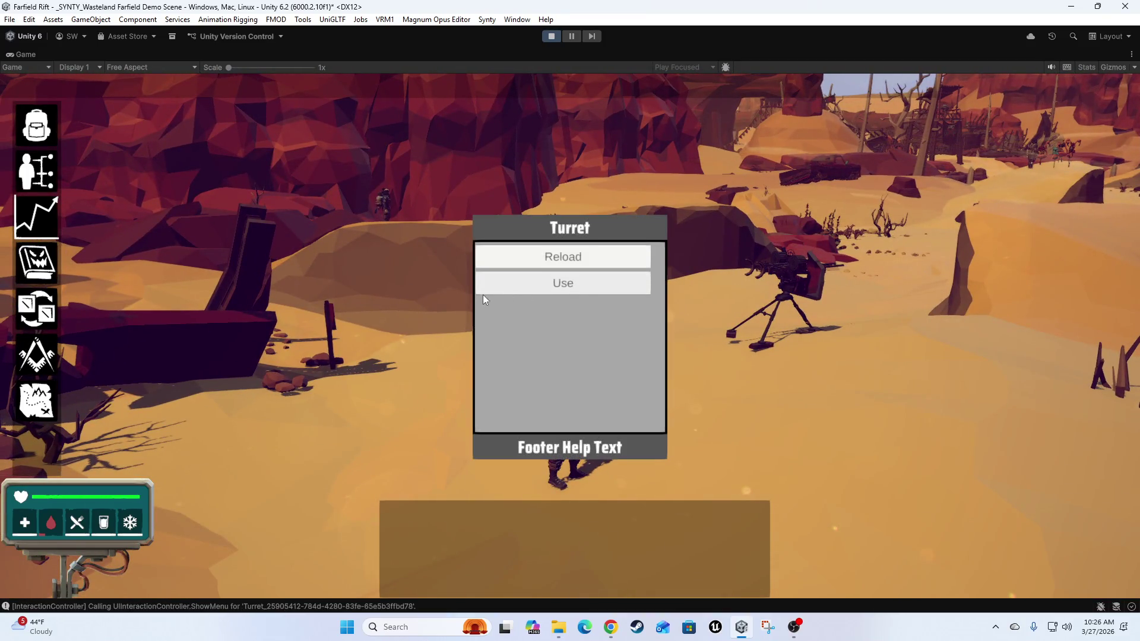
click(541, 290)
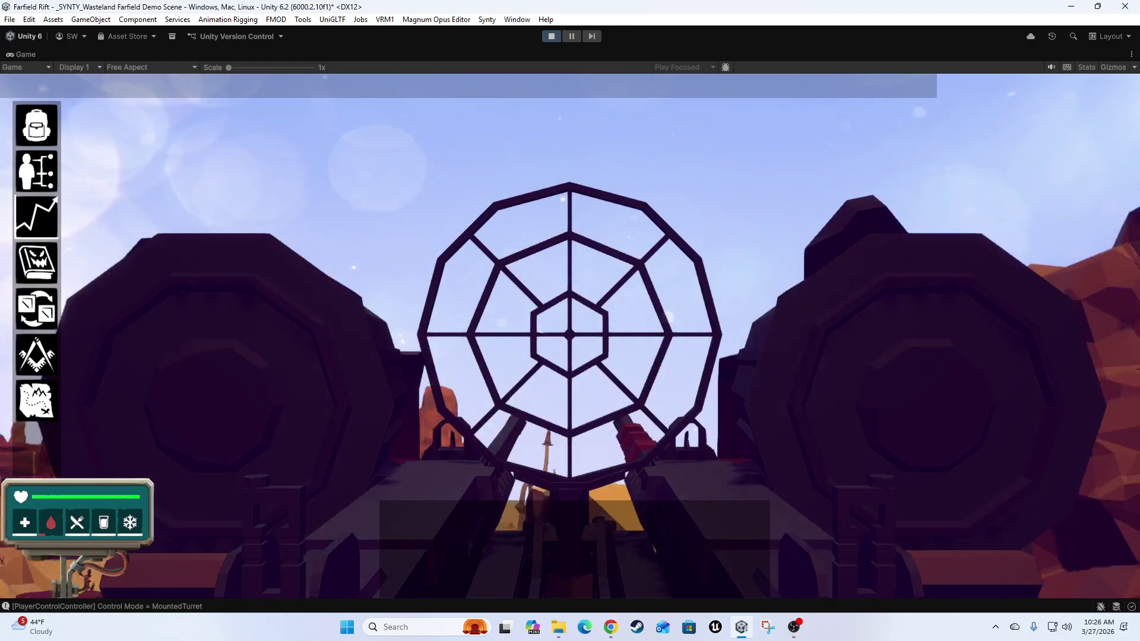
click(569, 334)
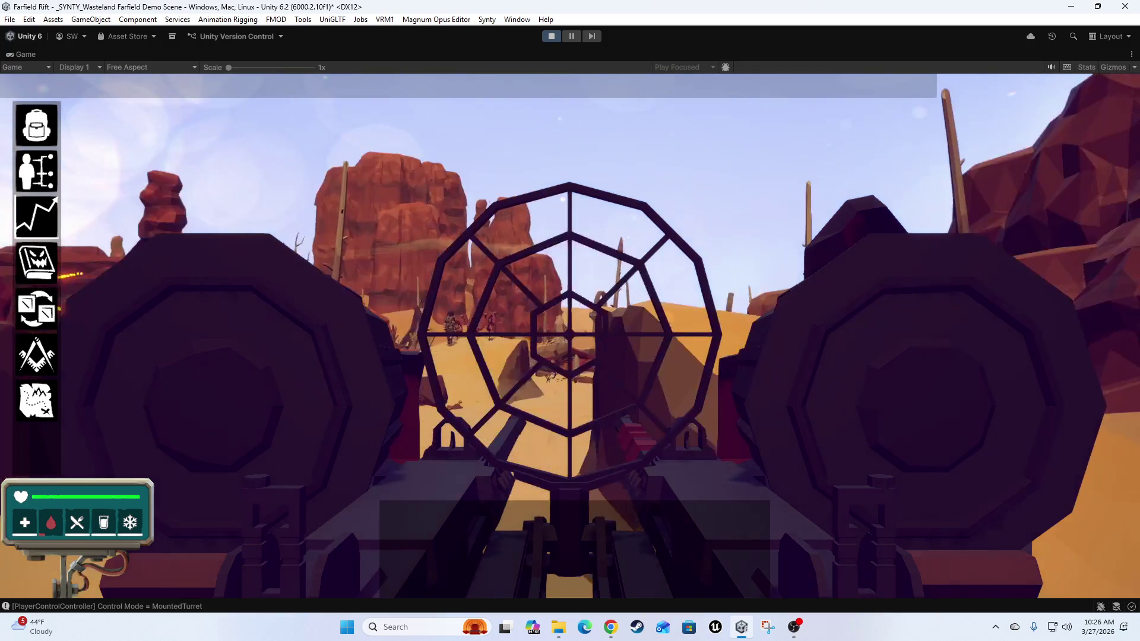
- Fire repeated turret bursts at the rock formations, red rock, plants and sky, then dismount with E
click(569, 334)
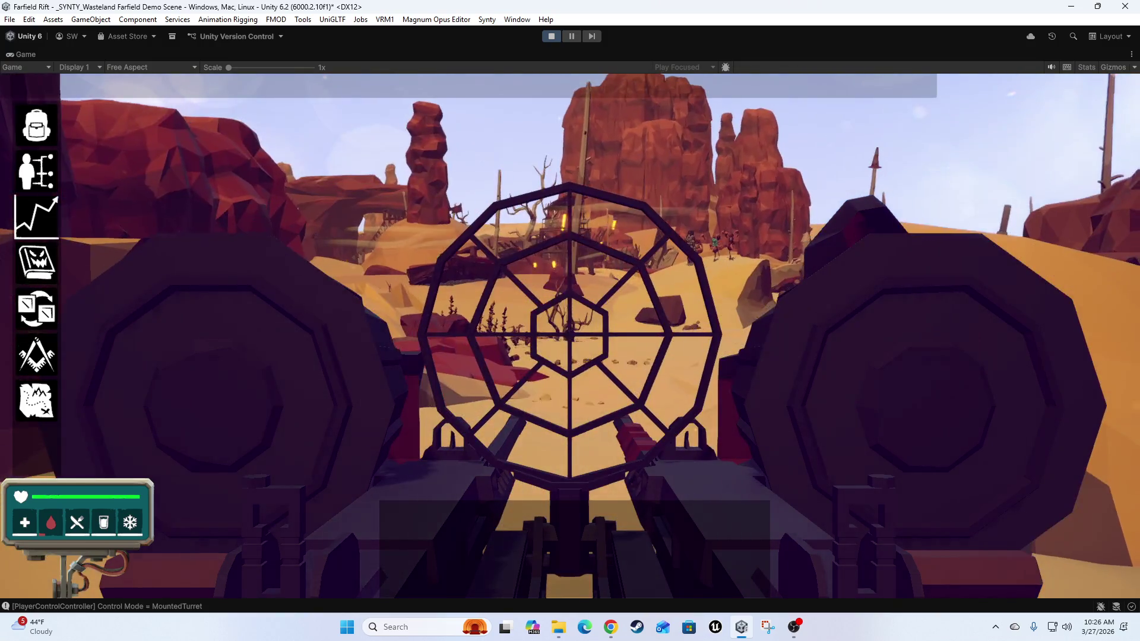
click(569, 334)
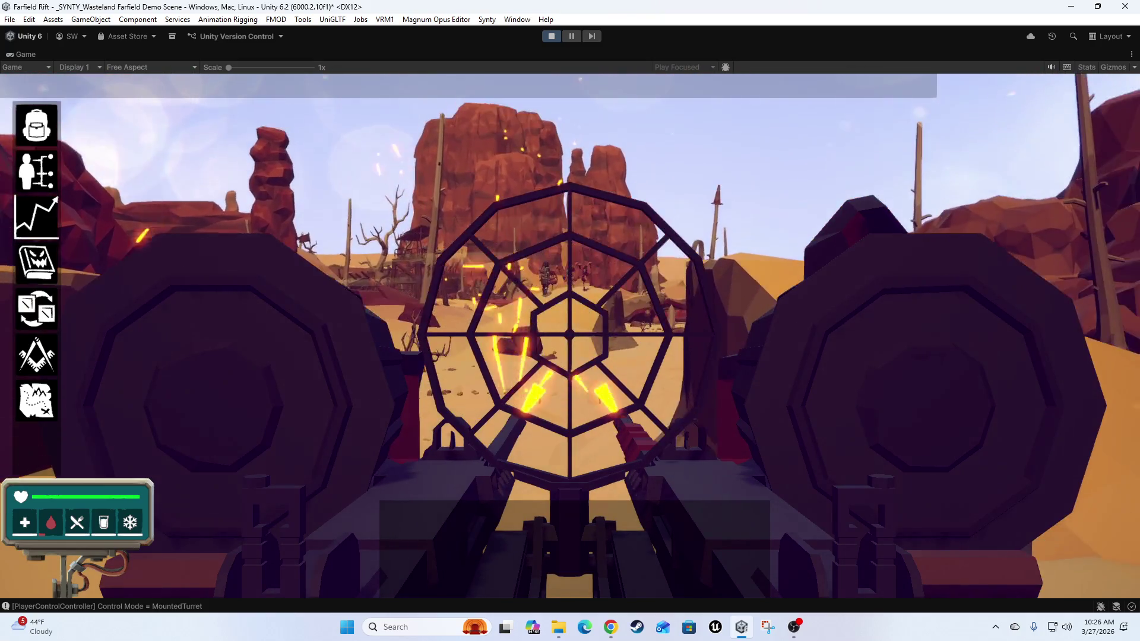
click(569, 334)
click(569, 334)
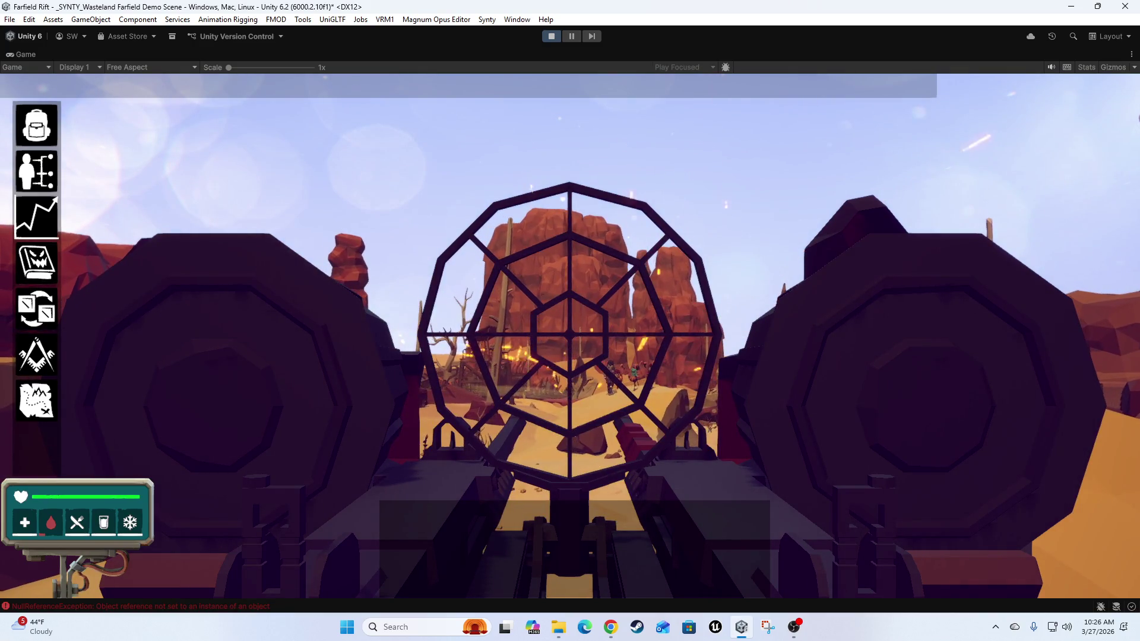
click(568, 334)
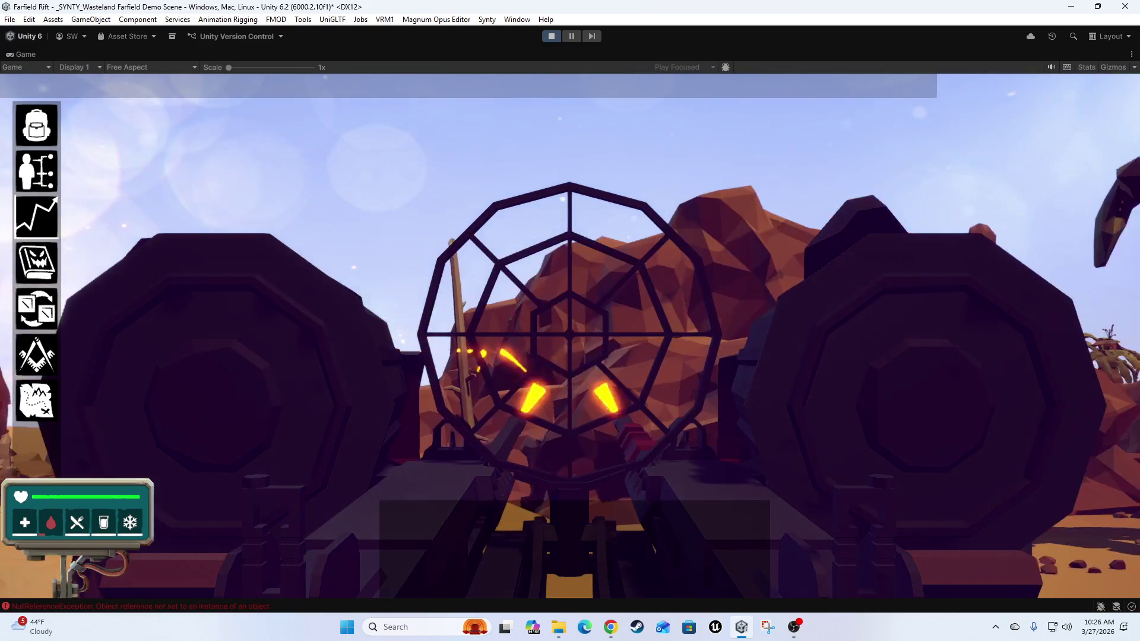
click(569, 334)
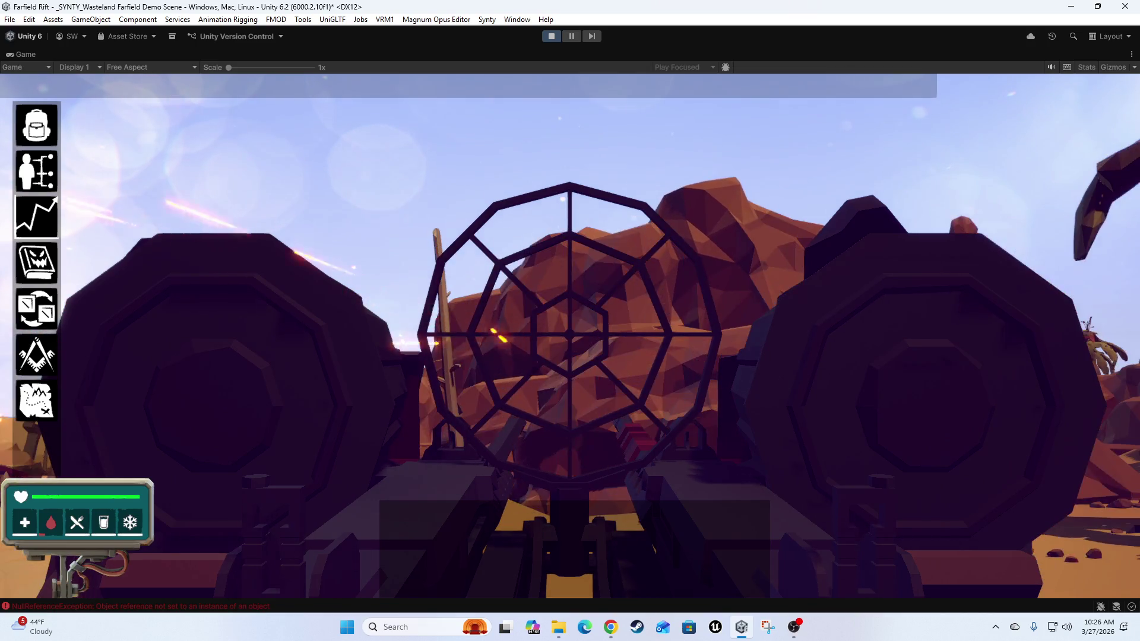
click(568, 334)
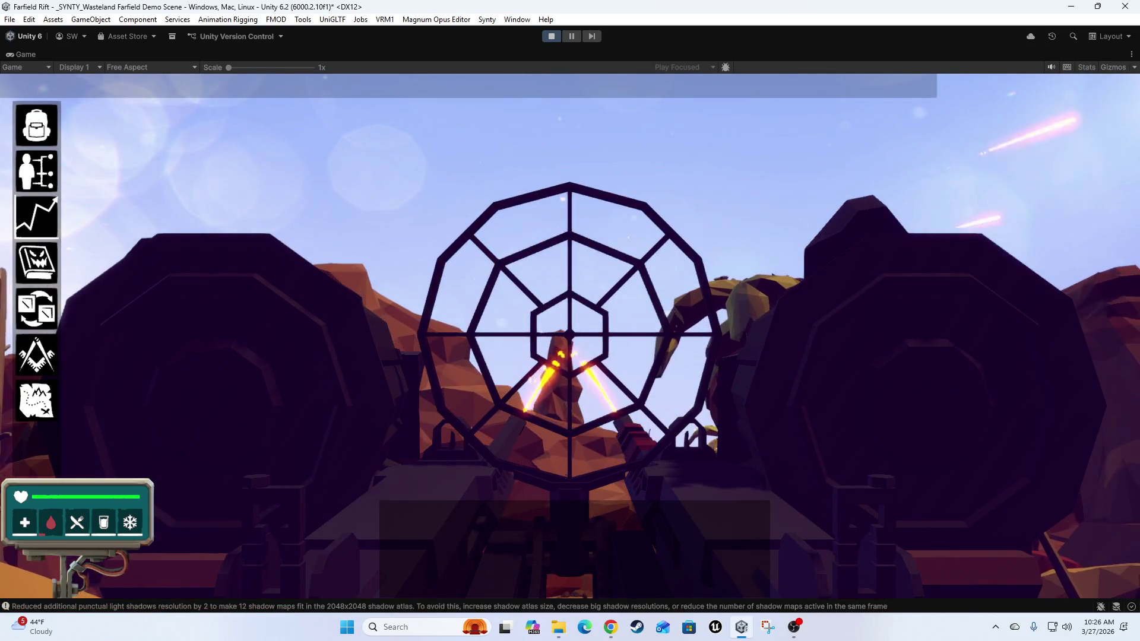
click(569, 334)
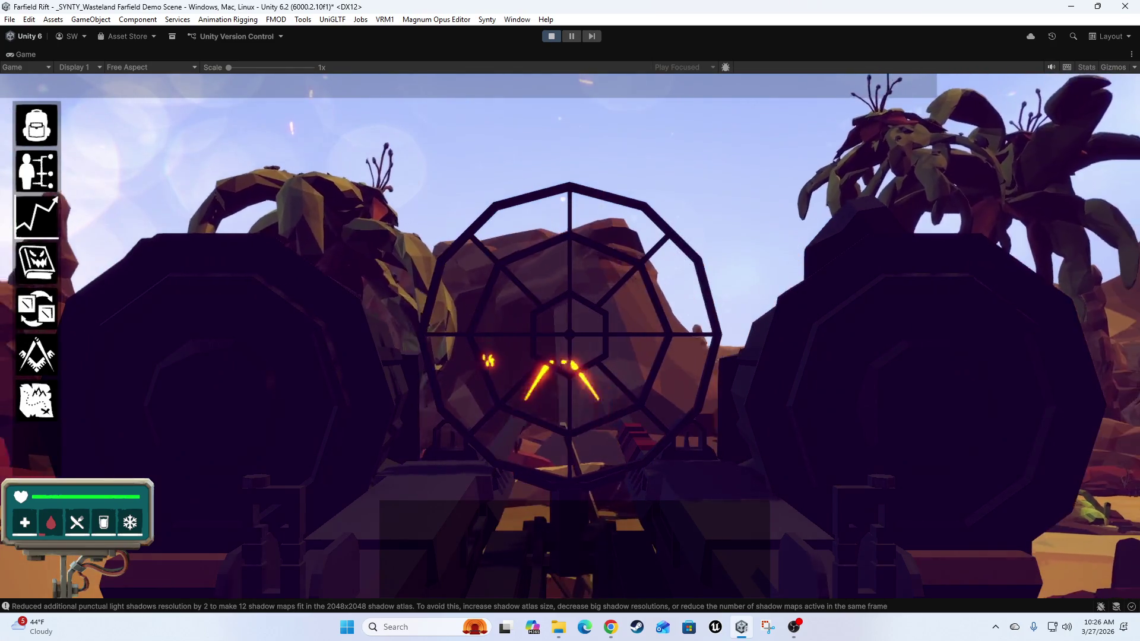
click(568, 334)
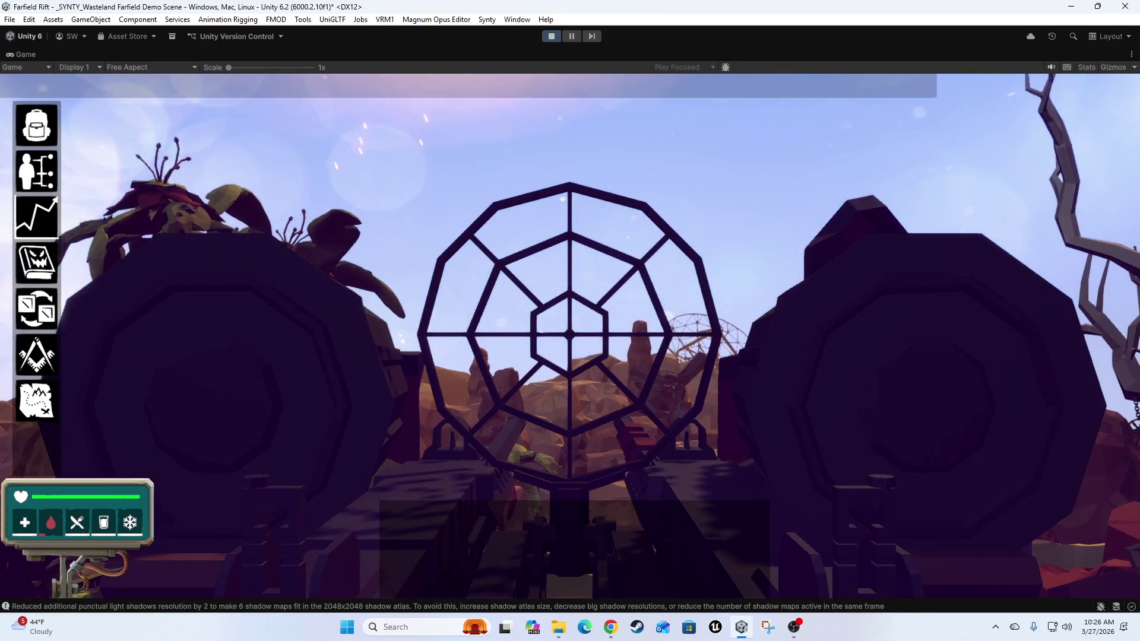
click(569, 335)
click(568, 335)
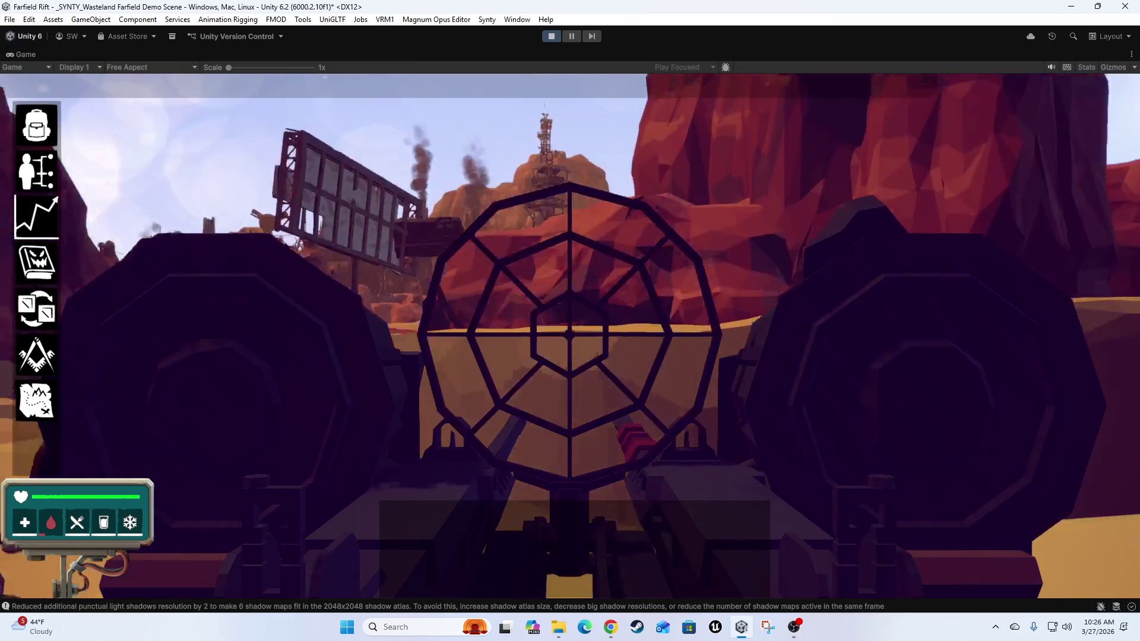
click(570, 332)
click(569, 332)
click(569, 332)
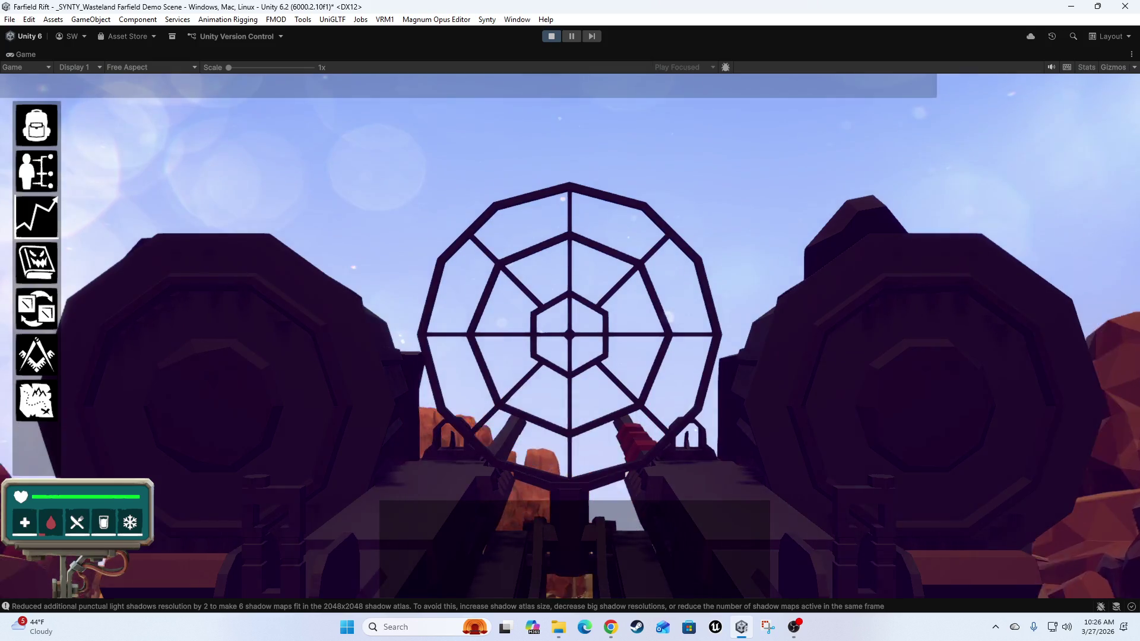
click(570, 333)
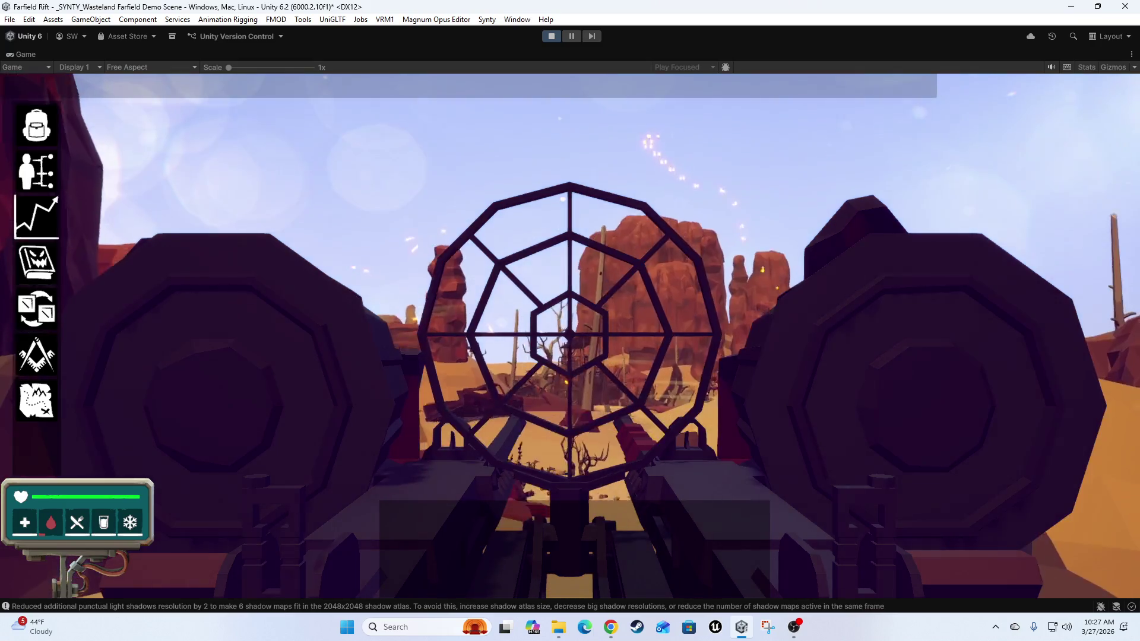
key(e)
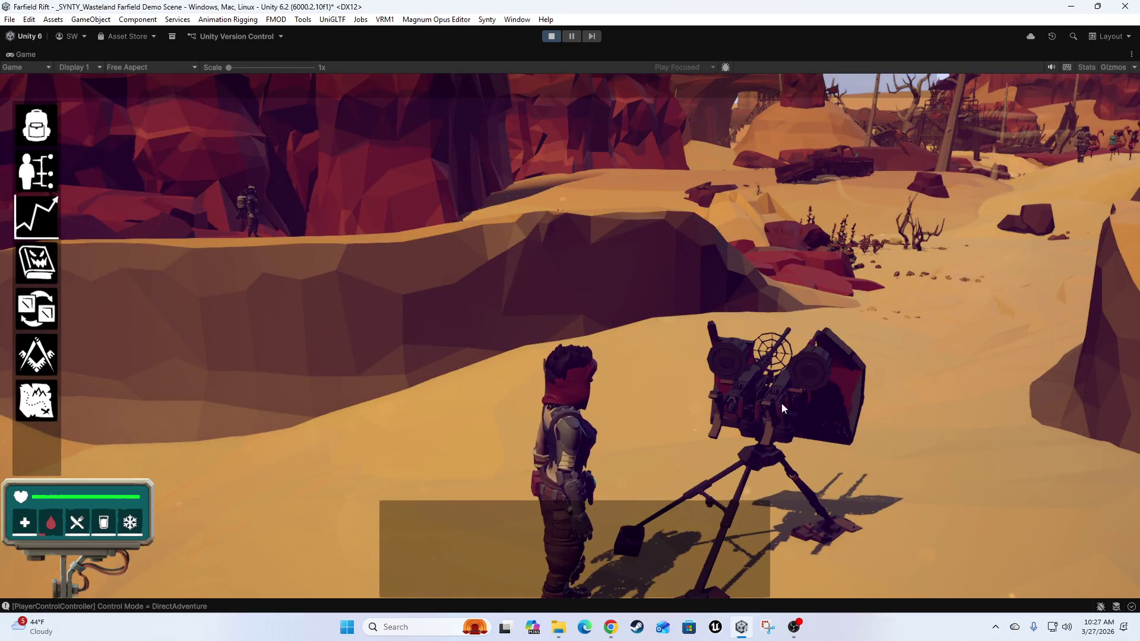
key(shift+space)
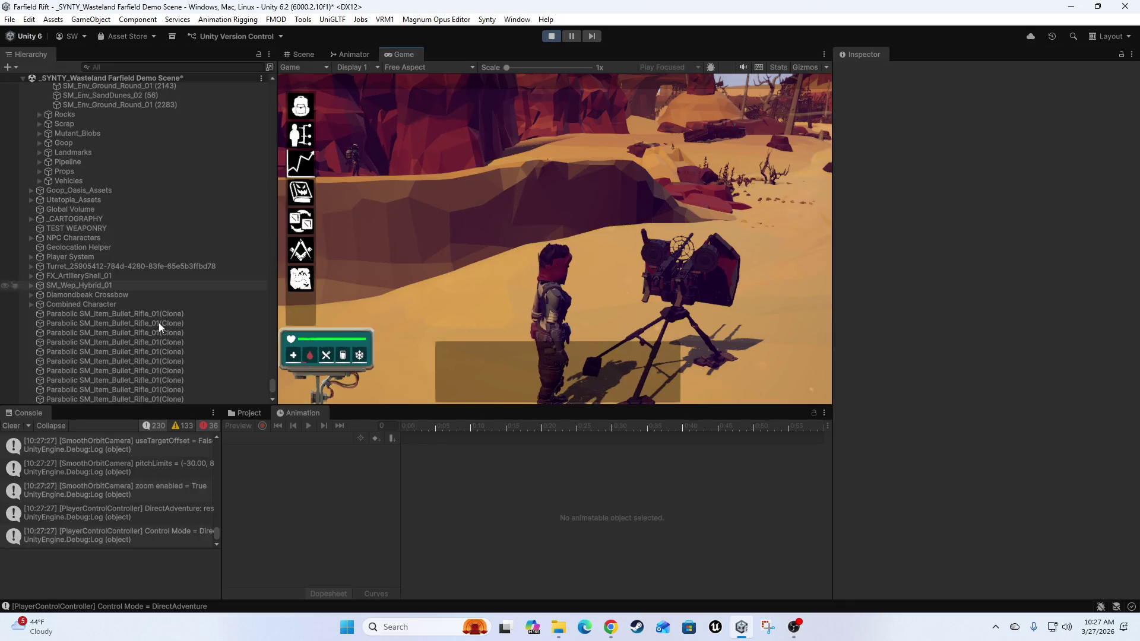
scroll(134, 321, down, 5)
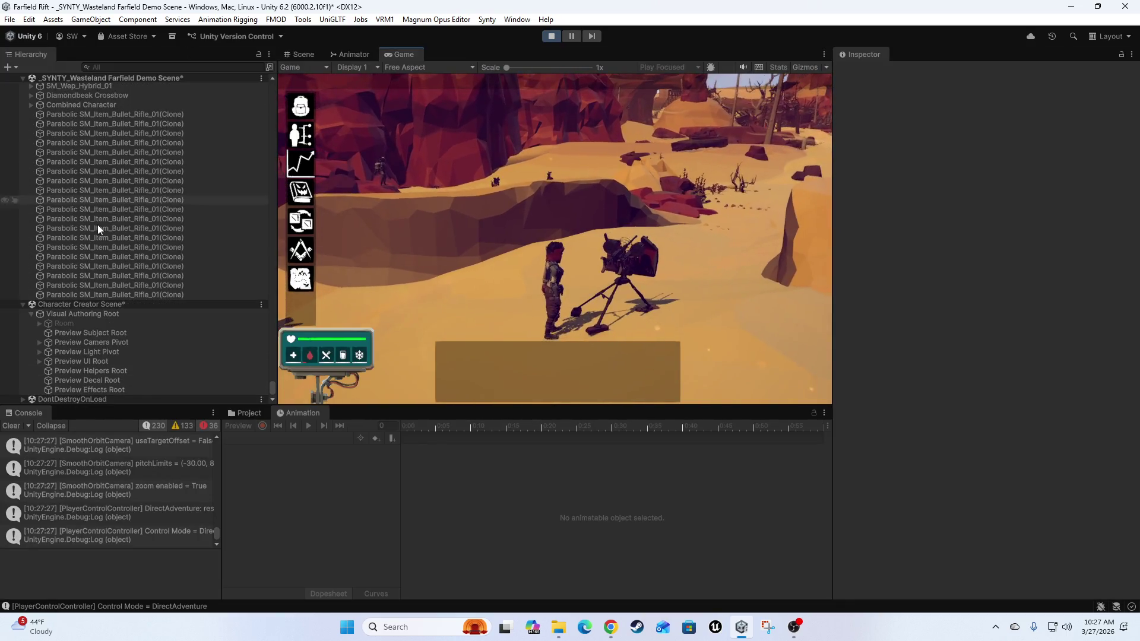
scroll(122, 250, up, 3)
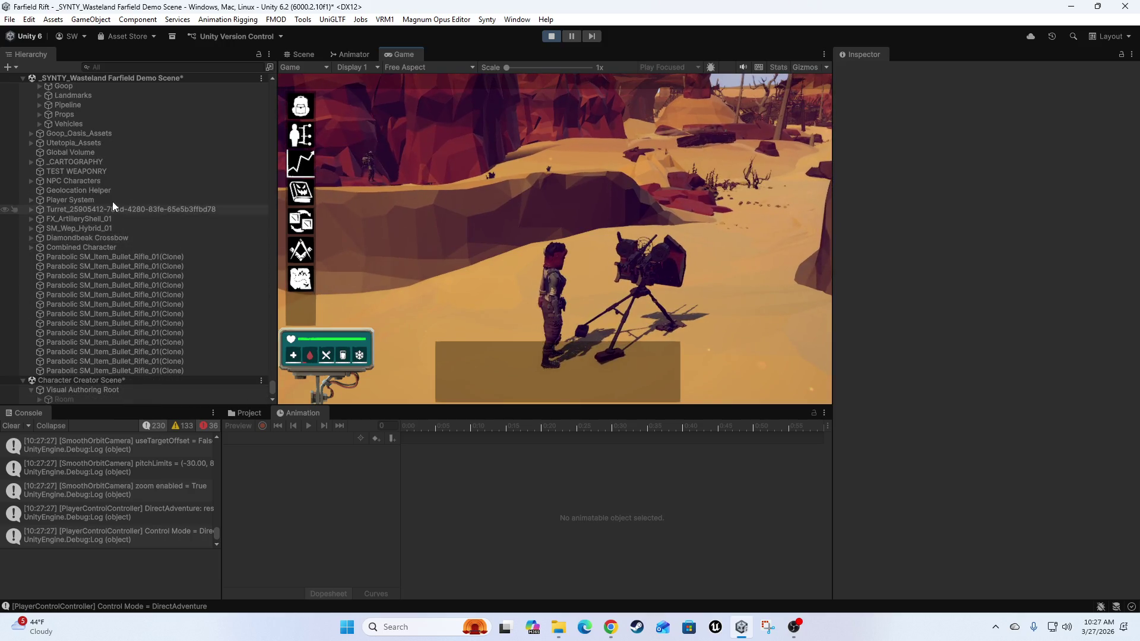
scroll(108, 211, up, 3)
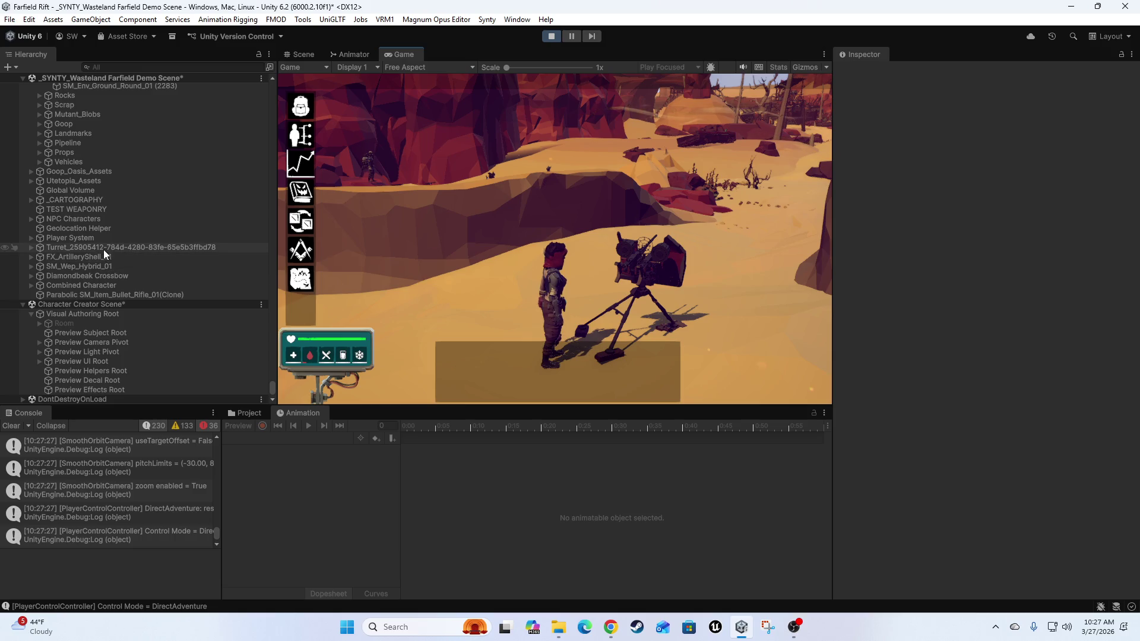
click(155, 250)
scroll(914, 391, down, 4)
scroll(925, 367, down, 5)
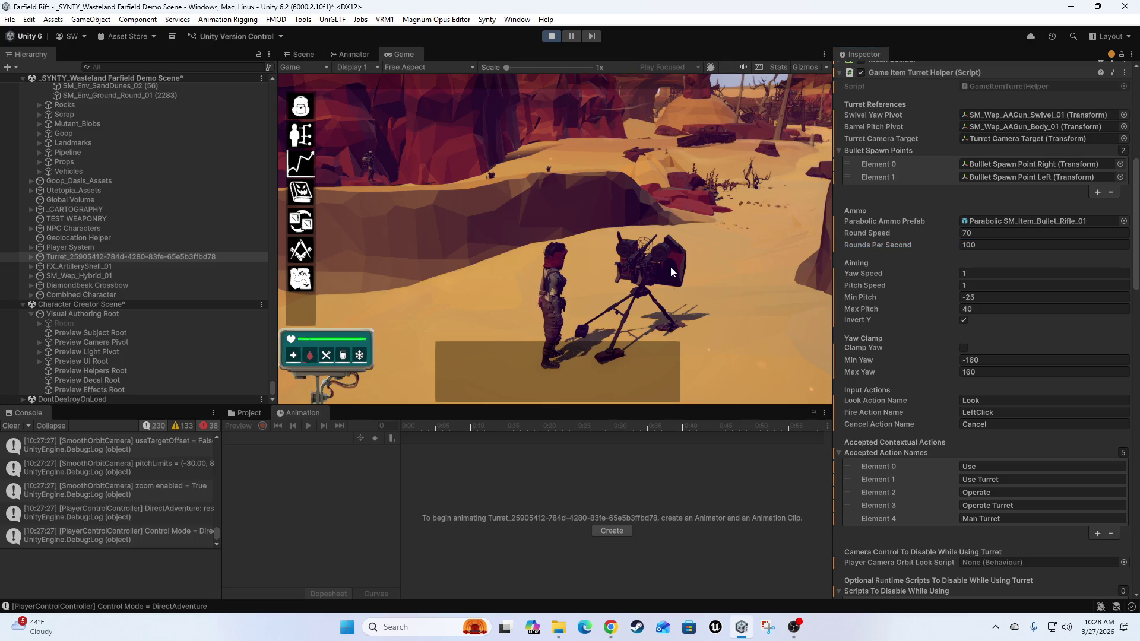
click(638, 260)
click(533, 208)
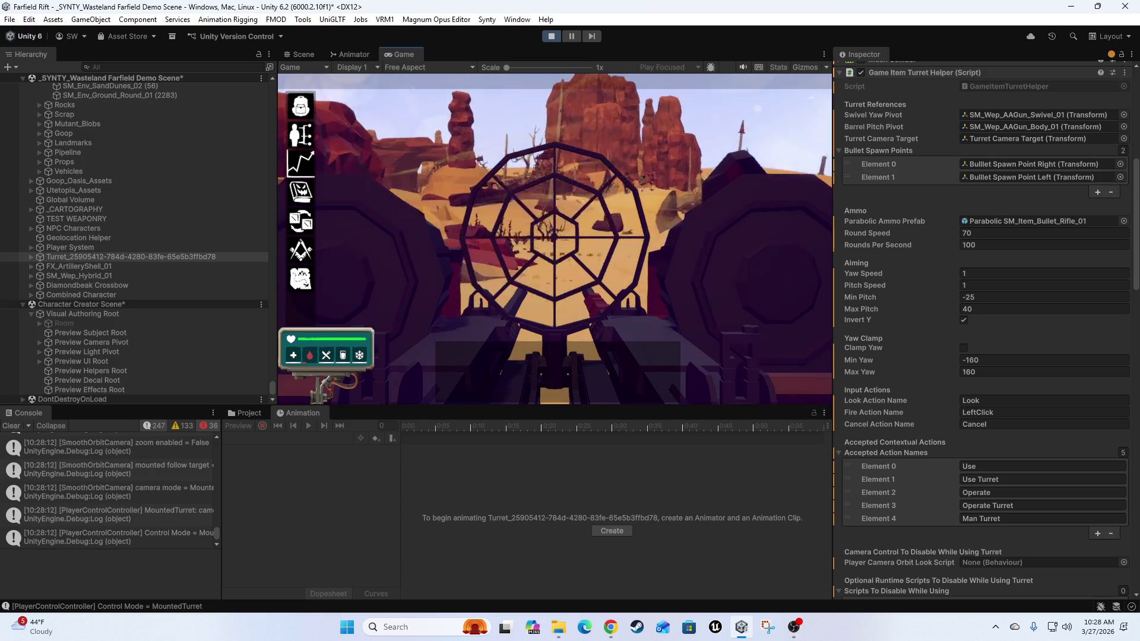
key(Escape)
key(shift+space)
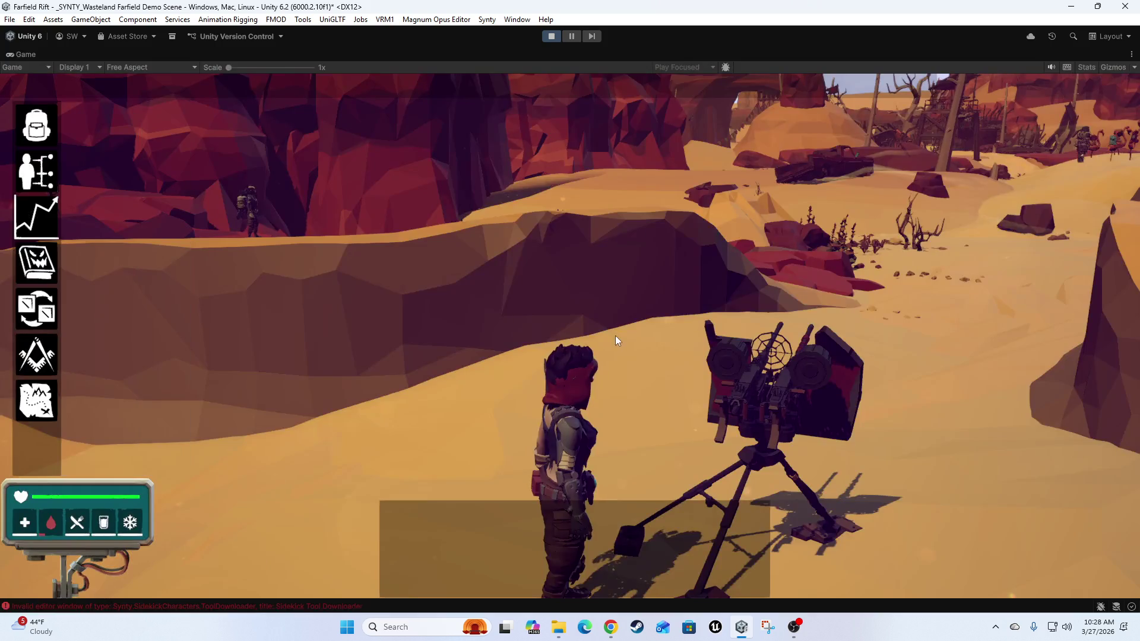
click(786, 392)
click(560, 283)
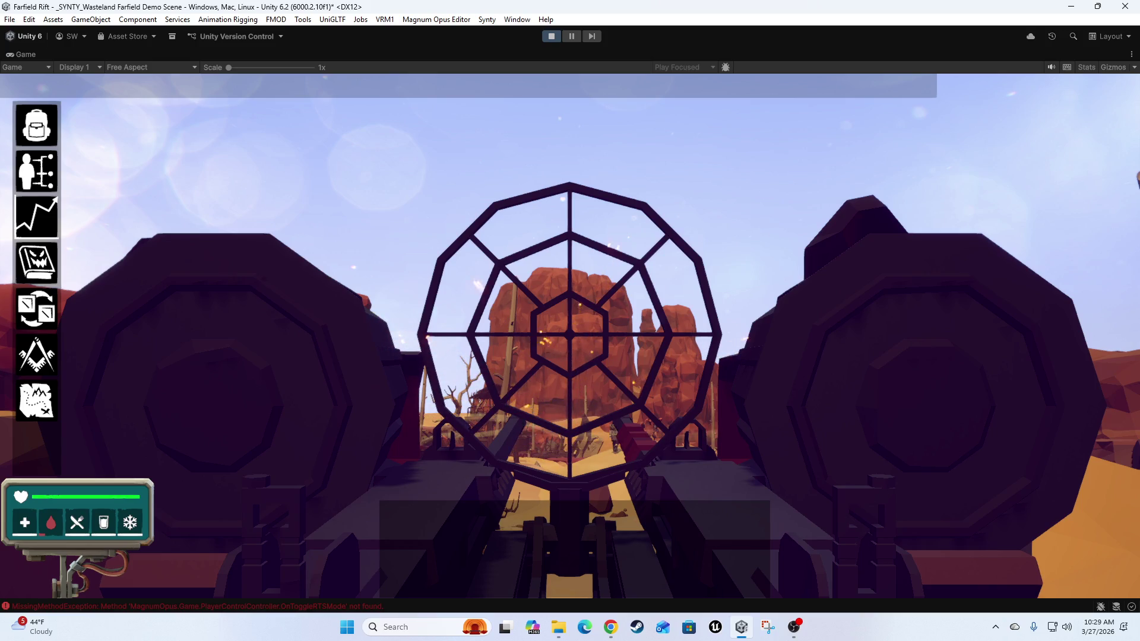
- Dismount the turret with E to return to third-person control
key(e)
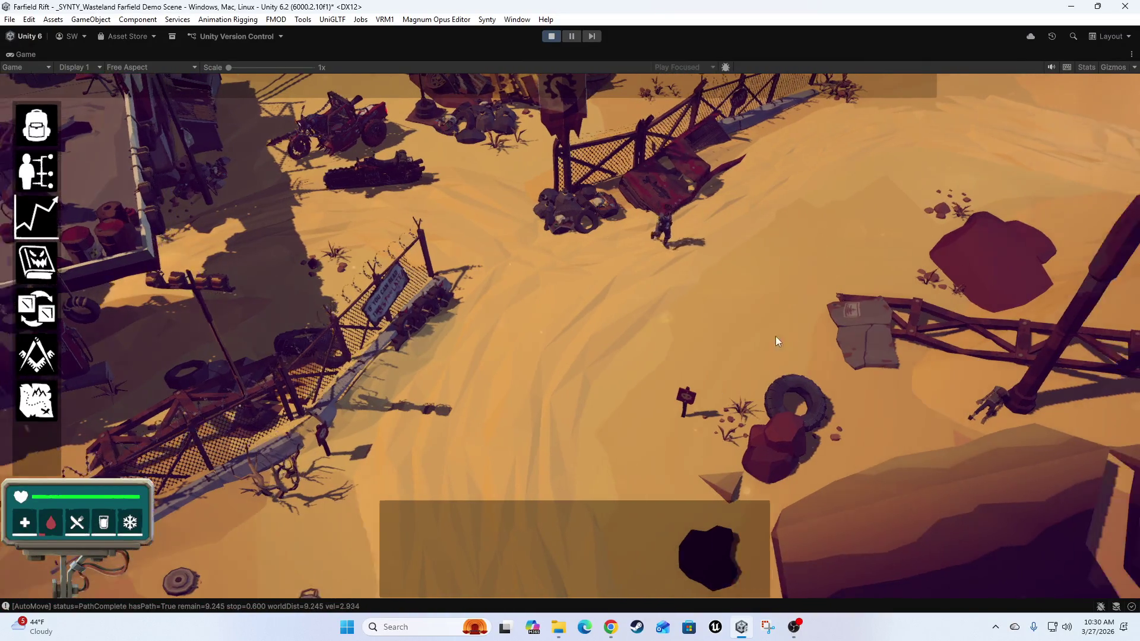
- Walk the character to a new spot, swing the camera over the scrap town, then switch to third-person control
click(731, 325)
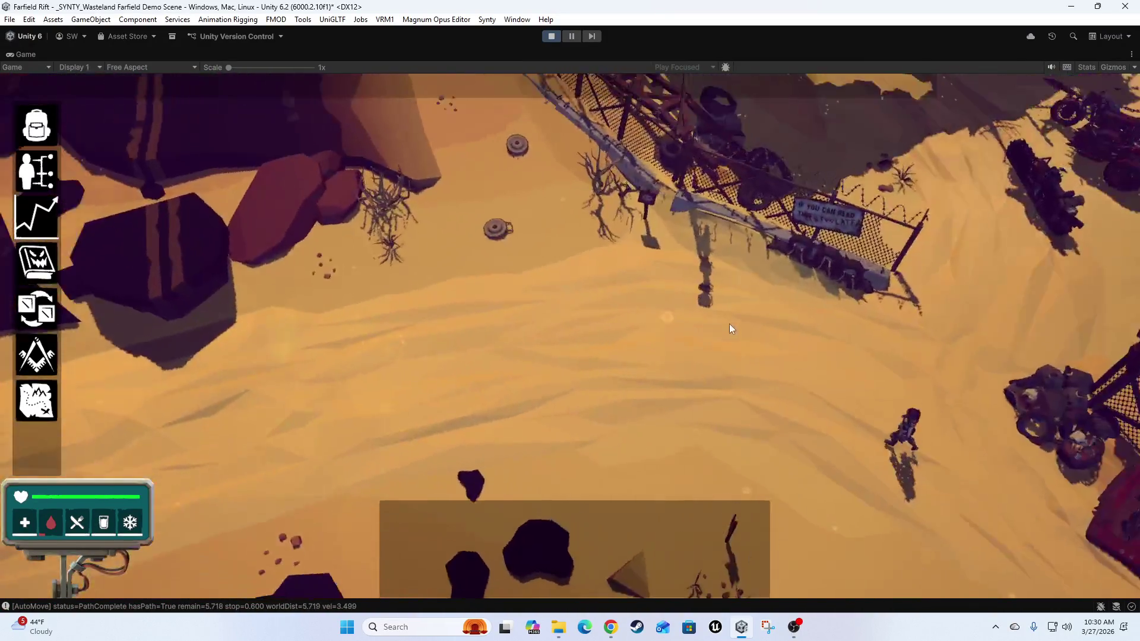
scroll(510, 269, up, 5)
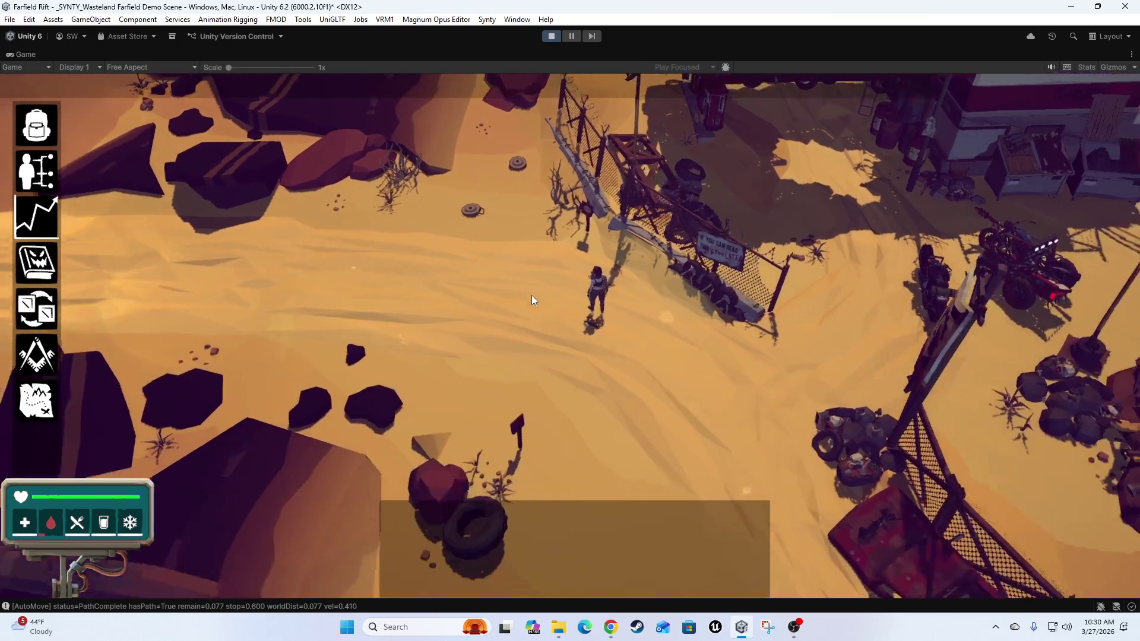
key(q)
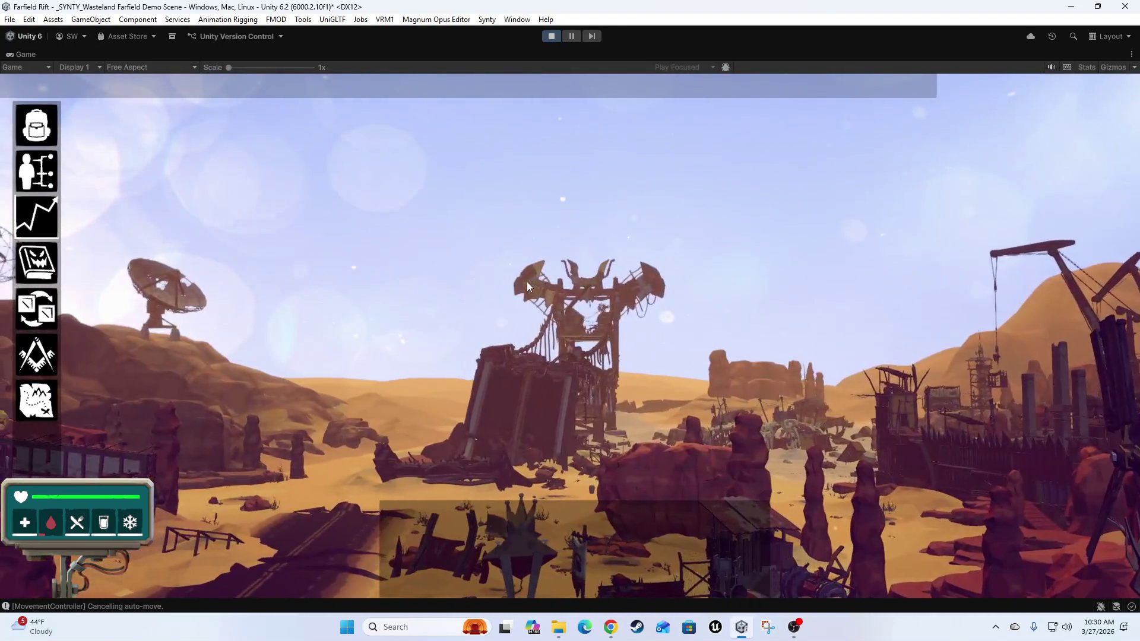
key(e)
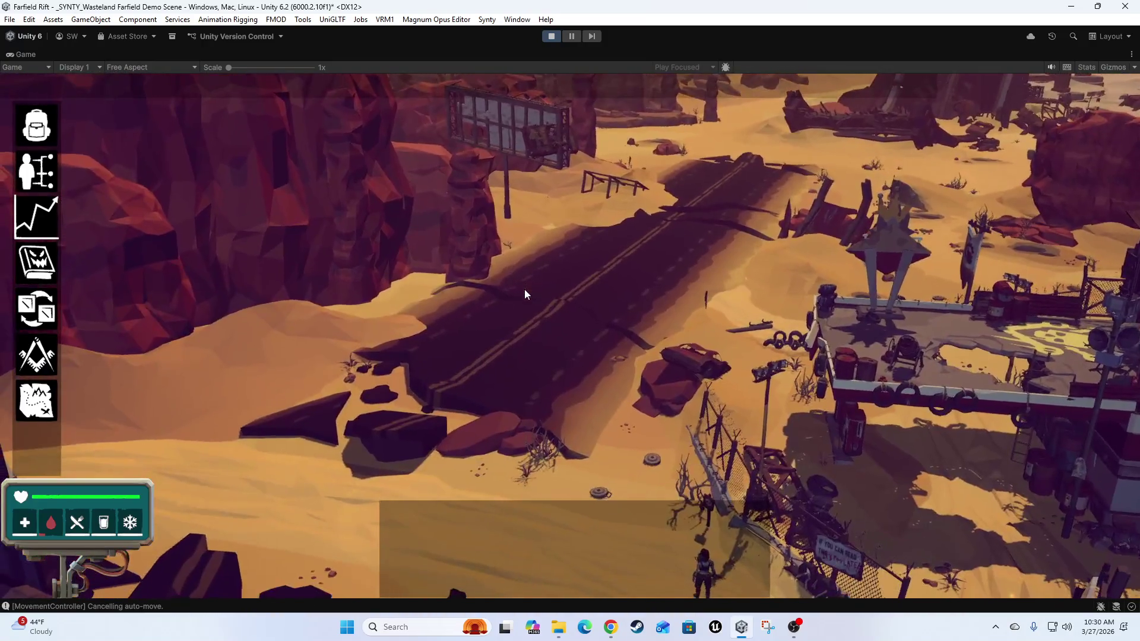
key(e)
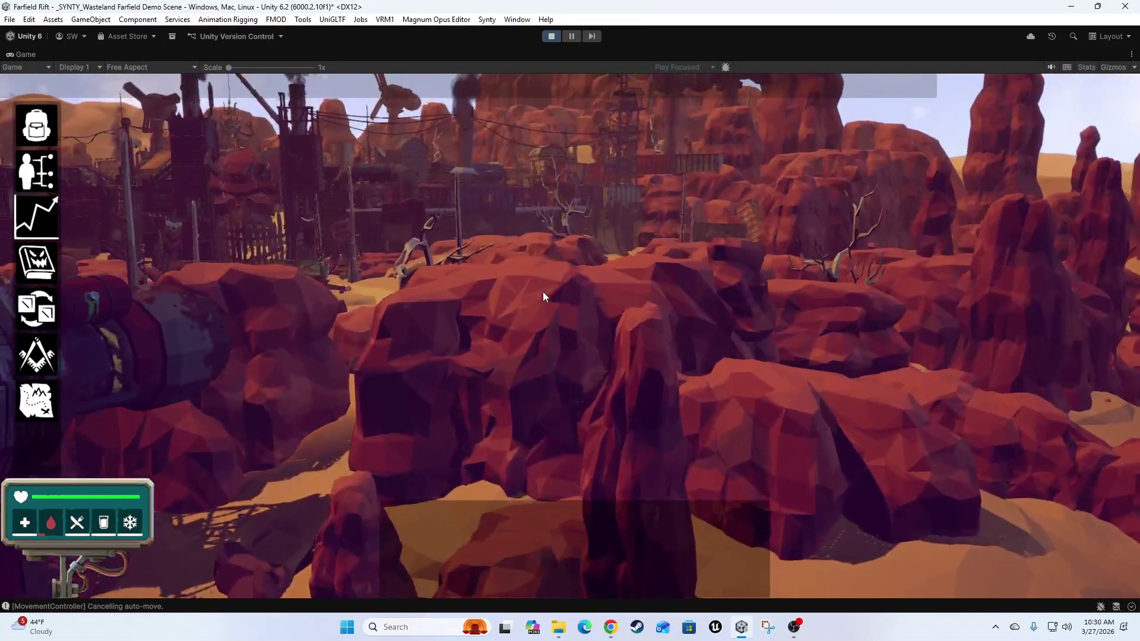
key(e)
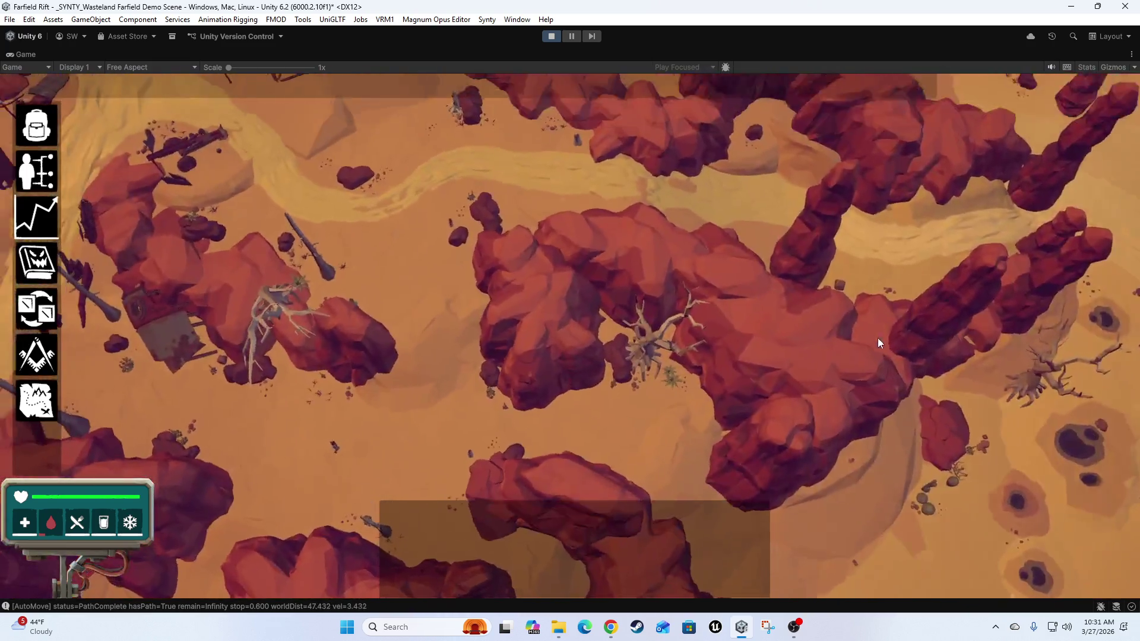
key(Tab)
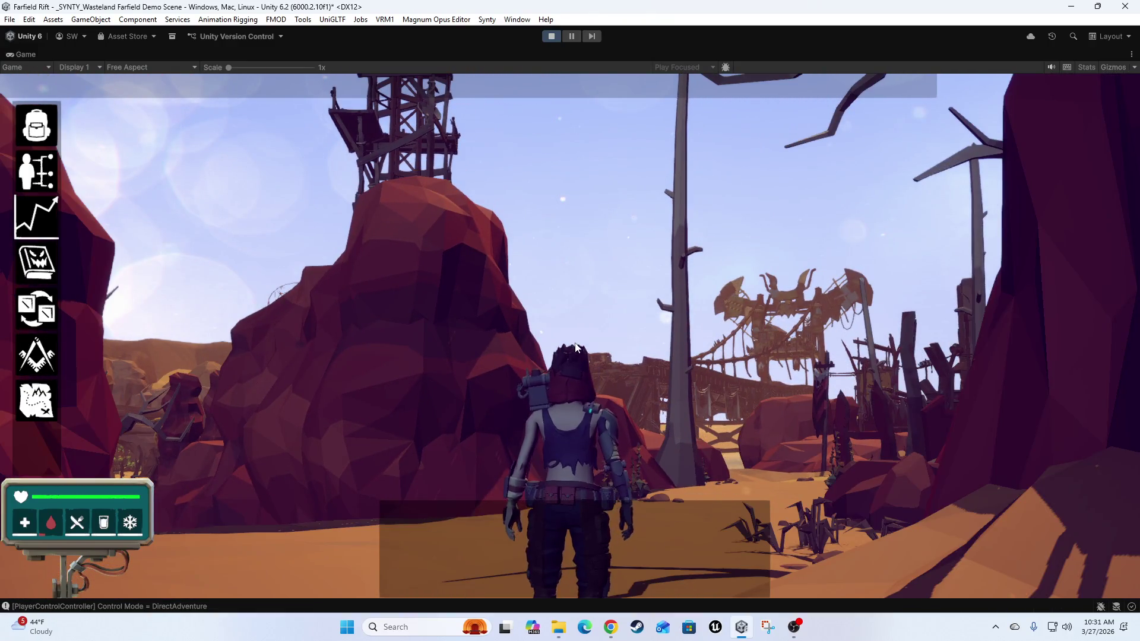
- Return to the top-down adventure camera and run the character through the canyon gap
key(Tab)
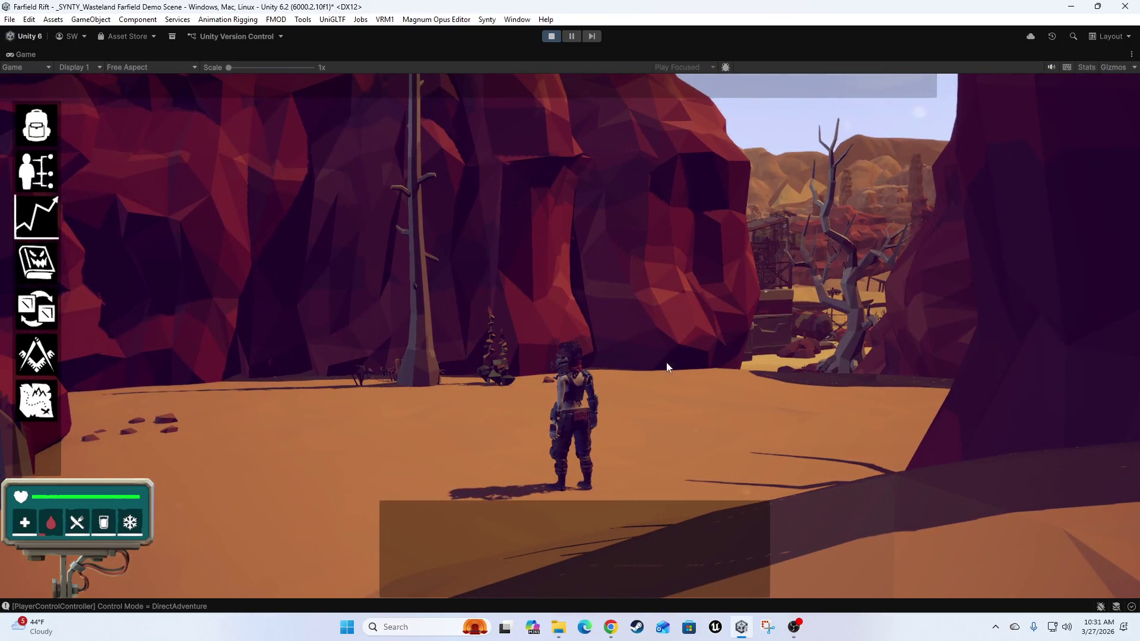
click(480, 287)
key(w)
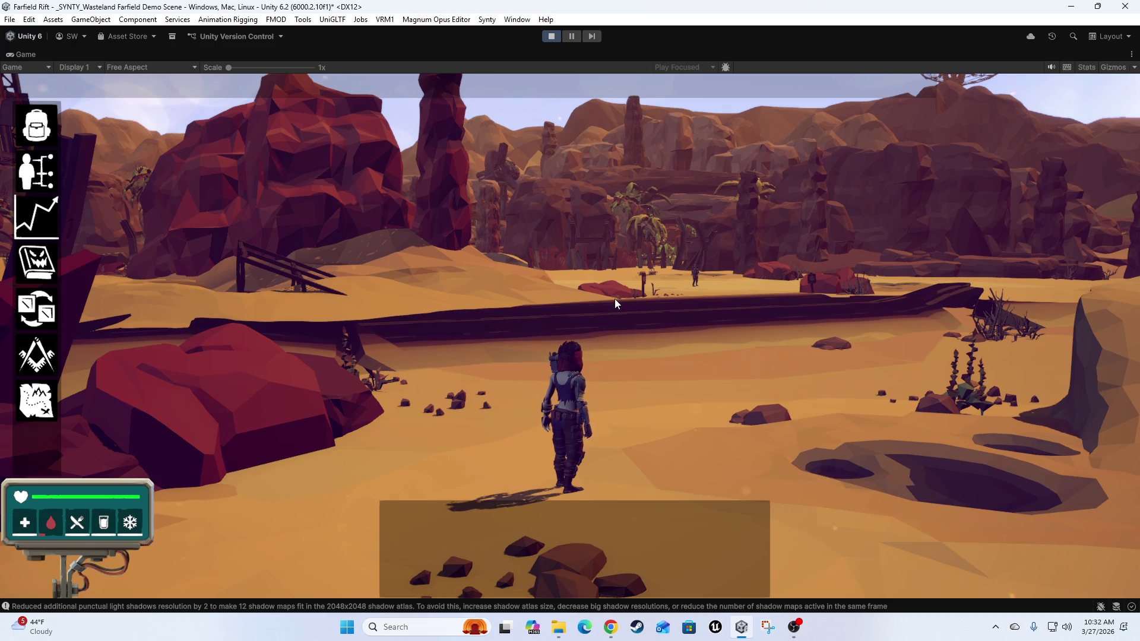
click(436, 19)
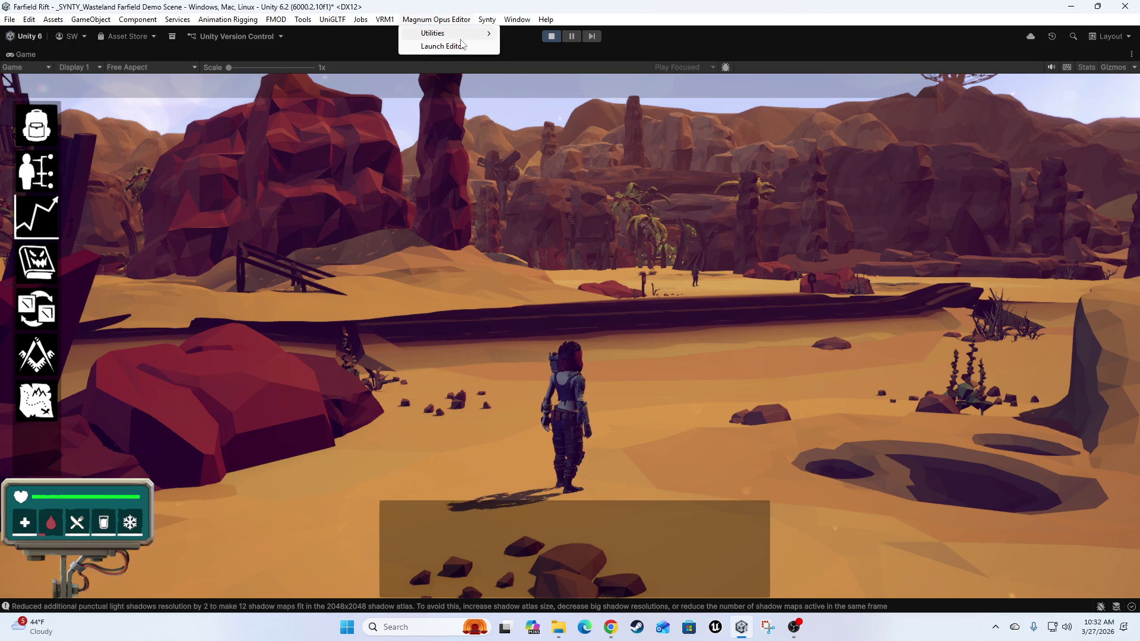
- Open the Magnum Opus editor's world and cartography systems and zoom around the Terrain Scene 0_0 map
click(454, 46)
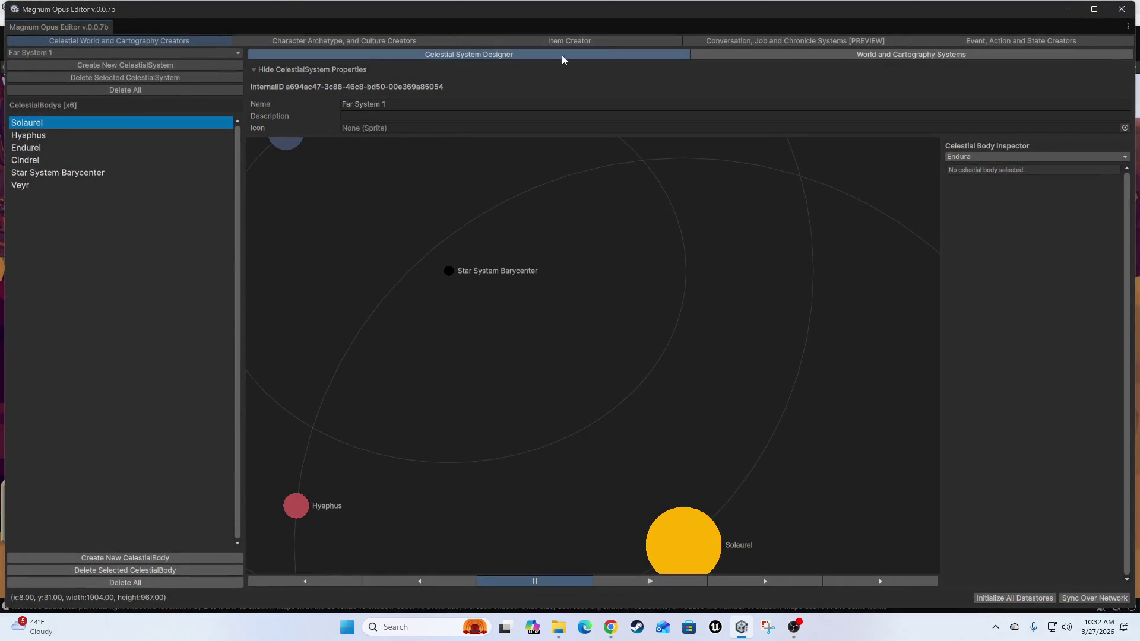
click(788, 53)
scroll(565, 372, down, 6)
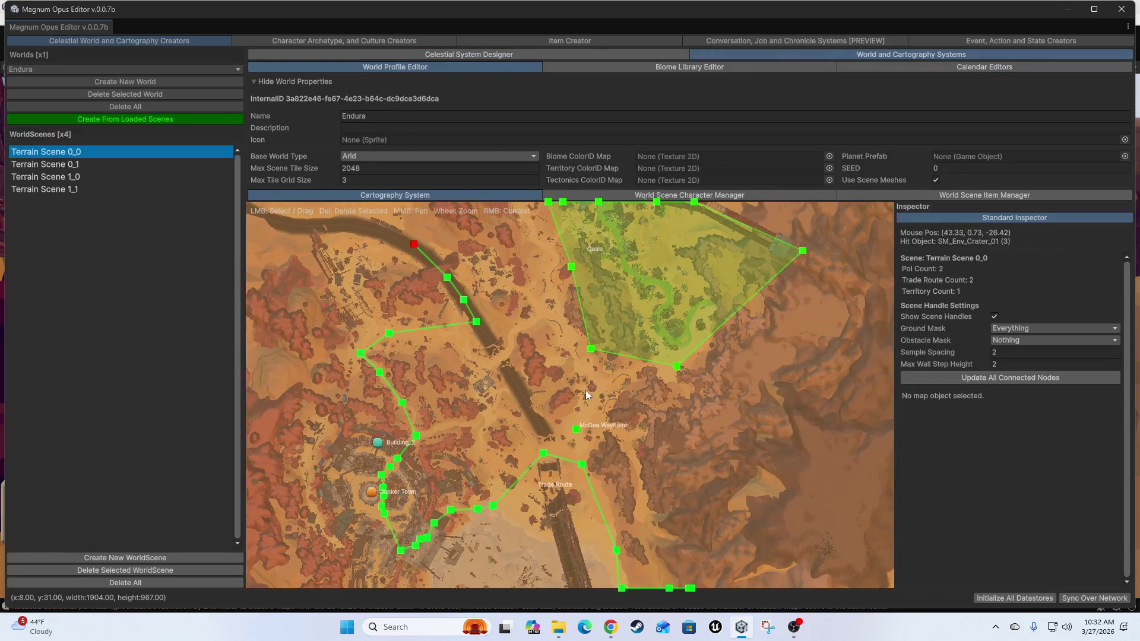
scroll(614, 402, down, 3)
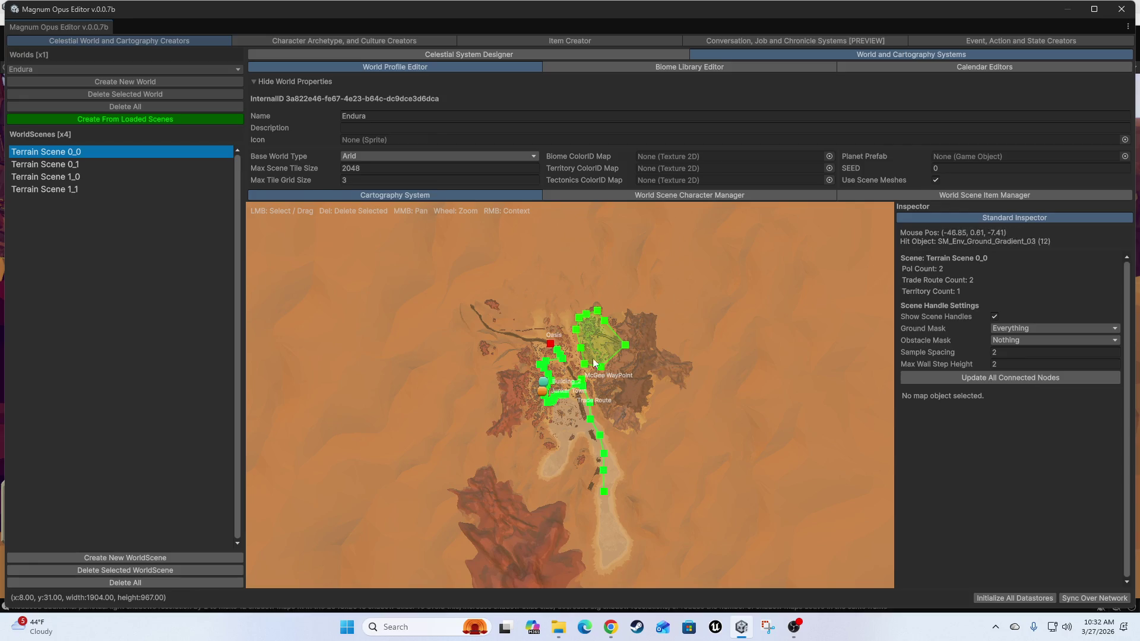
scroll(585, 363, down, 3)
scroll(621, 400, up, 2)
scroll(644, 397, down, 2)
scroll(630, 412, up, 4)
scroll(617, 426, down, 3)
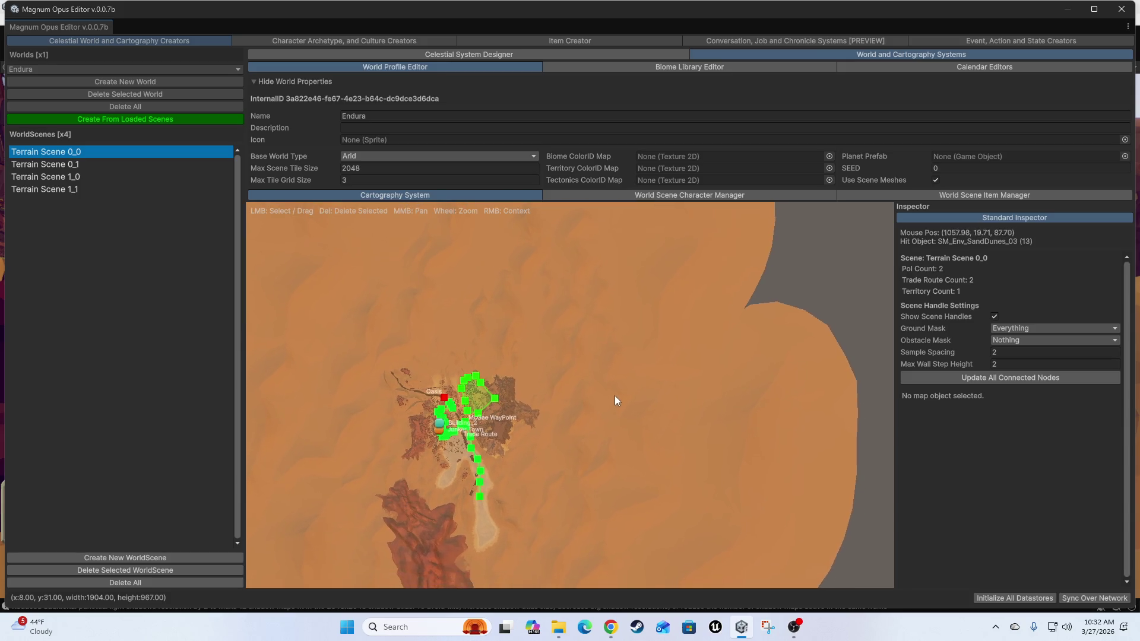
scroll(671, 337, down, 2)
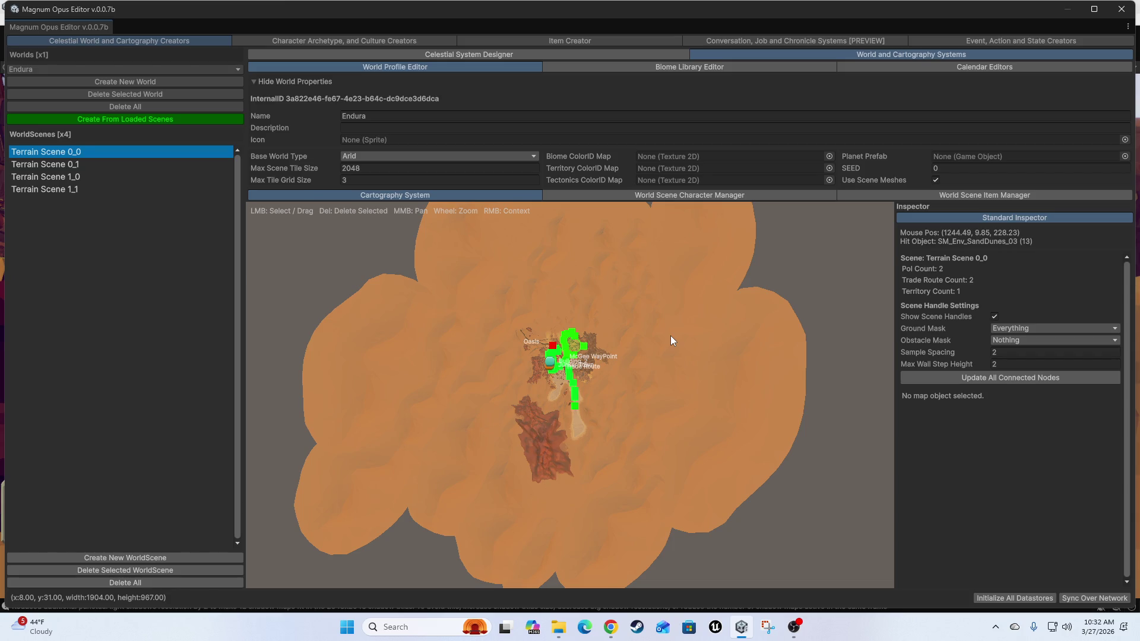
scroll(582, 369, up, 3)
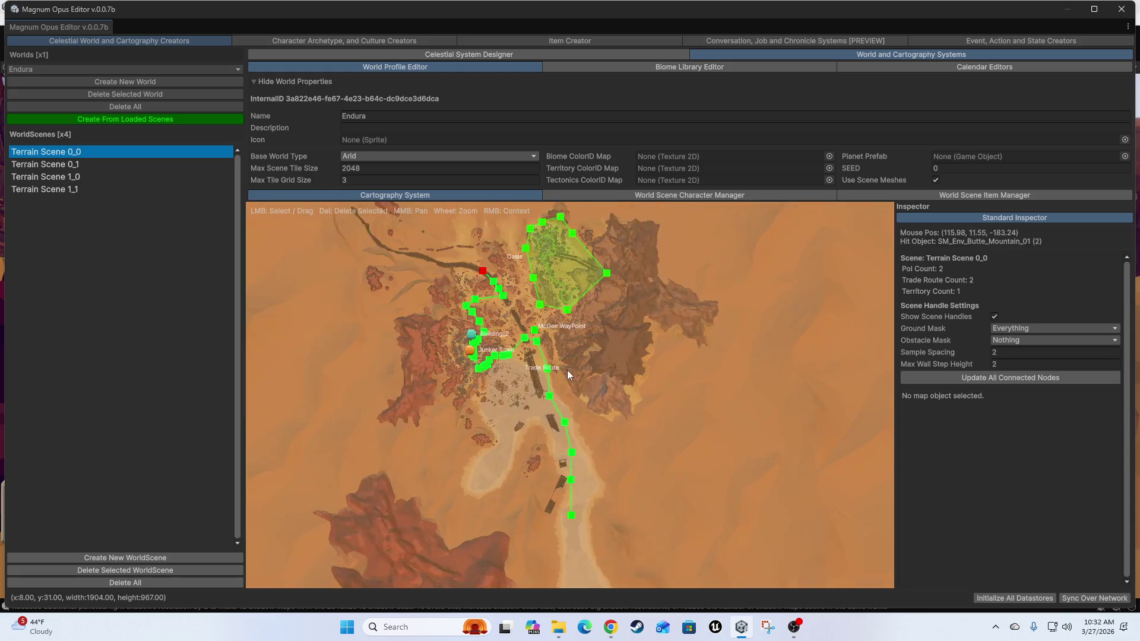
scroll(568, 376, up, 5)
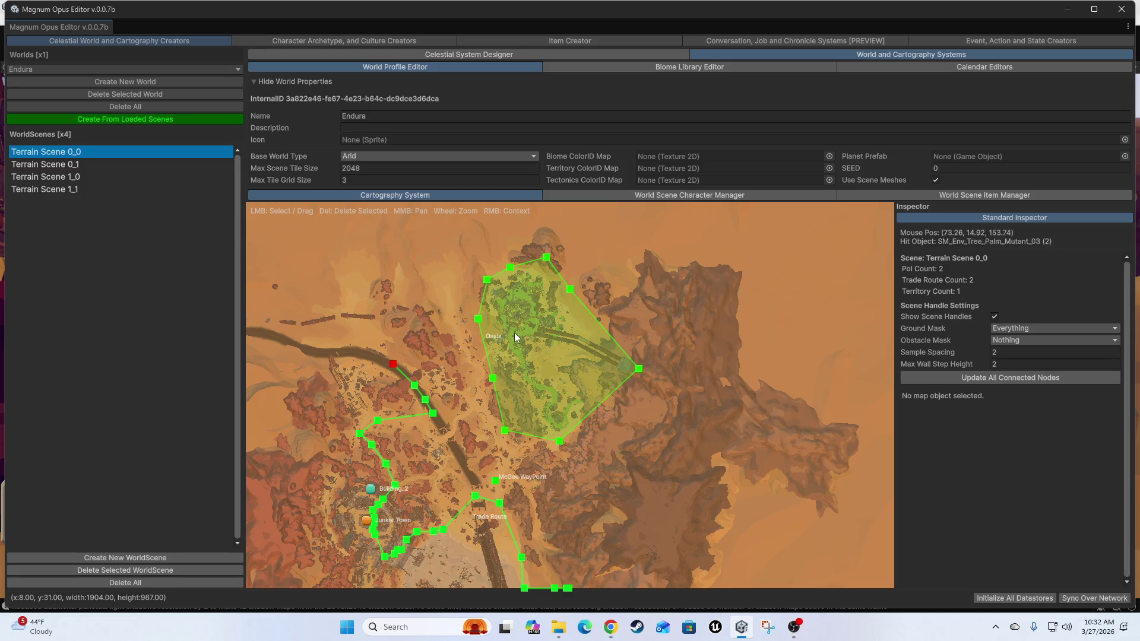
scroll(525, 330, up, 4)
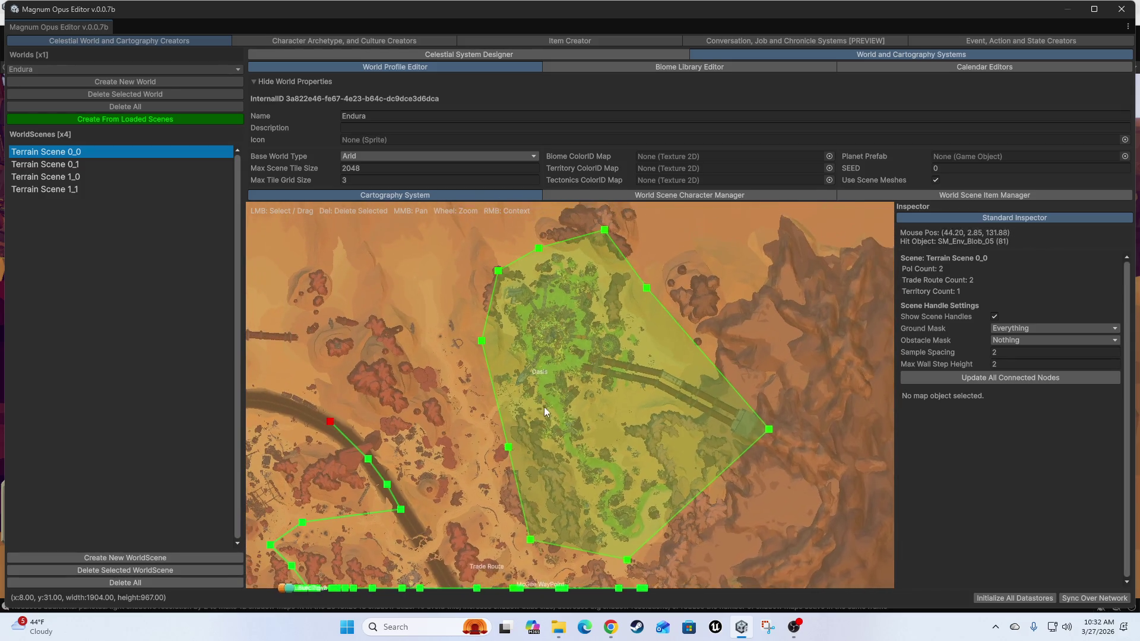
scroll(656, 382, down, 3)
scroll(636, 410, up, 3)
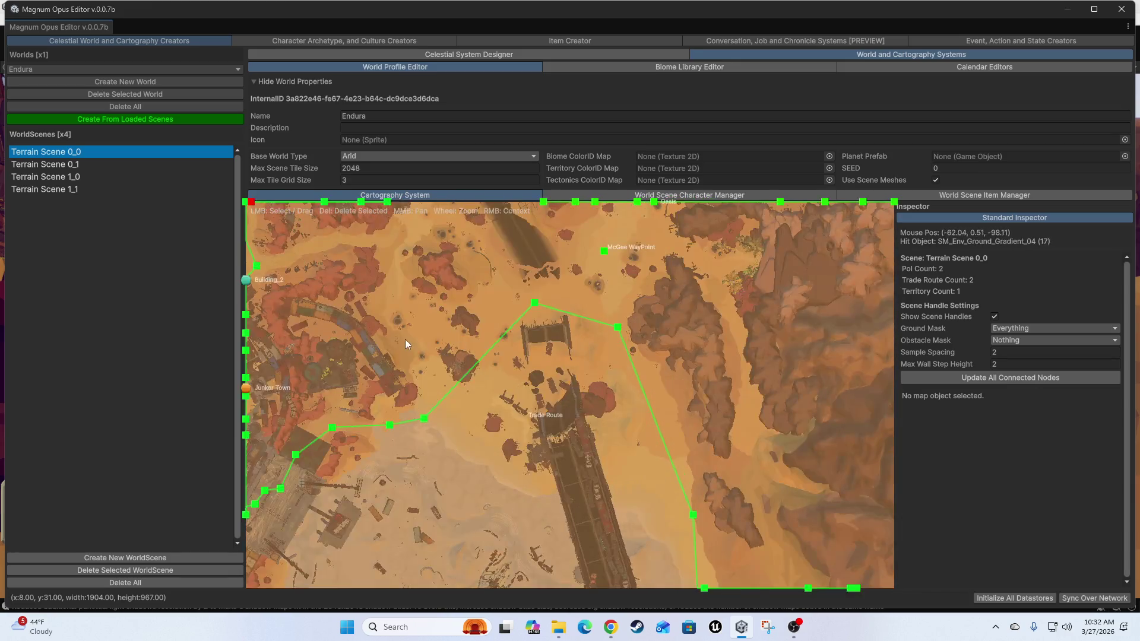
scroll(405, 340, up, 3)
scroll(572, 324, up, 3)
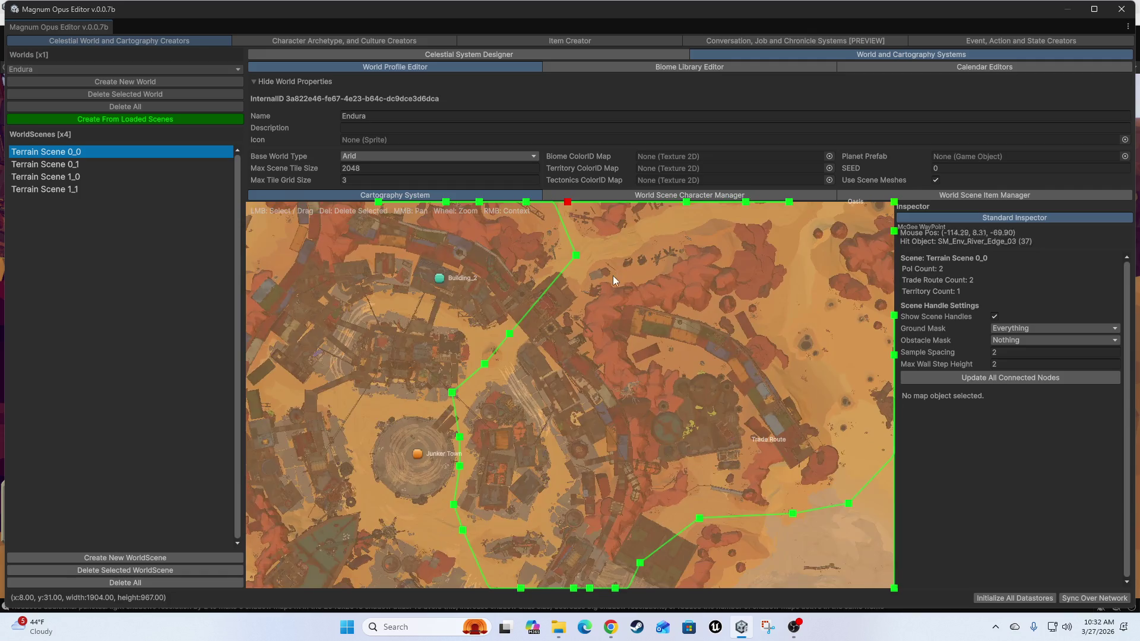
scroll(642, 361, down, 6)
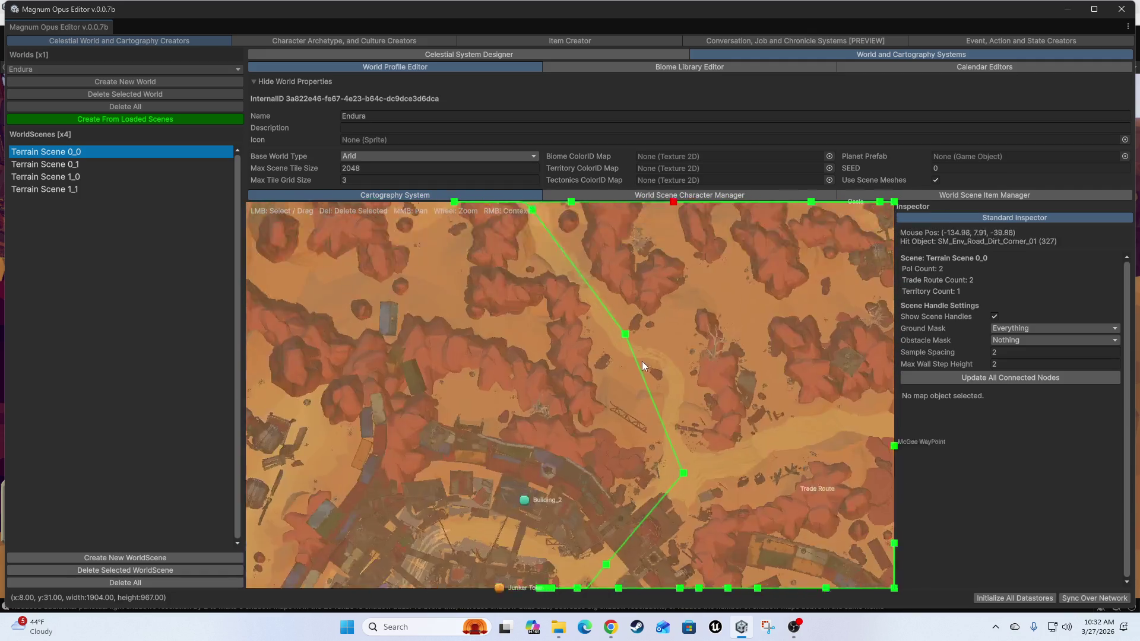
- Pan the map across the Oasis territory and south along the Trade Route
mouse_move(743, 373)
mouse_down()
mouse_move(664, 345)
mouse_move(676, 393)
mouse_move(683, 340)
mouse_move(746, 385)
mouse_move(688, 325)
mouse_move(706, 341)
mouse_up()
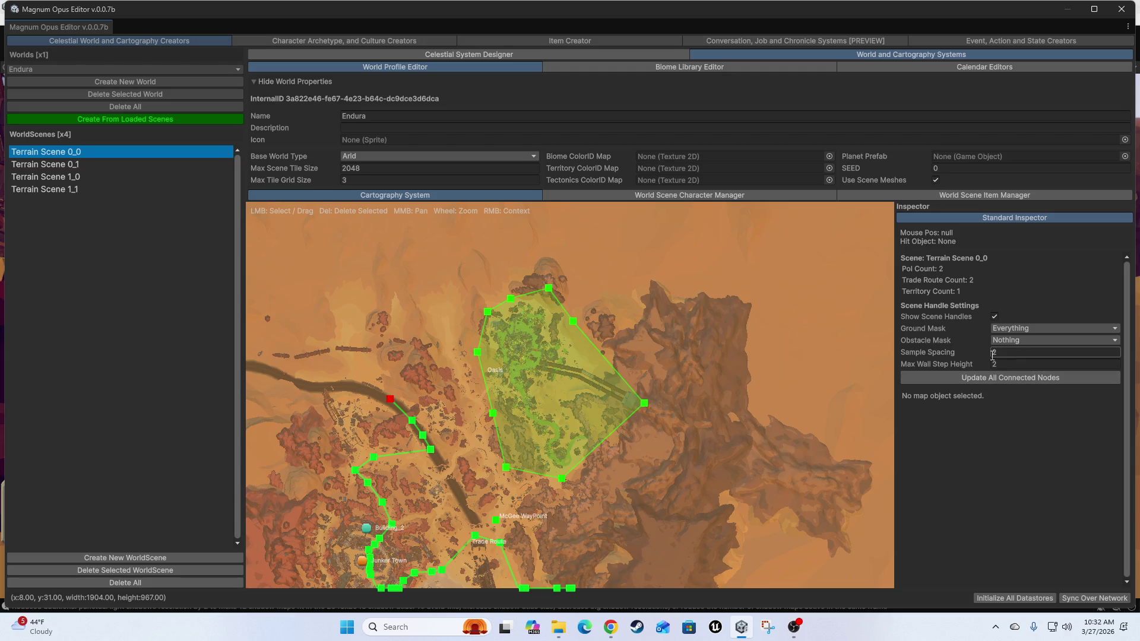
drag(719, 412, 785, 332)
drag(772, 378, 772, 411)
drag(639, 466, 663, 433)
drag(690, 479, 689, 468)
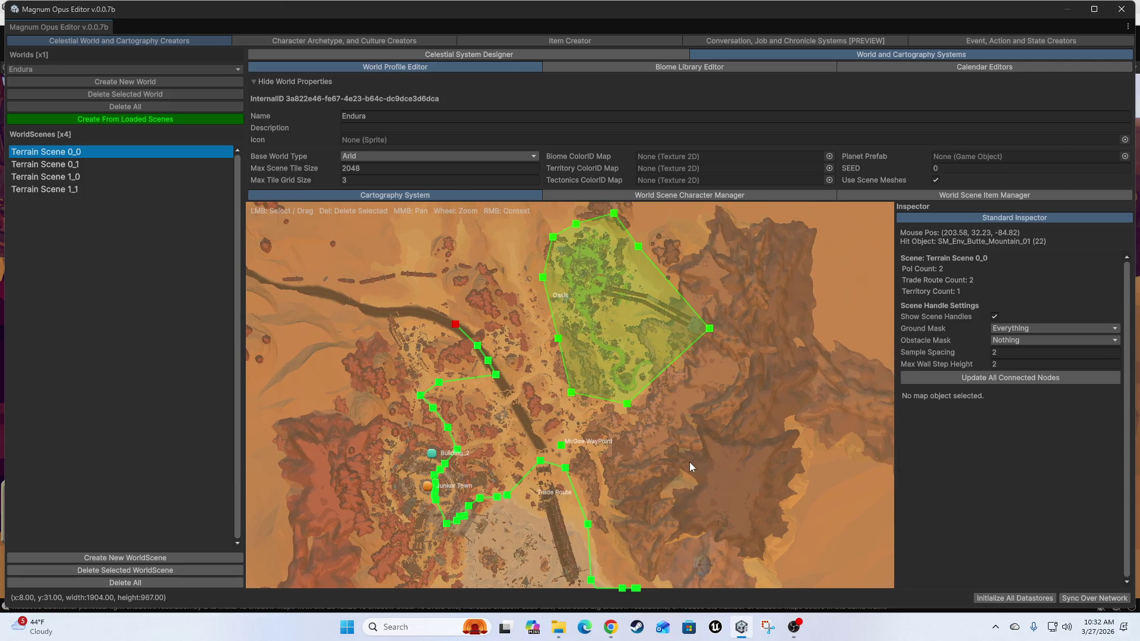
mouse_move(642, 453)
mouse_down()
mouse_move(664, 356)
mouse_move(707, 301)
mouse_up()
- Zoom in, select the Junker Town point of interest, and close the editor
scroll(706, 301, down, 8)
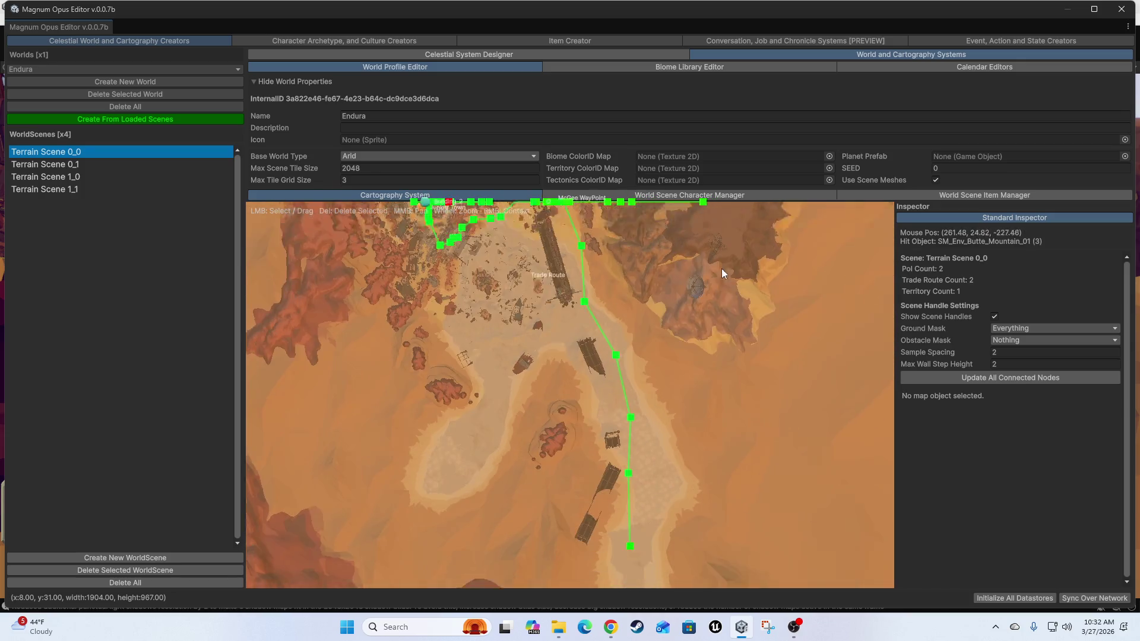
scroll(695, 367, up, 10)
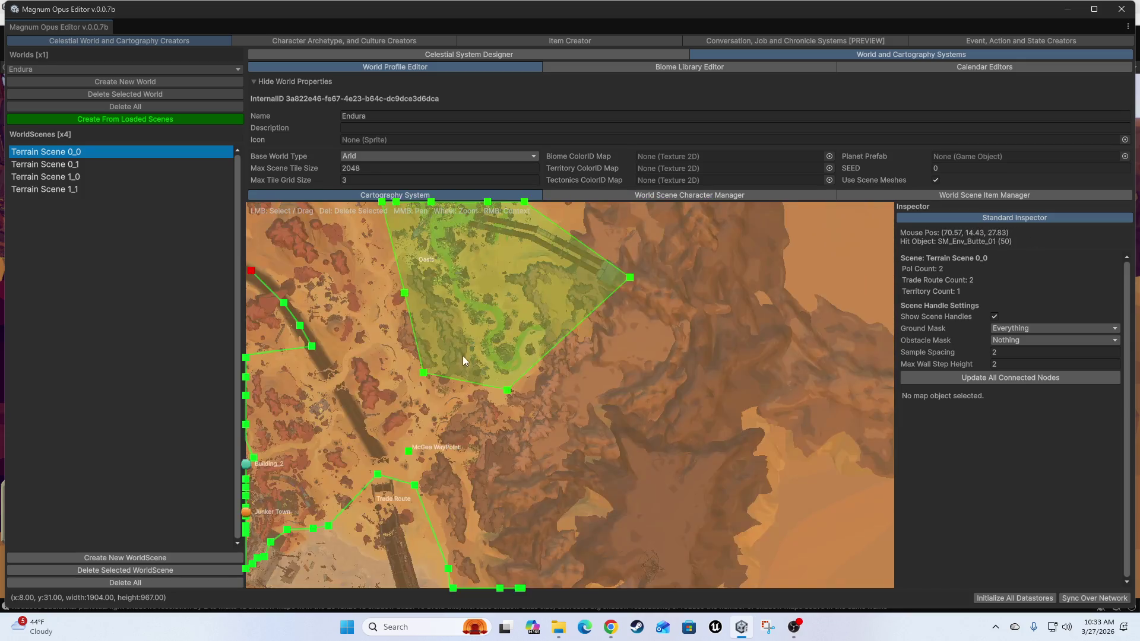
scroll(636, 360, down, 5)
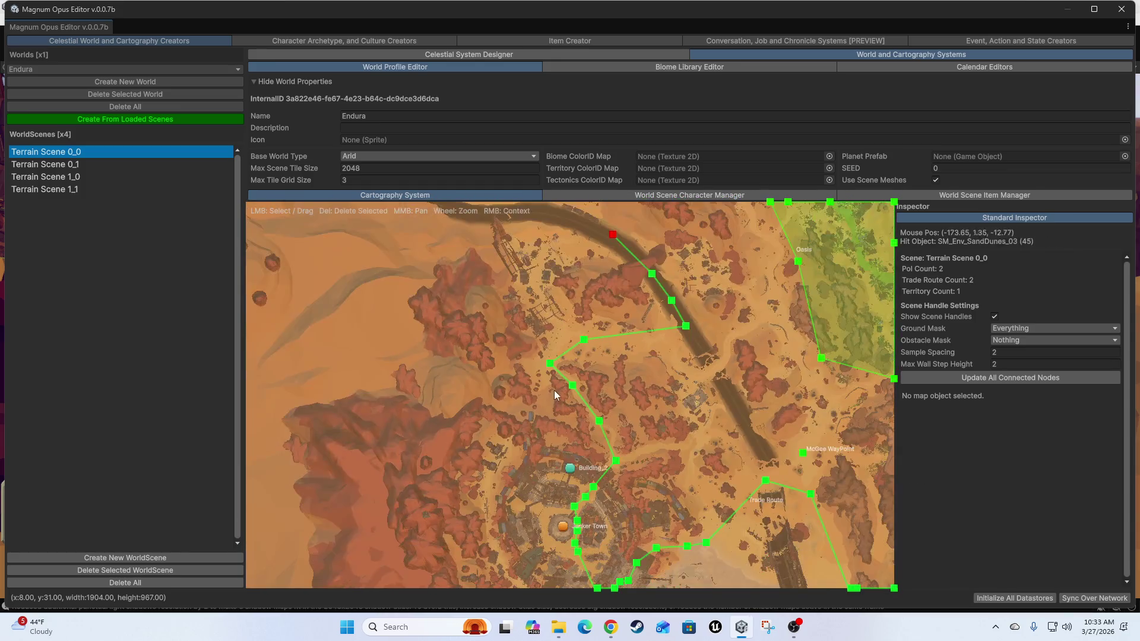
scroll(623, 390, up, 3)
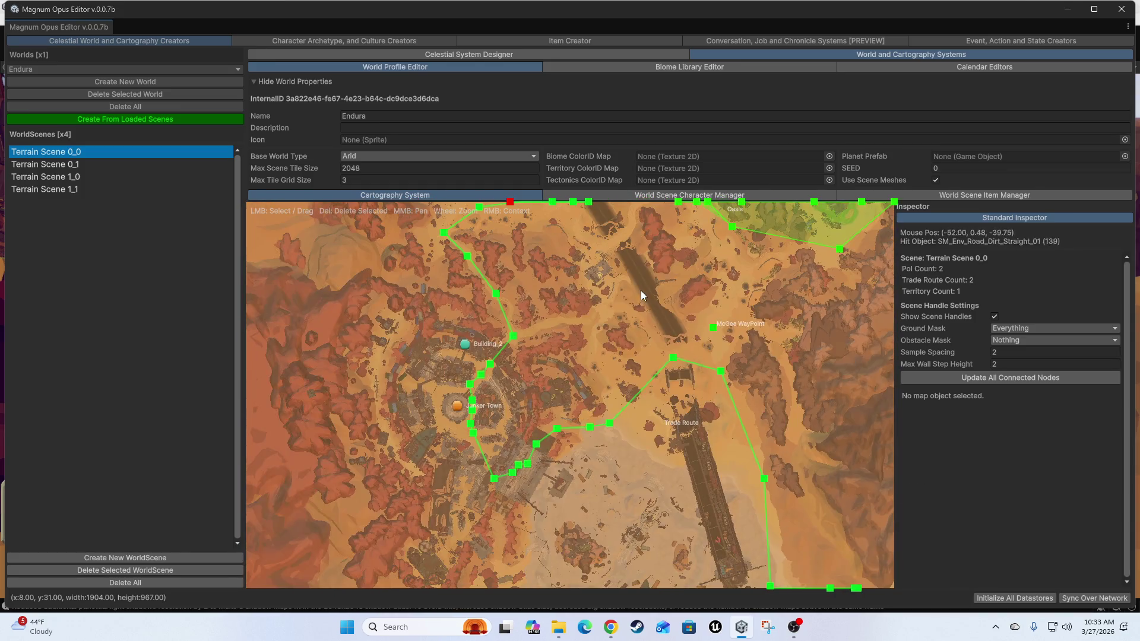
scroll(635, 300, up, 4)
scroll(463, 369, up, 3)
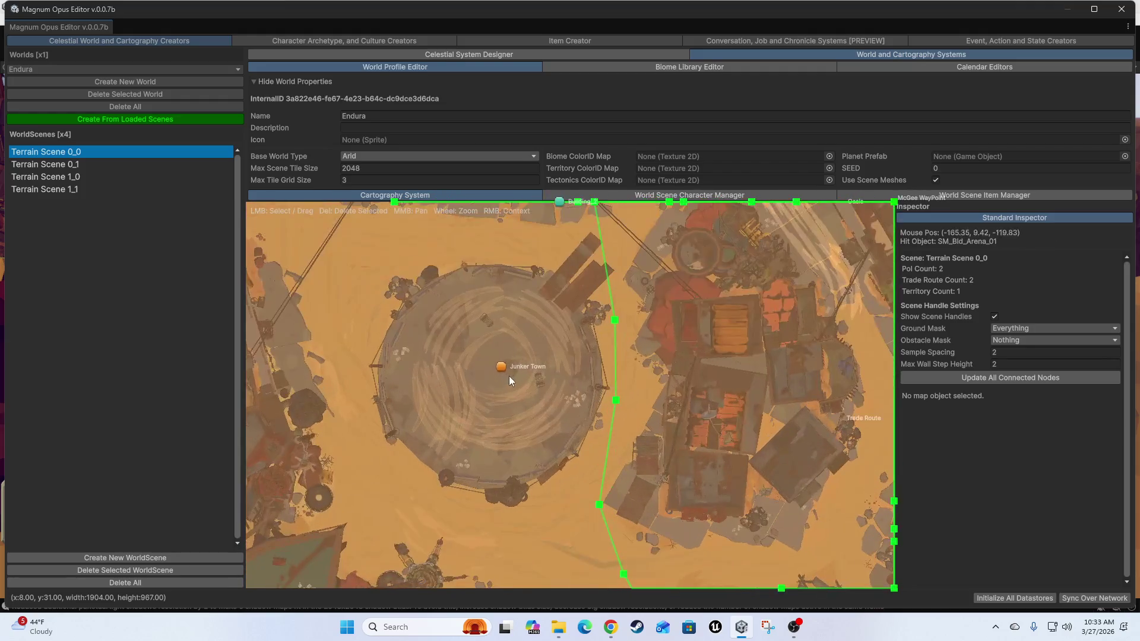
drag(498, 373, 504, 371)
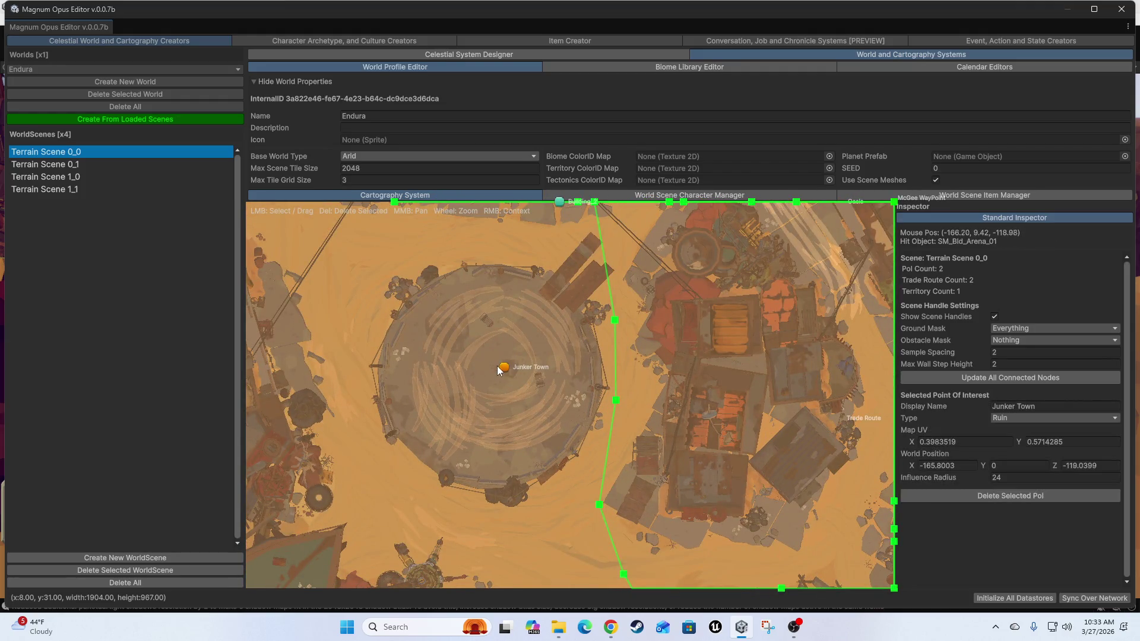
click(1122, 9)
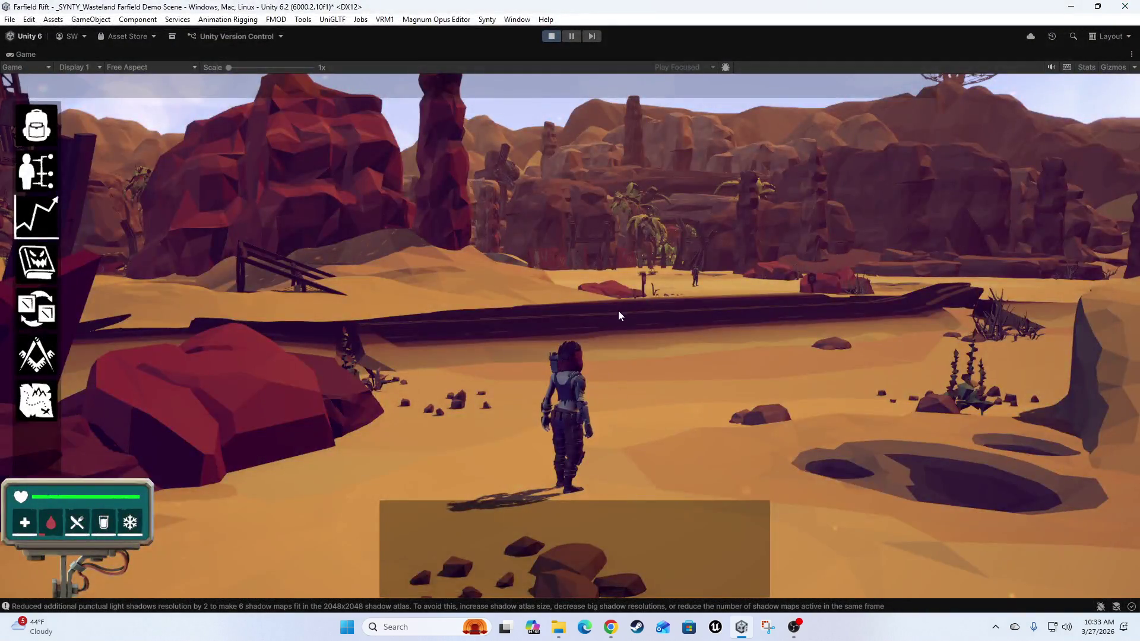
- Run the character across the sand toward the red rock spires, turning the camera toward the dunes
key(w)
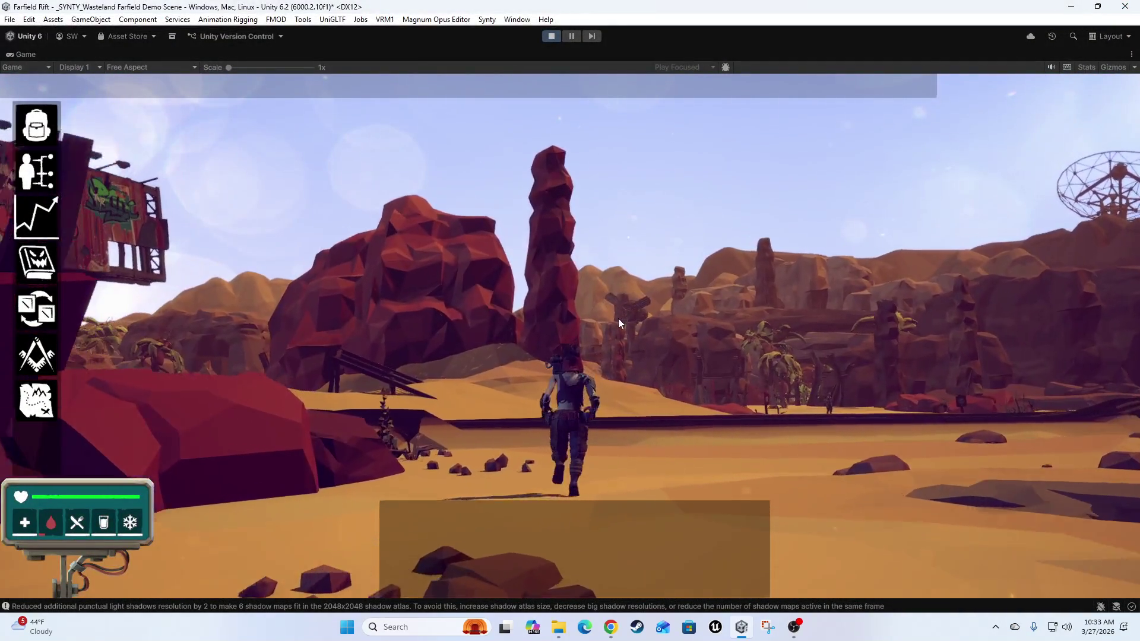
key(d)
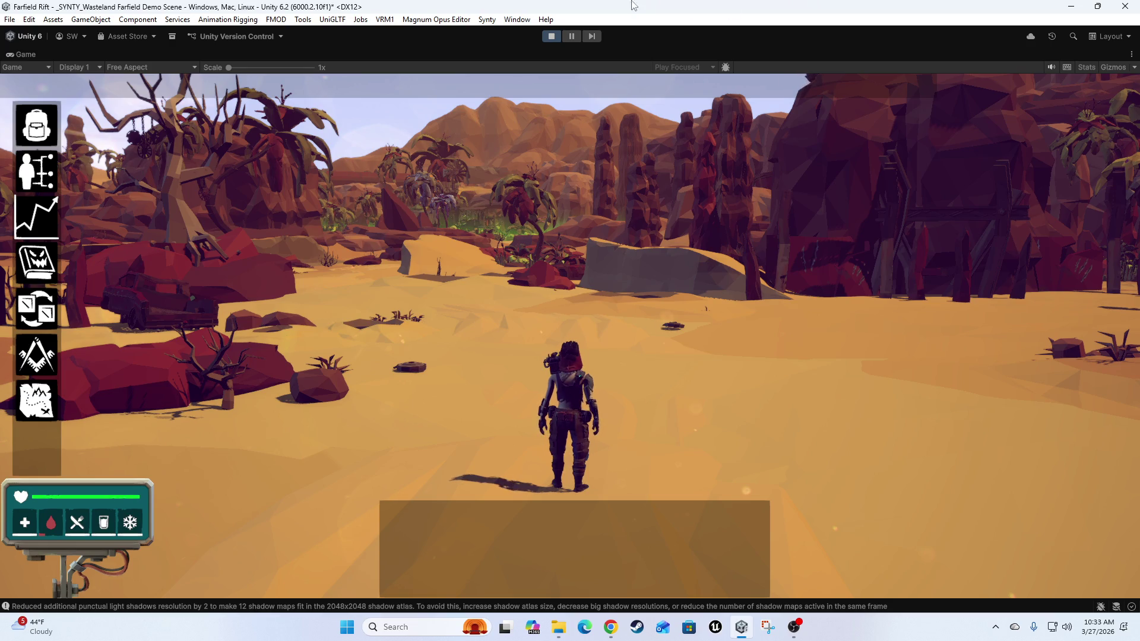
- Stop play mode, collapse Environment_Assets in the Hierarchy, and switch to OBS Studio
click(551, 37)
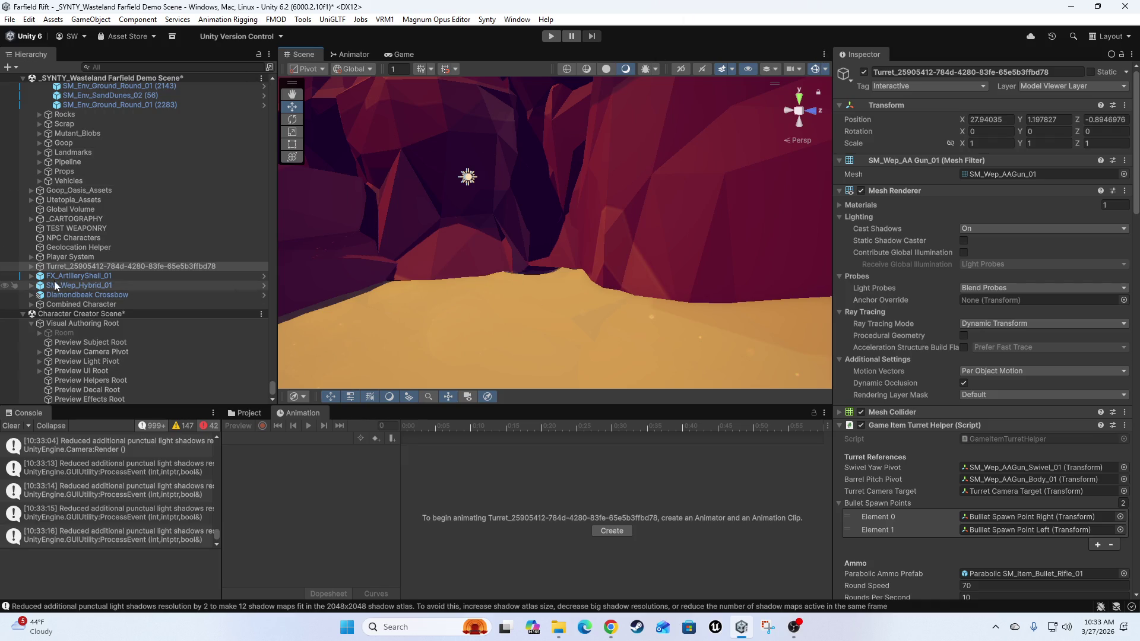
scroll(84, 283, up, 4)
scroll(83, 283, up, 10)
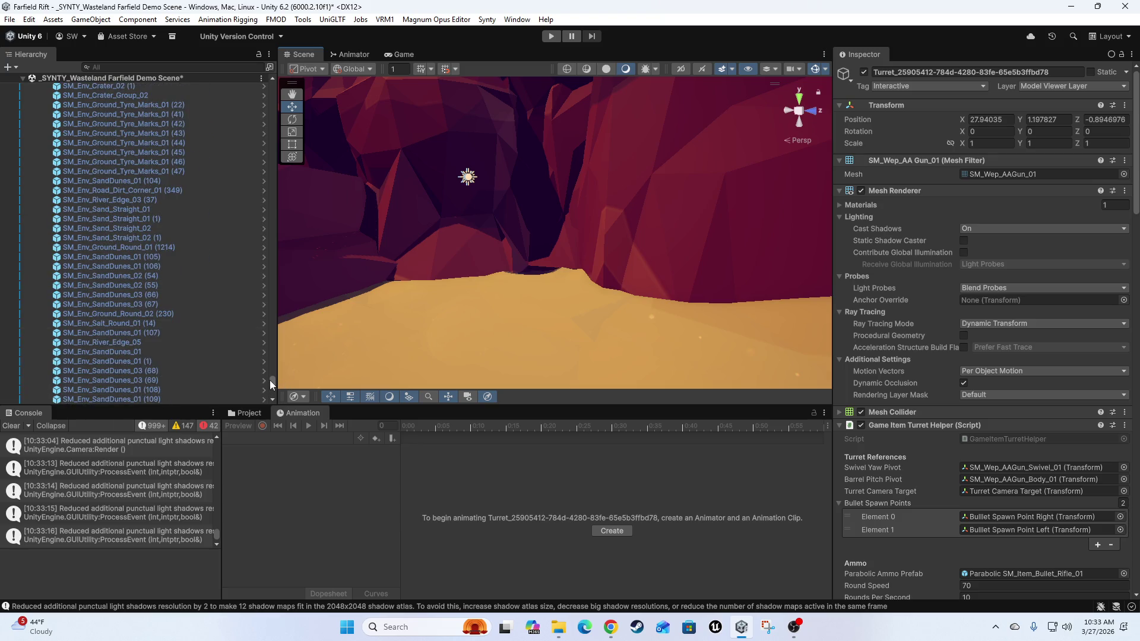
drag(275, 378, 276, 80)
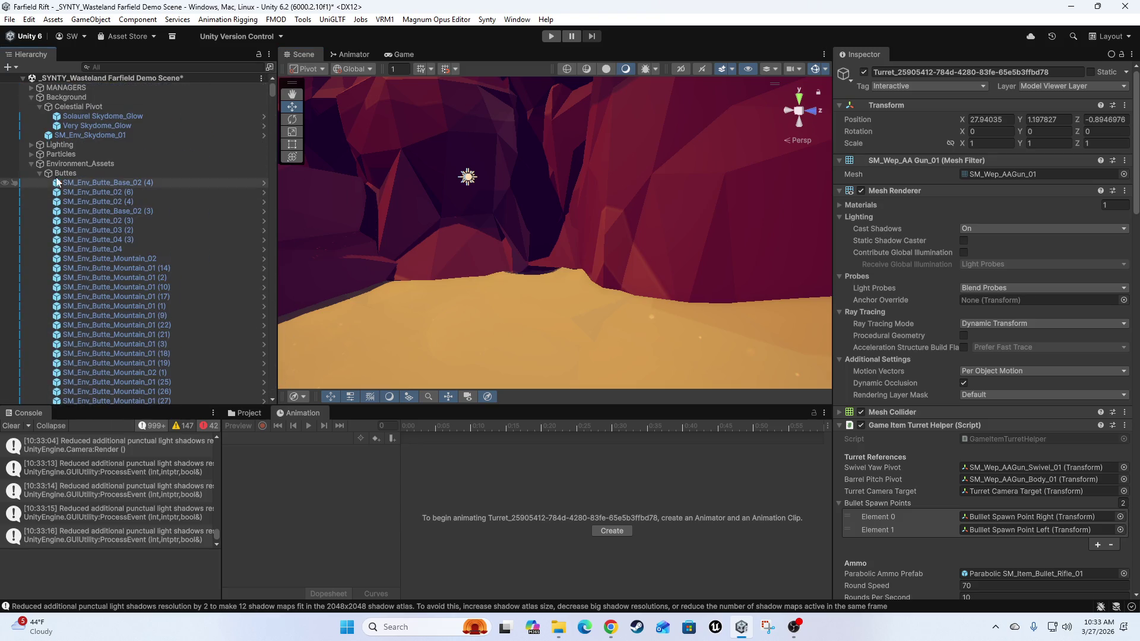
click(31, 165)
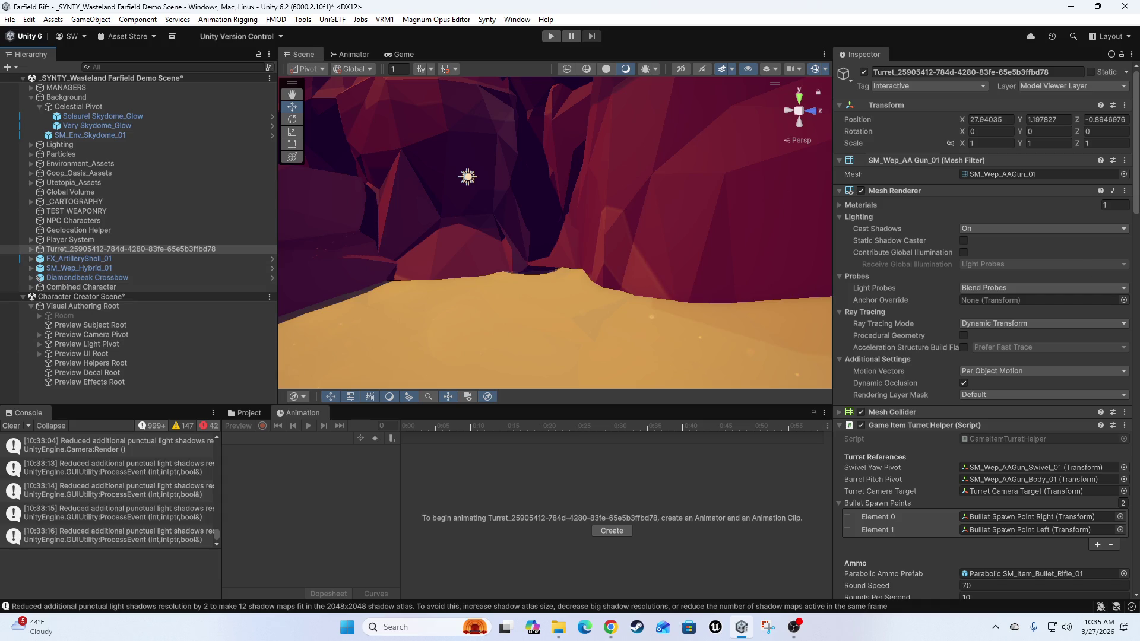
key(alt+Tab)
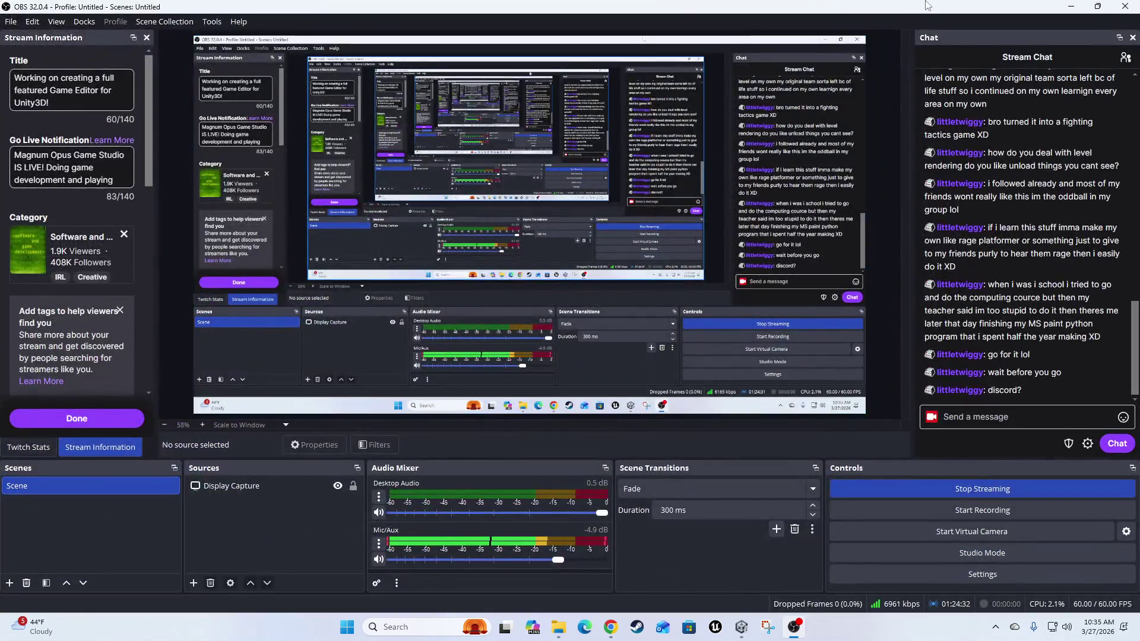
key(alt+Tab)
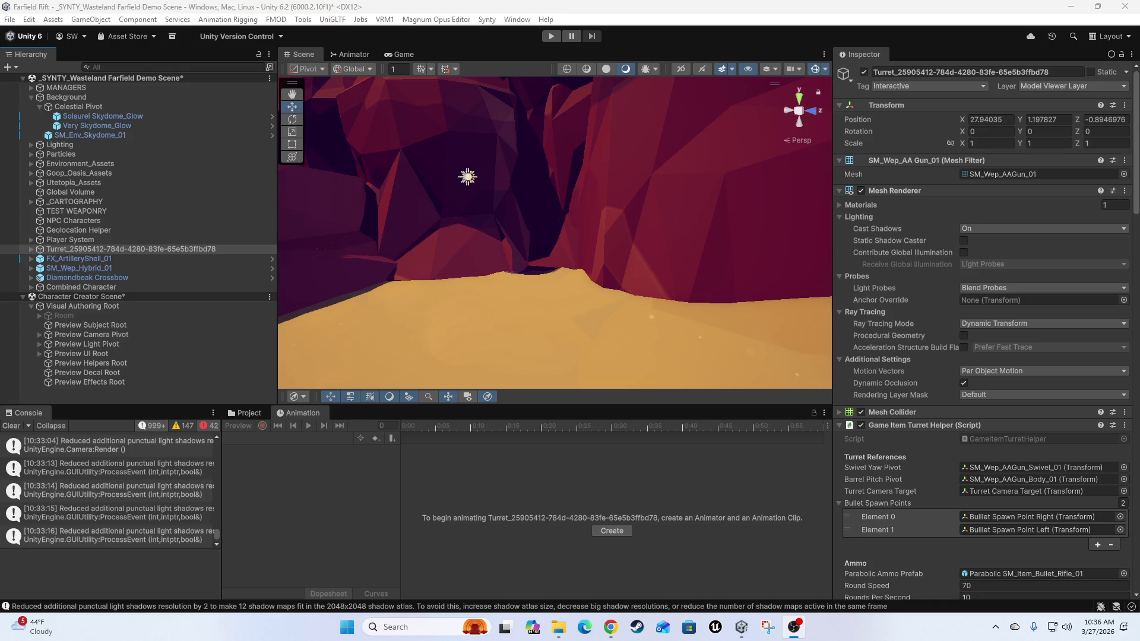
- Switch to the browser and then OBS Studio, then right-click the object in the Scene view
key(alt+Tab)
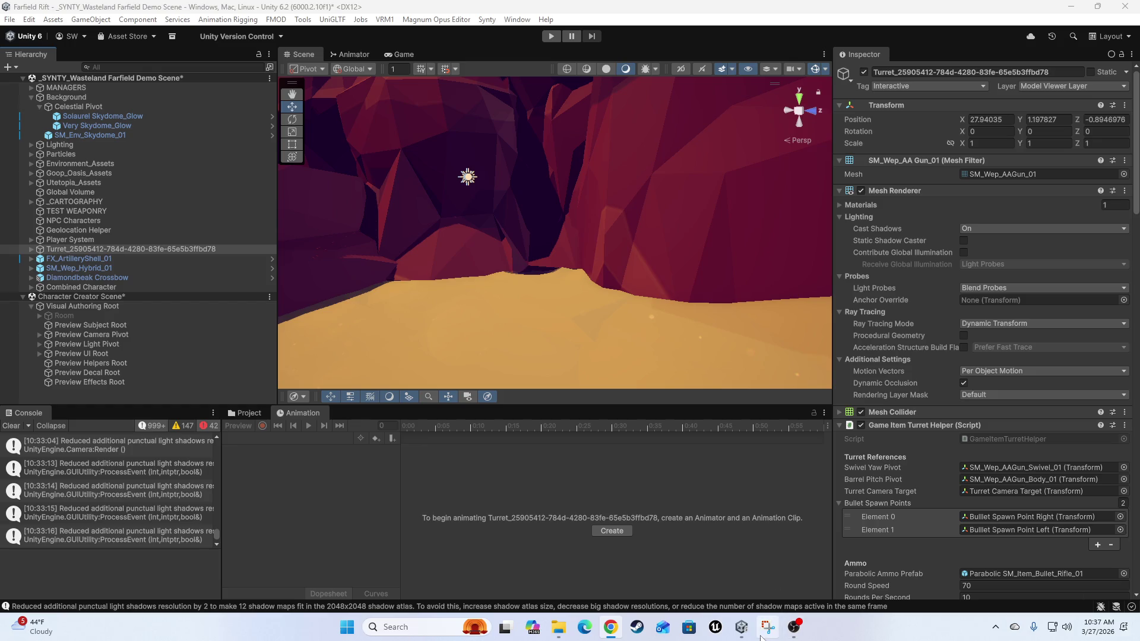
click(794, 626)
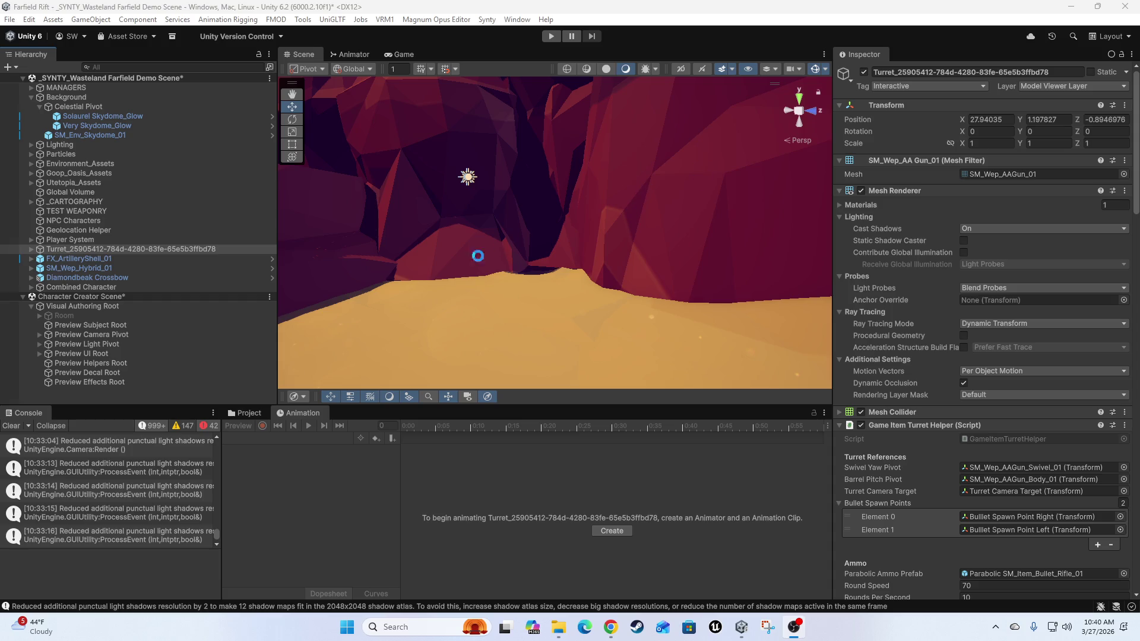
right_click(568, 153)
- Focus the view on the butte, collapse Environment_Assets in the Hierarchy, and clear the Console
click(491, 172)
key(f)
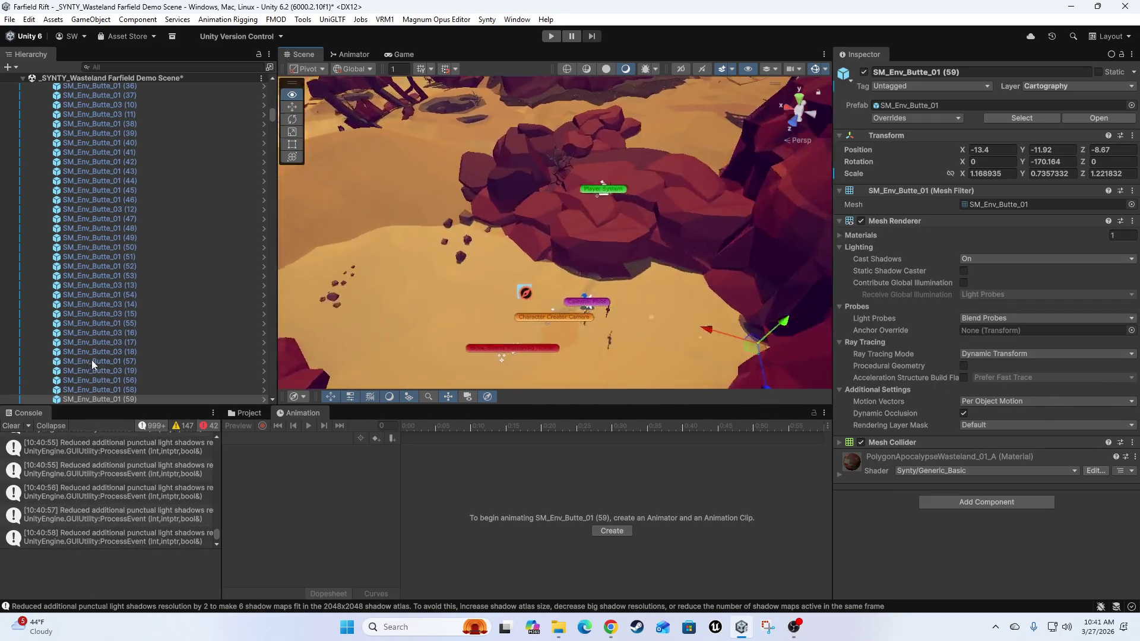
scroll(87, 298, up, 15)
scroll(103, 198, up, 3)
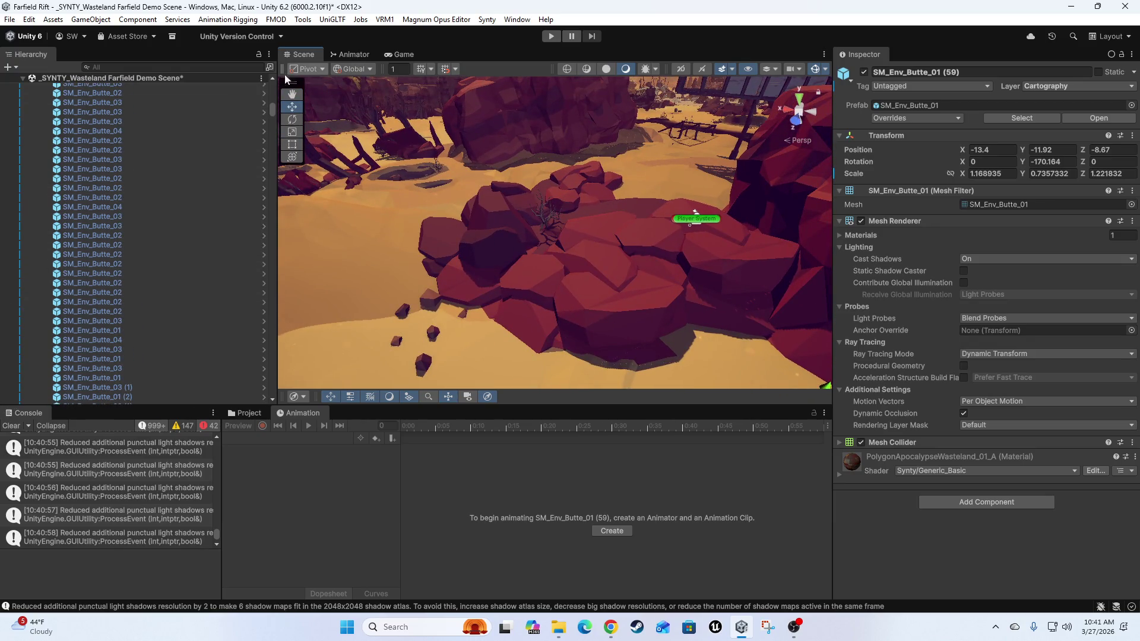
drag(272, 112, 261, 83)
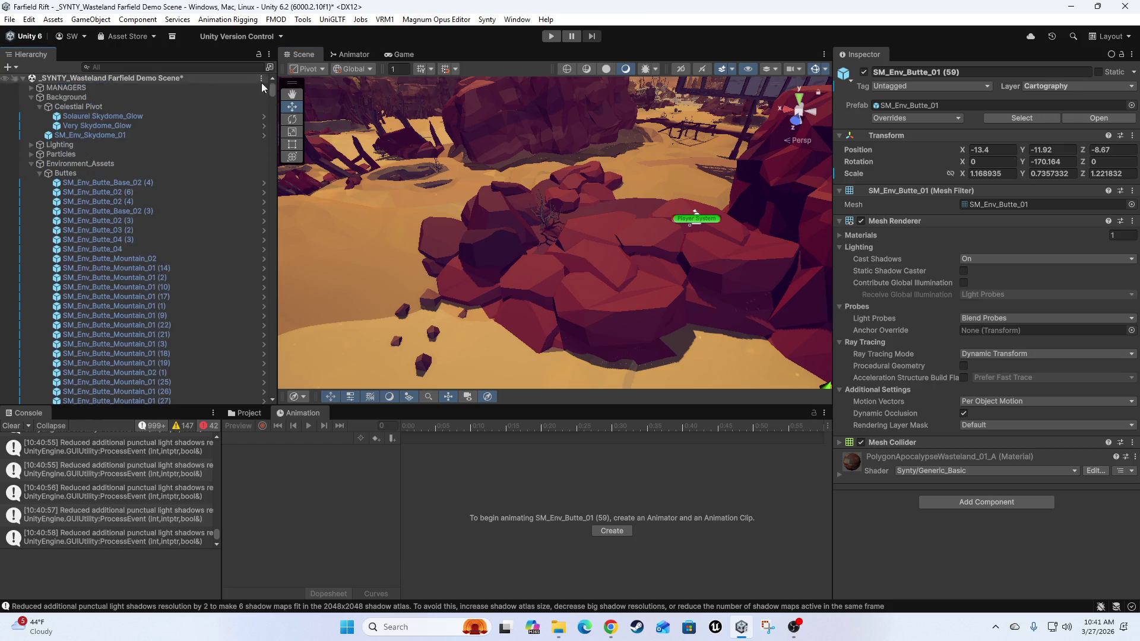
click(31, 164)
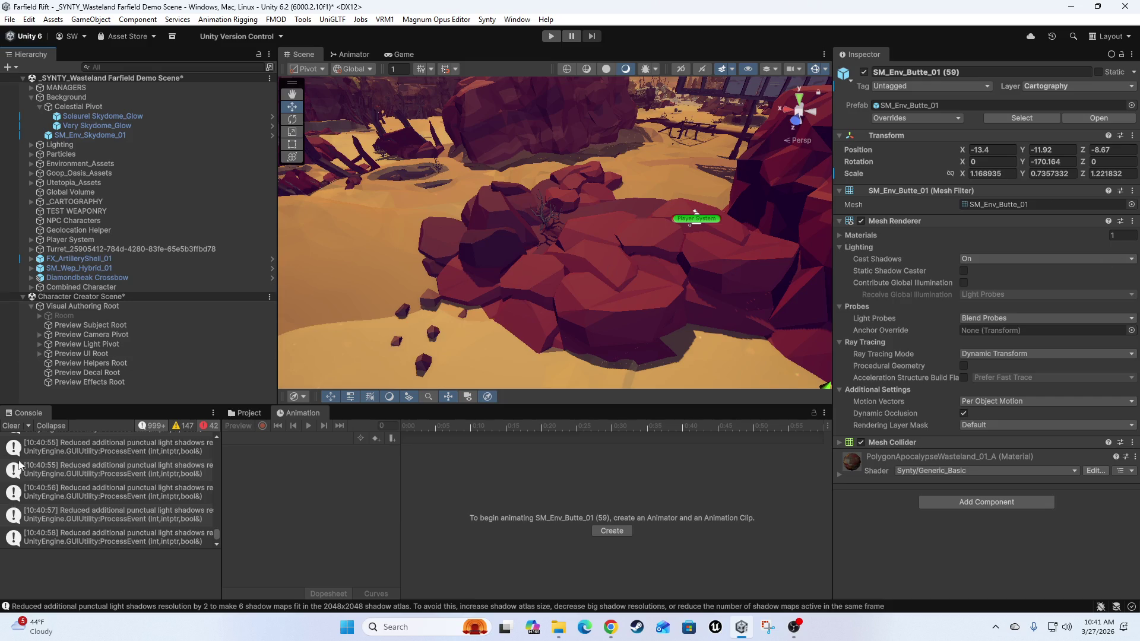
click(12, 425)
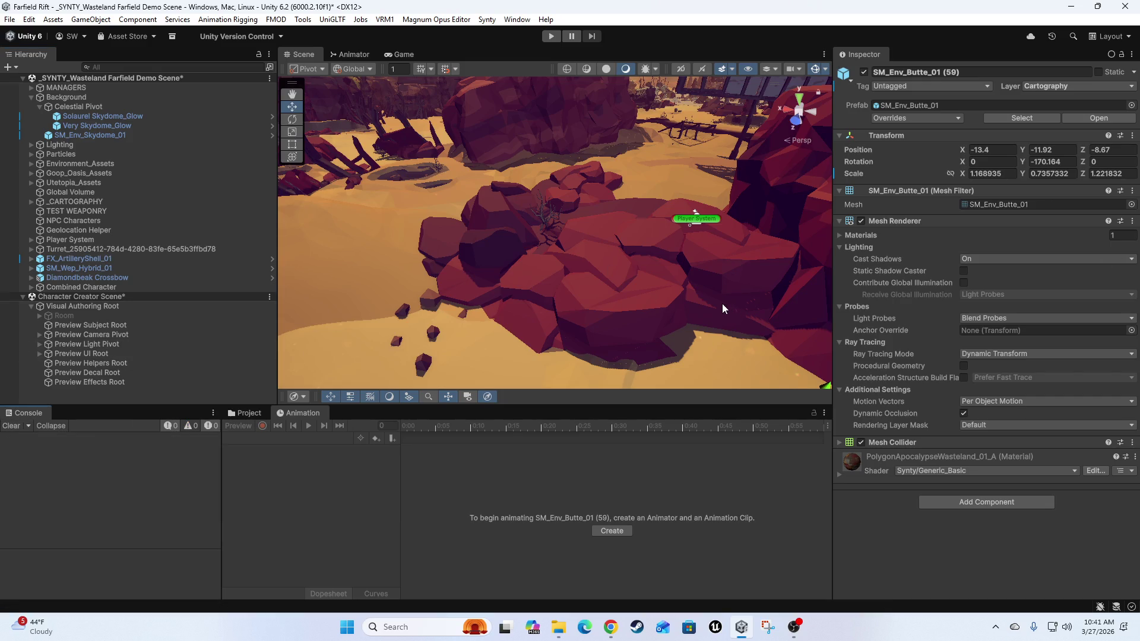